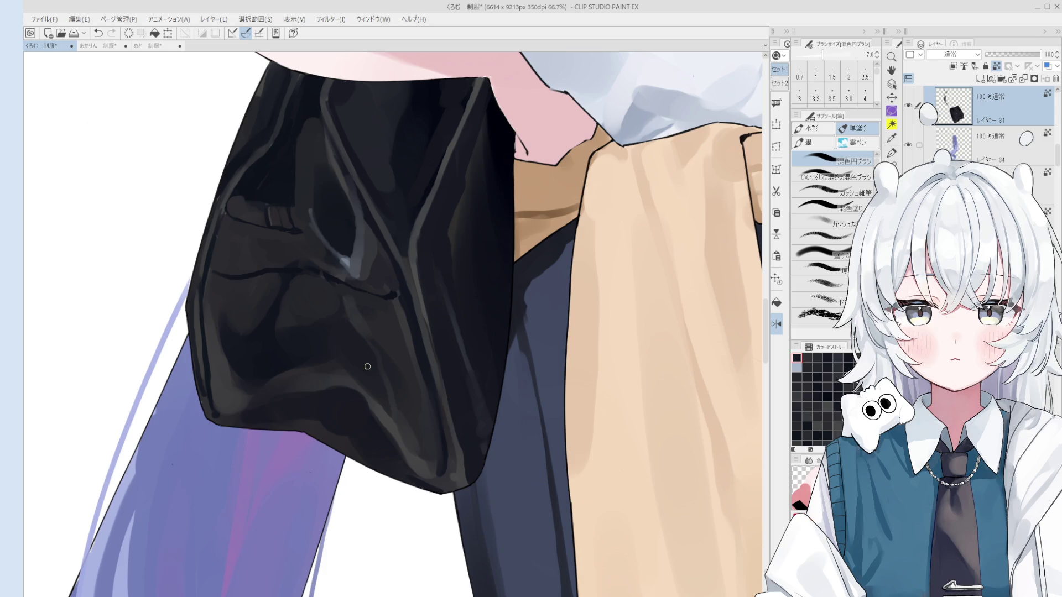
# Dab dark paint on the bag and lay a first light highlight along a crease.
pyautogui.moveTo(367, 365)
pyautogui.mouseDown()
pyautogui.moveTo(473, 351)
pyautogui.moveTo(445, 355)
pyautogui.moveTo(445, 344)
pyautogui.moveTo(468, 360)
pyautogui.mouseUp()
pyautogui.click(464, 333)
pyautogui.scroll(-1, 464, 332)
pyautogui.scroll(-1, 445, 354)
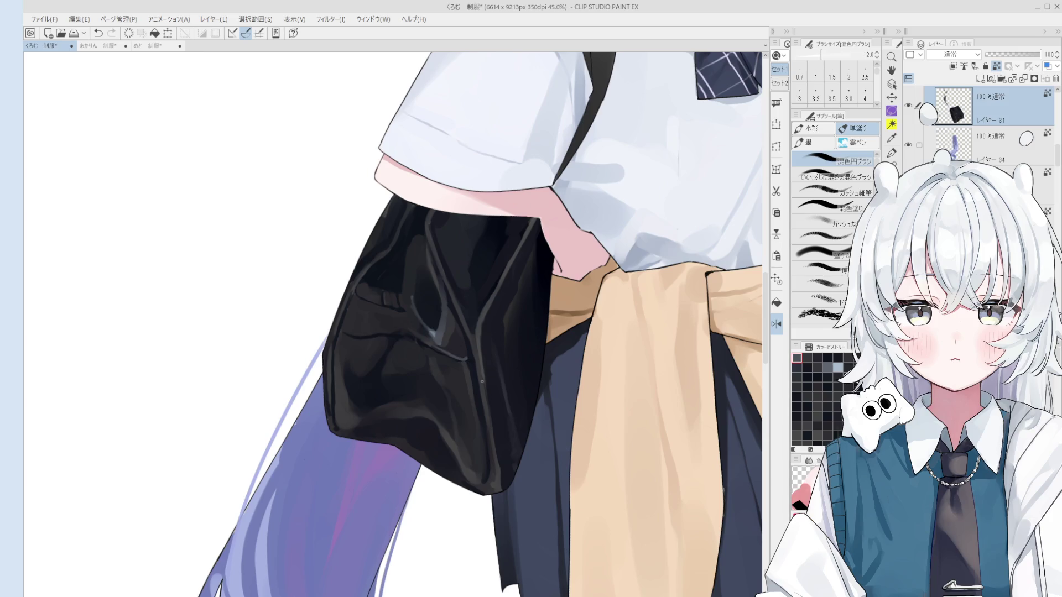
pyautogui.scroll(1, 468, 361)
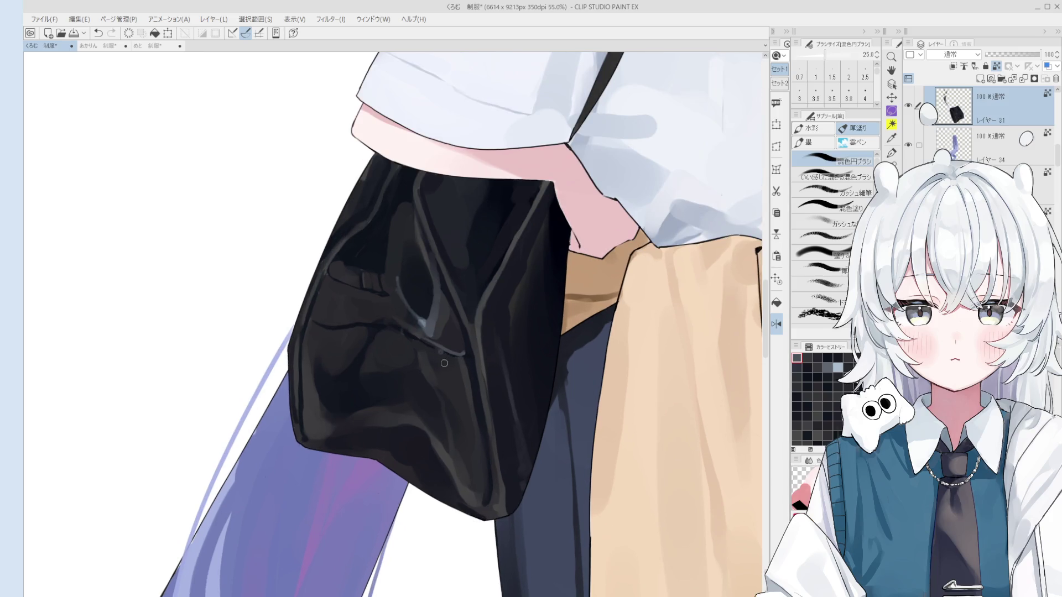
pyautogui.scroll(-2, 437, 357)
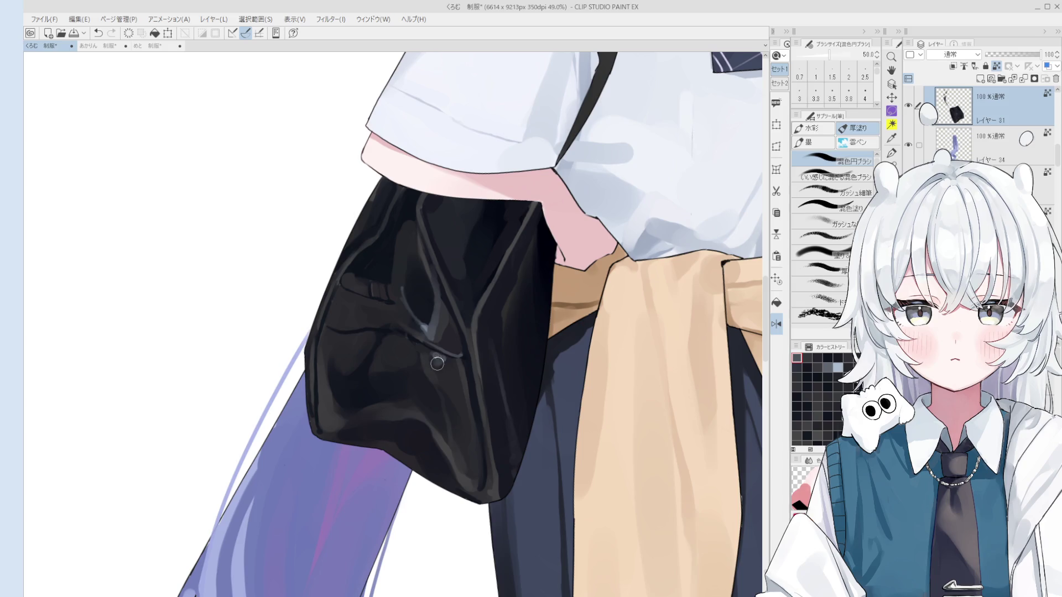
pyautogui.scroll(1, 448, 348)
pyautogui.moveTo(440, 334); pyautogui.dragTo(453, 350)
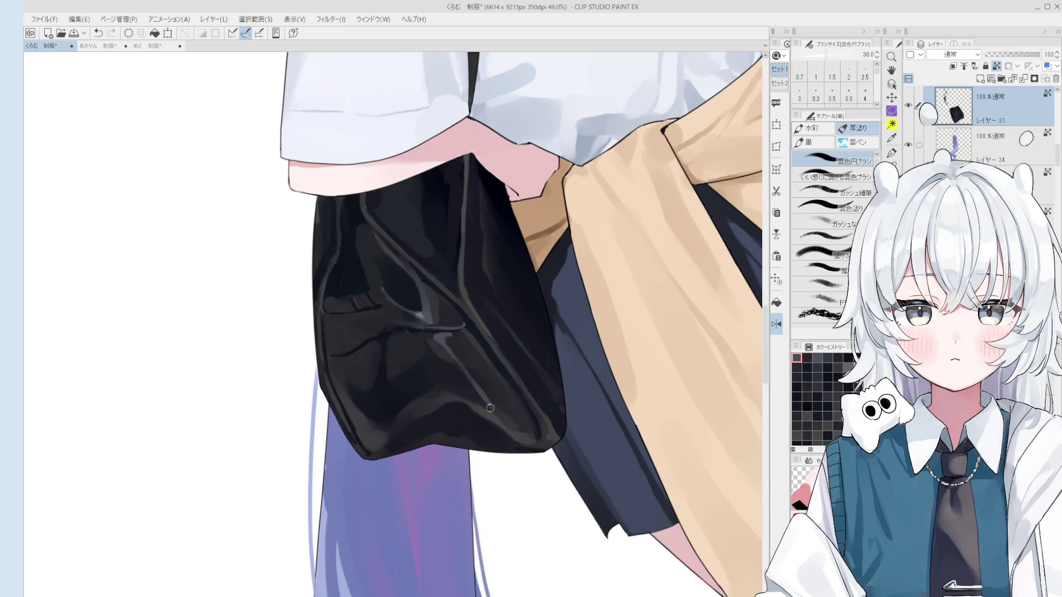
pyautogui.moveTo(448, 344)
pyautogui.mouseDown()
pyautogui.moveTo(474, 369)
pyautogui.moveTo(454, 377)
pyautogui.mouseUp()
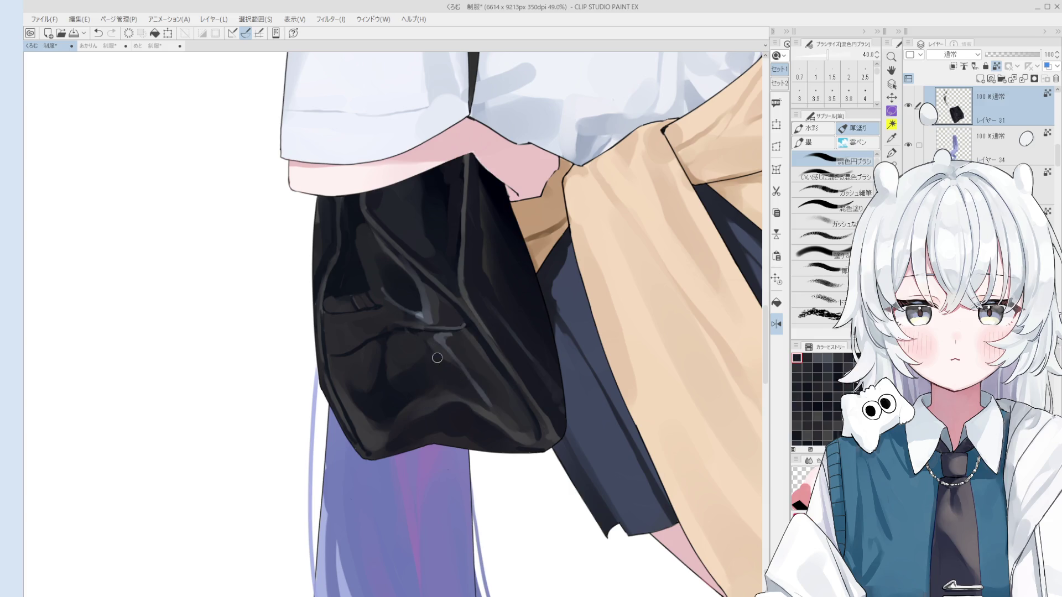
pyautogui.scroll(-1, 459, 379)
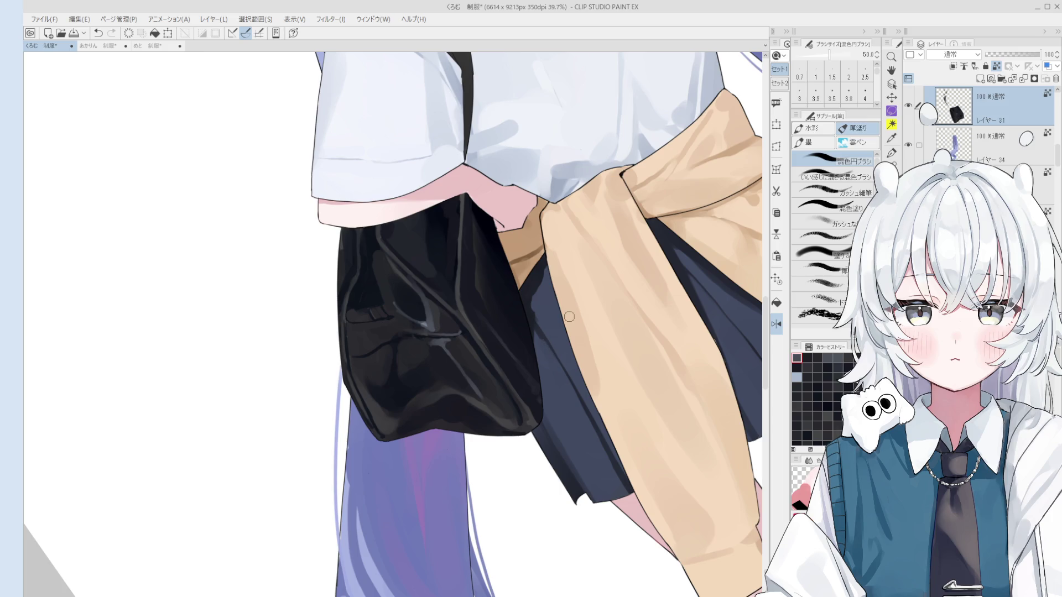
pyautogui.scroll(3, 440, 336)
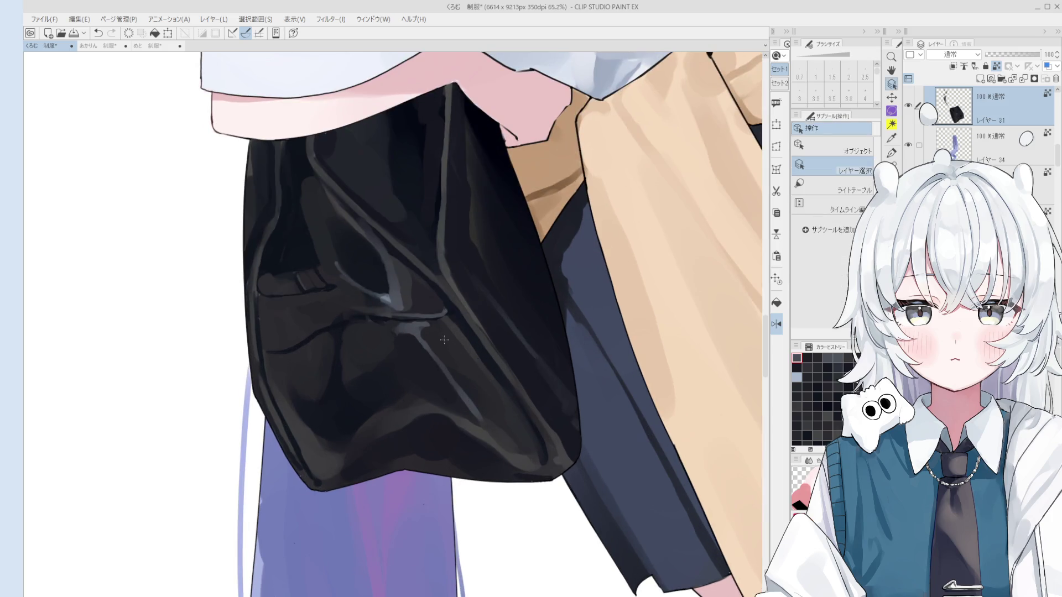
pyautogui.scroll(1, 425, 332)
# Paint further light grey gloss strokes on the bag, resizing the brush and sampling bag tones.
pyautogui.press('b')
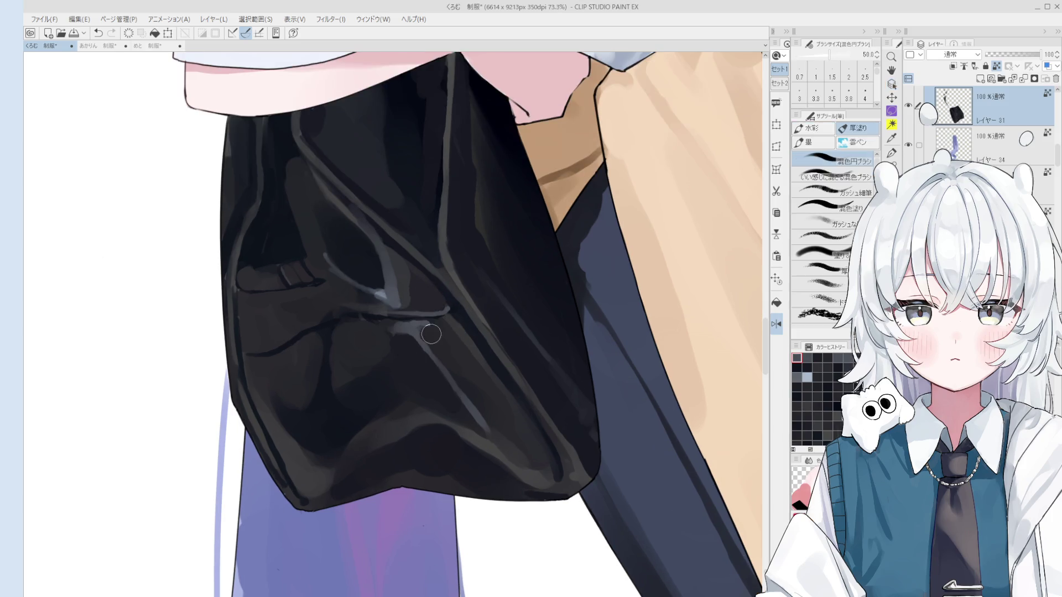
pyautogui.press('[')
pyautogui.press('[')
pyautogui.moveTo(426, 335); pyautogui.dragTo(430, 329)
pyautogui.press(']')
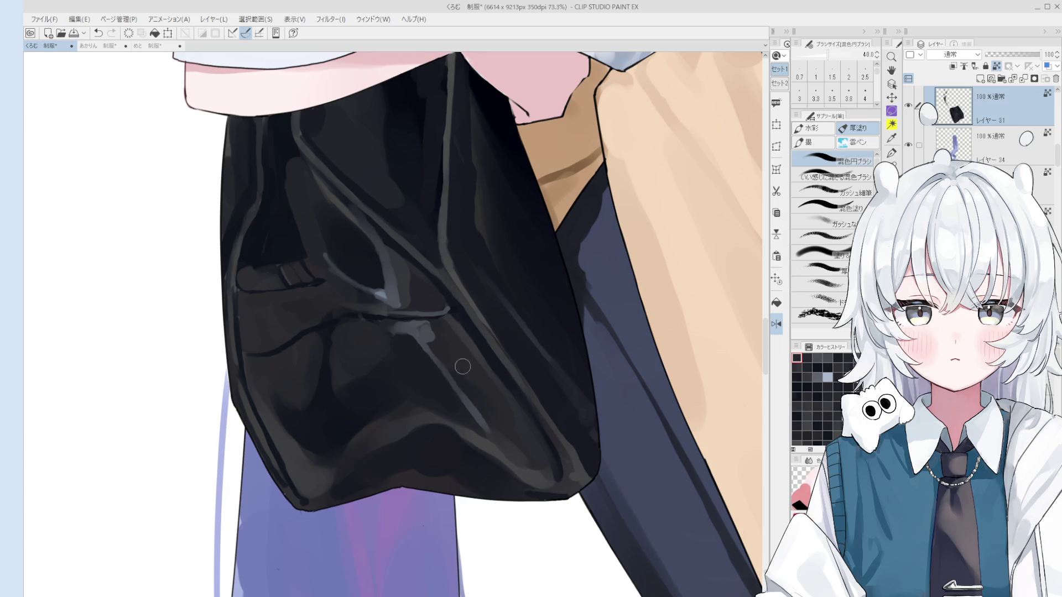
pyautogui.scroll(-1, 434, 346)
pyautogui.scroll(-1, 476, 400)
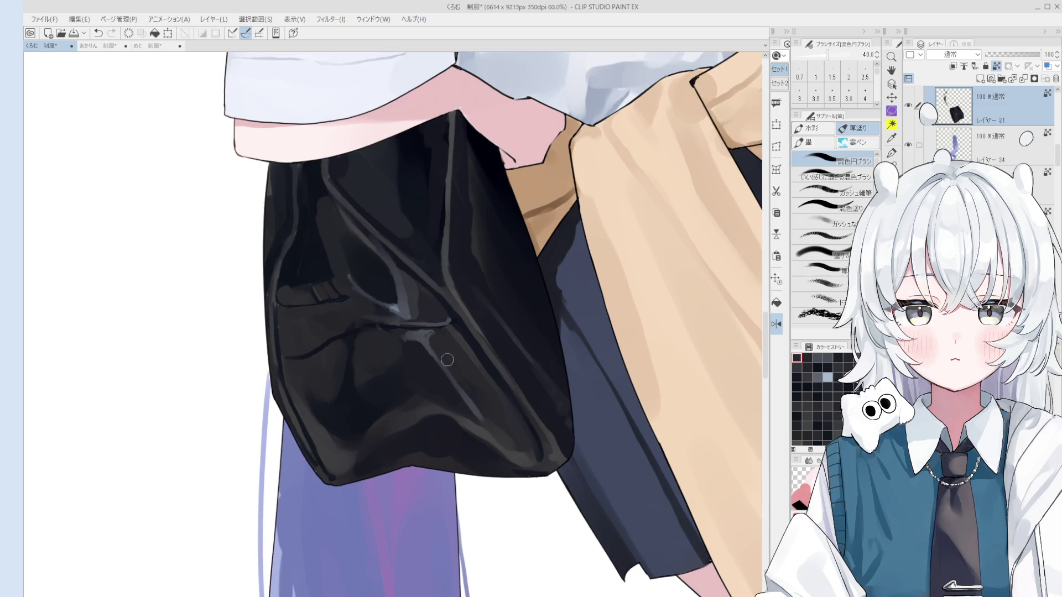
pyautogui.scroll(-1, 476, 401)
pyautogui.scroll(-1, 465, 390)
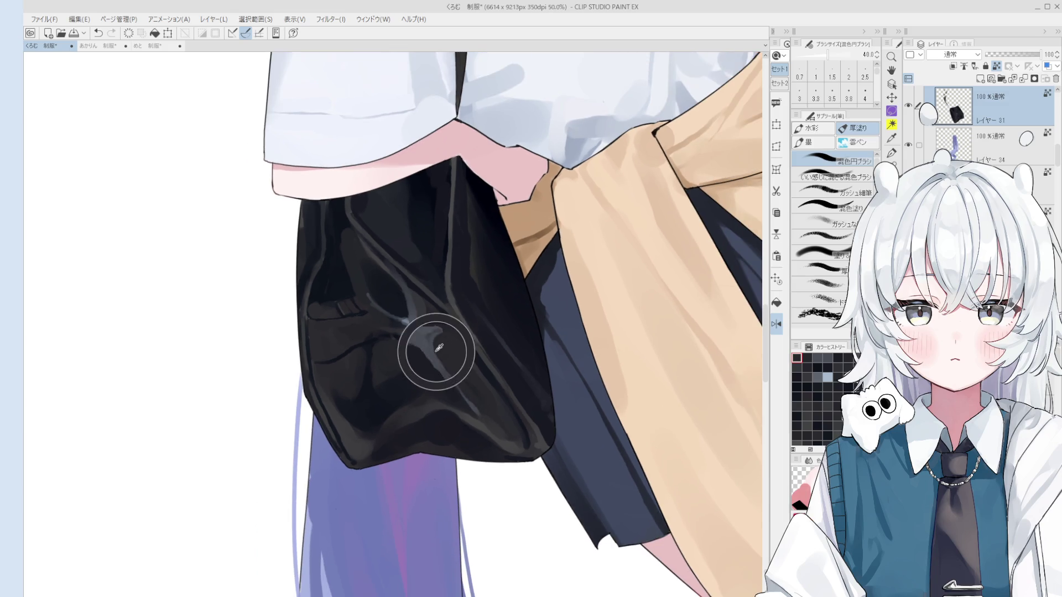
pyautogui.keyDown('alt'); pyautogui.click(469, 408); pyautogui.keyUp('alt')
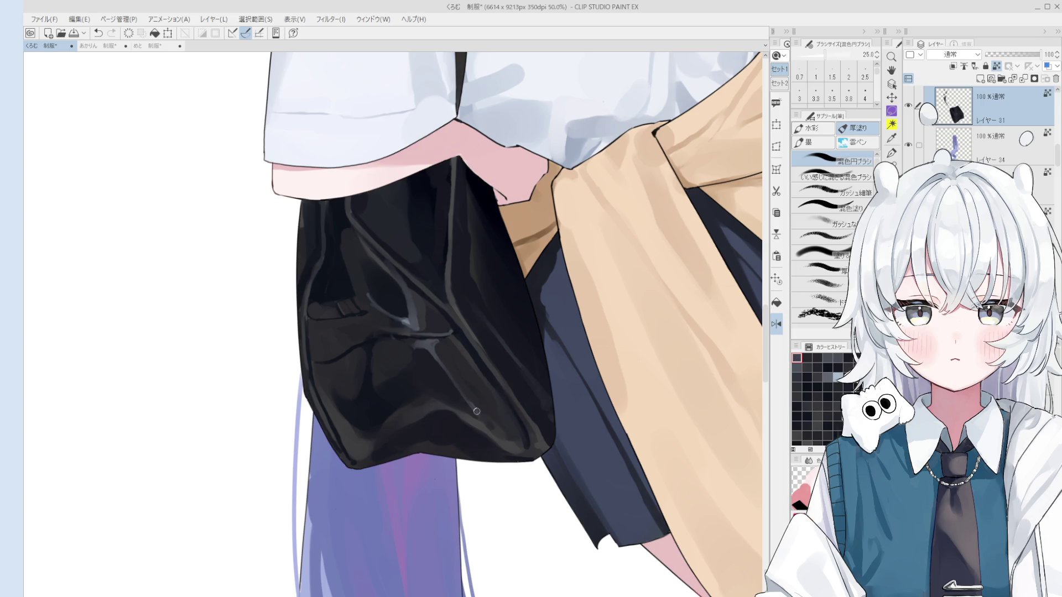
pyautogui.moveTo(469, 408)
pyautogui.mouseDown()
pyautogui.moveTo(505, 441)
pyautogui.moveTo(522, 492)
pyautogui.mouseUp()
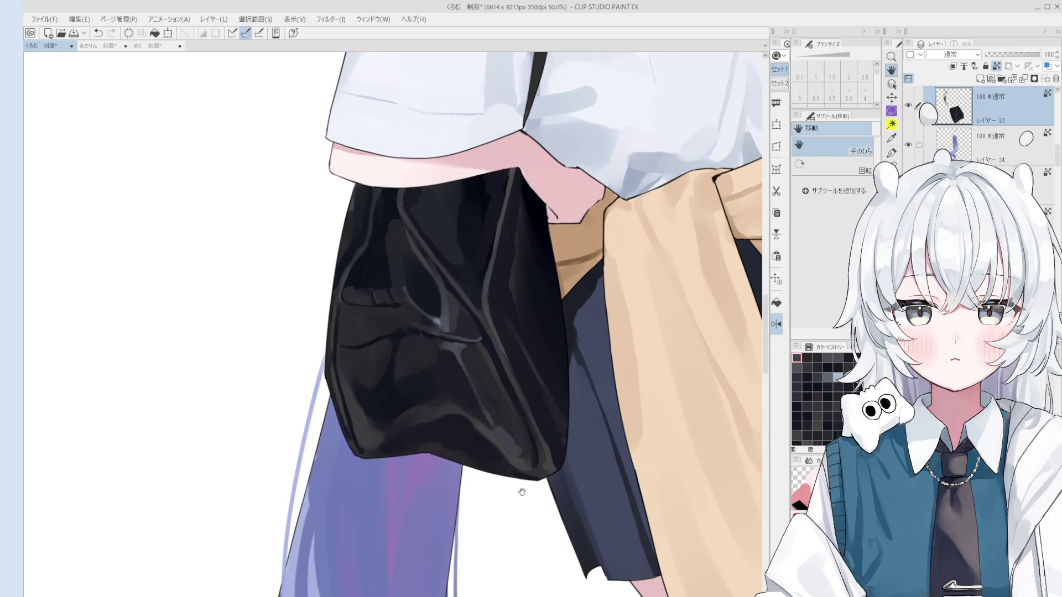
# Save the illustration, then darken and smooth the bag's lower right with sampled shadow tones.
pyautogui.hotkey('ctrl', 's')
pyautogui.press('b')
pyautogui.scroll(2, 527, 396)
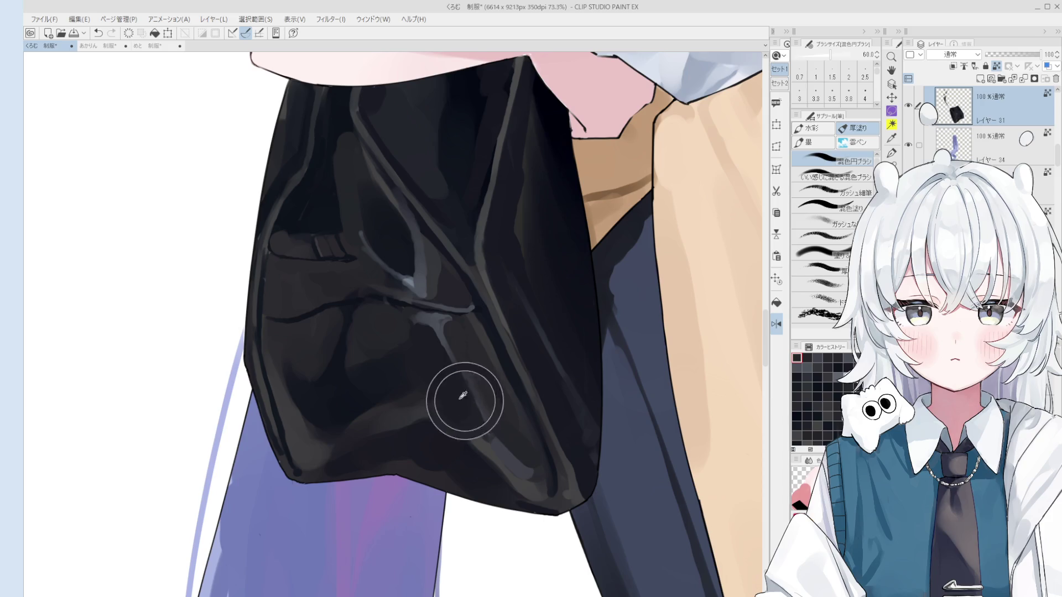
pyautogui.scroll(-2, 483, 424)
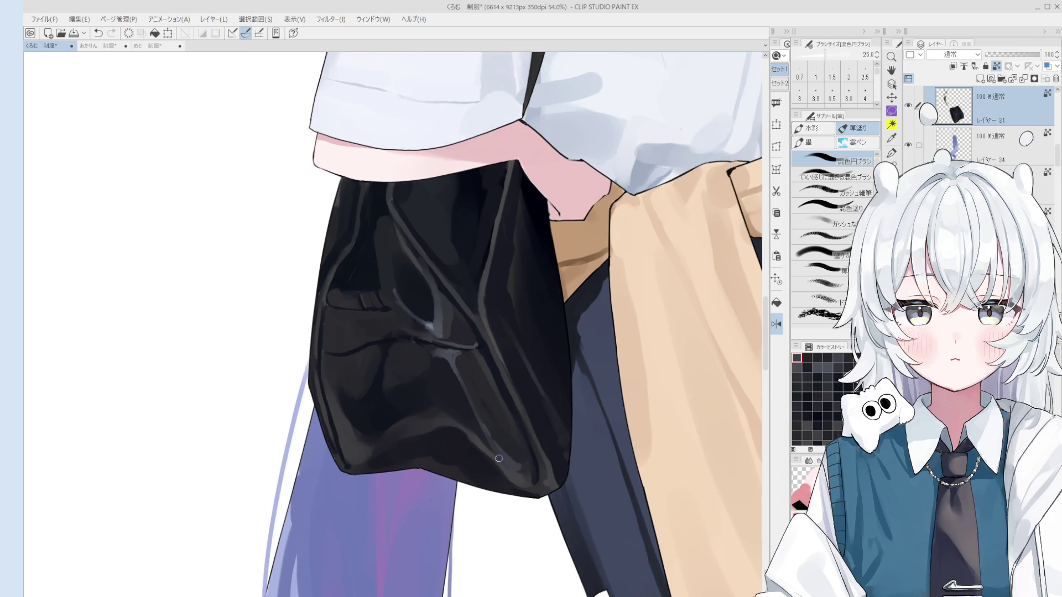
pyautogui.press(']')
pyautogui.press(']')
pyautogui.press('[')
pyautogui.press('[')
pyautogui.press('[')
pyautogui.keyDown('alt'); pyautogui.click(507, 382); pyautogui.keyUp('alt')
pyautogui.keyDown('alt'); pyautogui.click(512, 360); pyautogui.keyUp('alt')
pyautogui.scroll(-2, 514, 405)
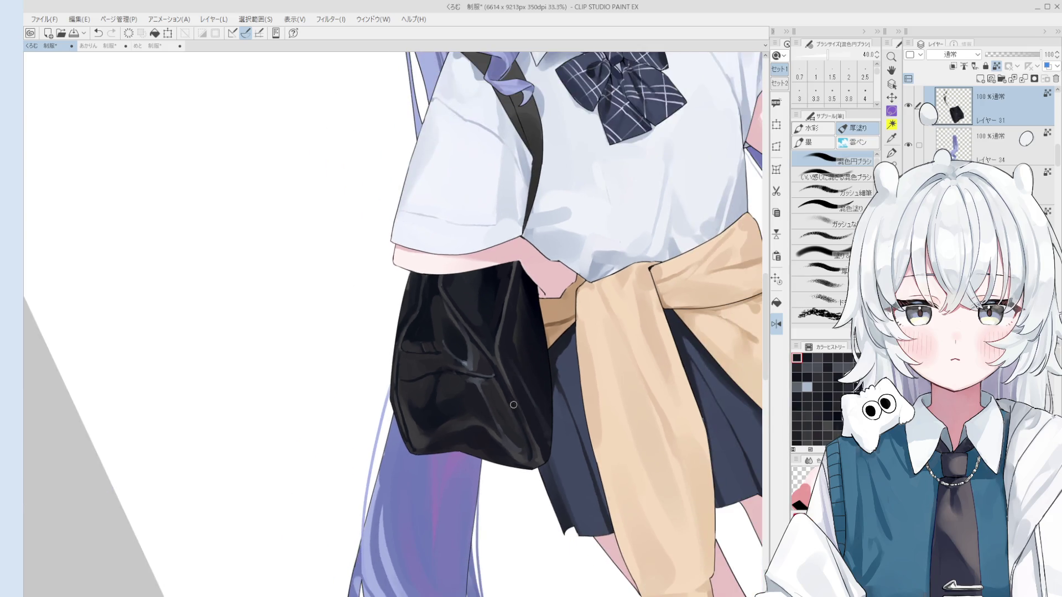
pyautogui.moveTo(532, 433); pyautogui.dragTo(538, 458)
pyautogui.keyDown('alt'); pyautogui.click(517, 439); pyautogui.keyUp('alt')
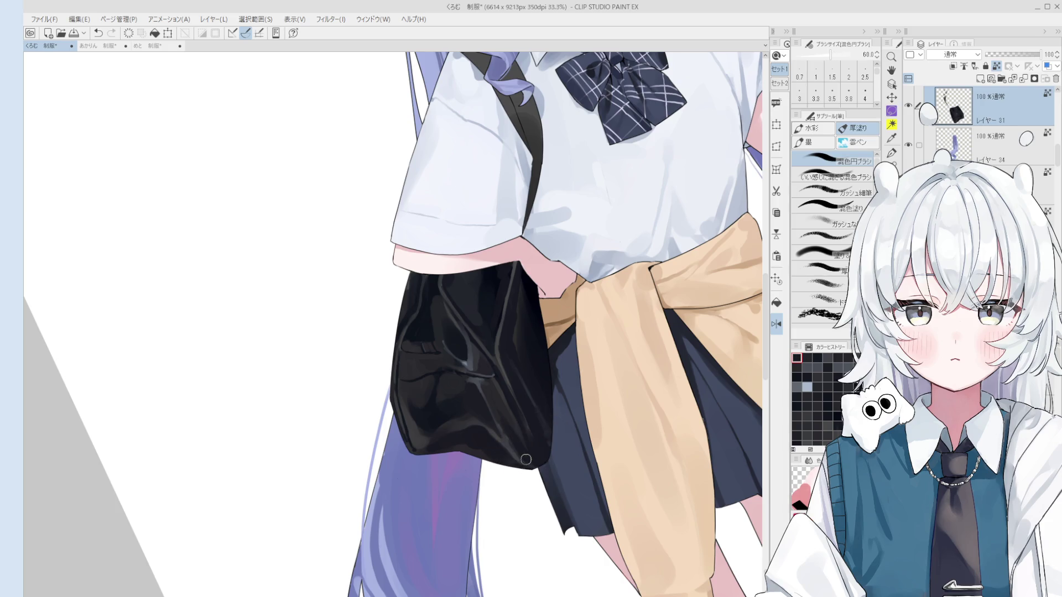
pyautogui.press('[')
pyautogui.press('[')
pyautogui.press('[')
pyautogui.moveTo(531, 448); pyautogui.dragTo(521, 425)
pyautogui.keyDown('alt'); pyautogui.click(538, 427); pyautogui.keyUp('alt')
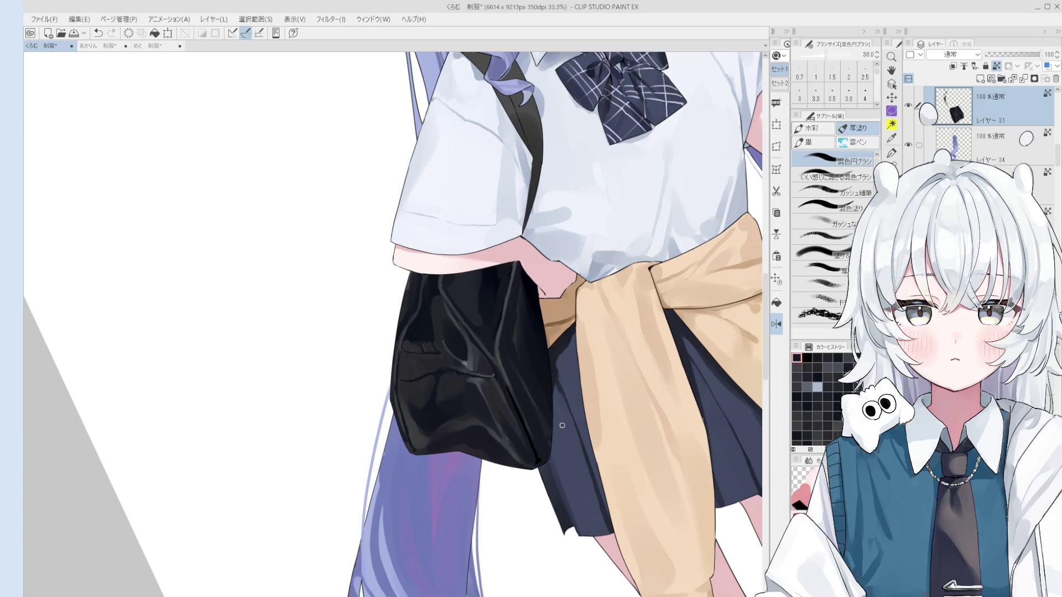
pyautogui.scroll(1, 600, 440)
# Paint dark over the bag's lower crease, then add a lighter grey stroke along it.
pyautogui.keyDown('alt'); pyautogui.click(471, 361); pyautogui.keyUp('alt')
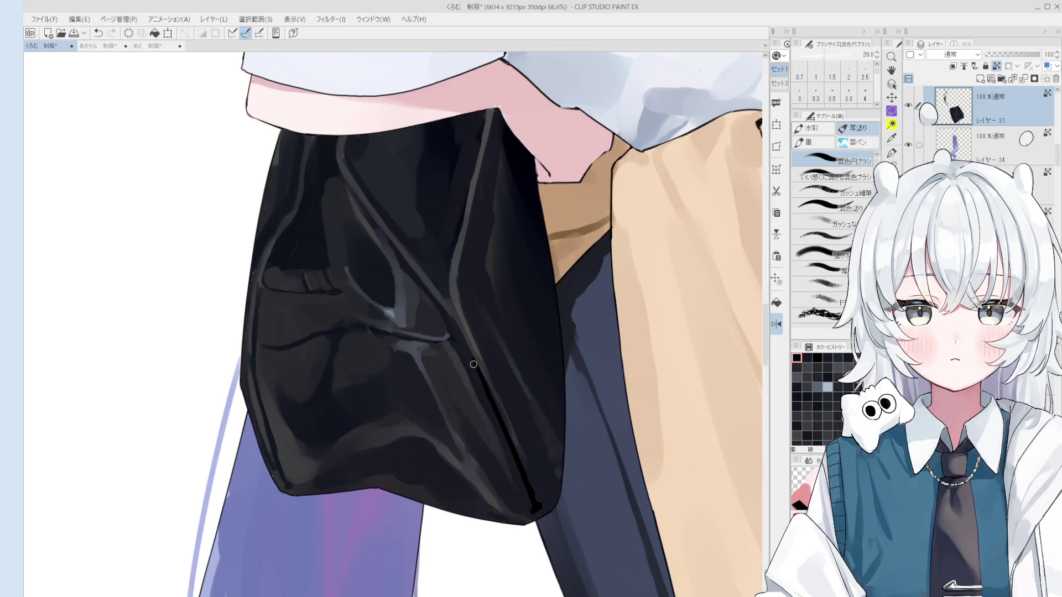
pyautogui.keyDown('alt'); pyautogui.click(469, 344); pyautogui.keyUp('alt')
pyautogui.moveTo(468, 344); pyautogui.dragTo(527, 452)
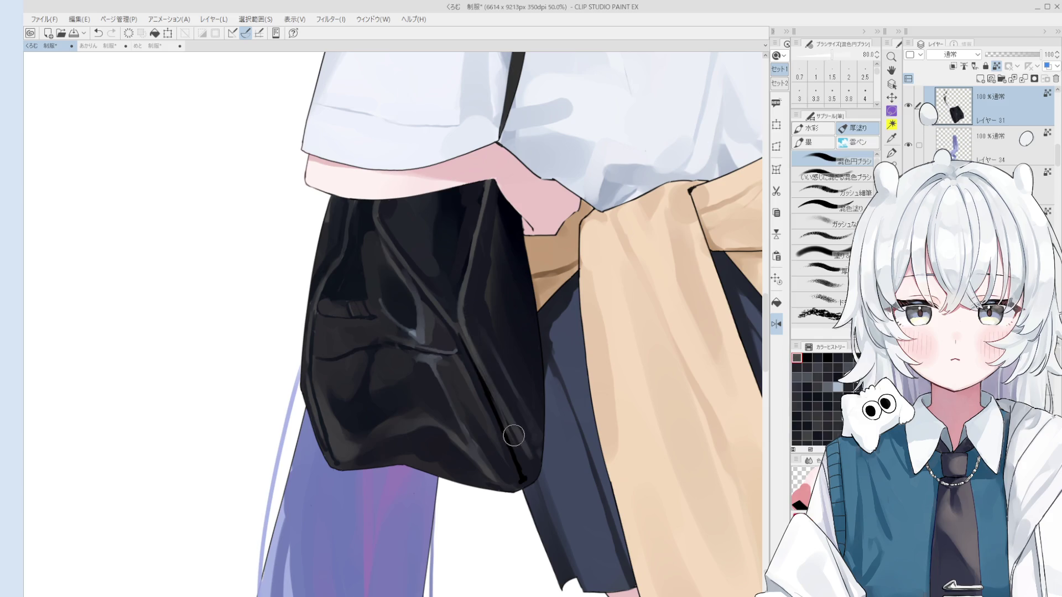
pyautogui.scroll(-1, 529, 462)
pyautogui.keyDown('alt'); pyautogui.click(486, 368); pyautogui.keyUp('alt')
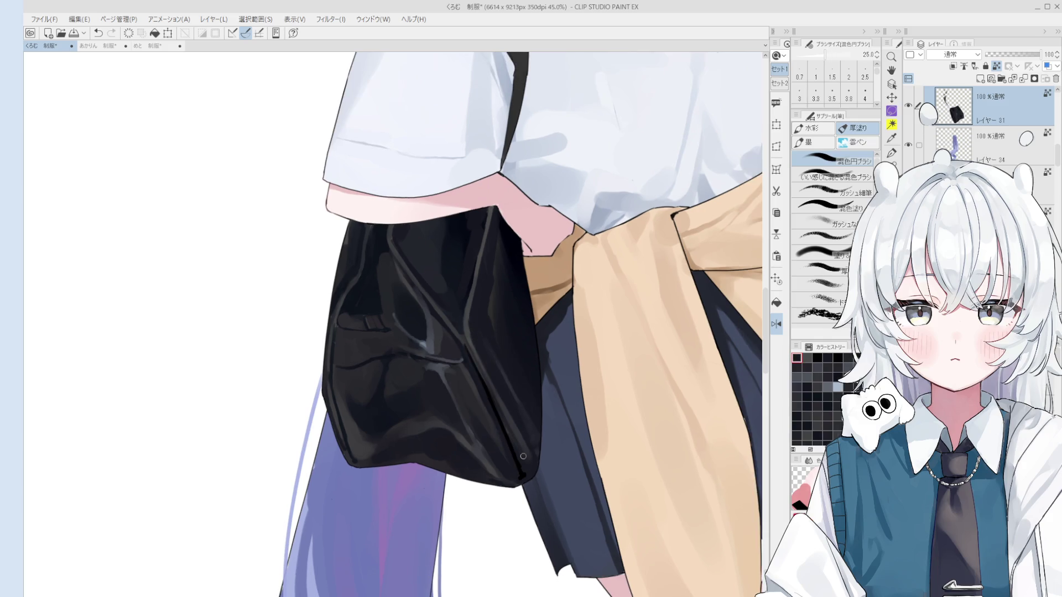
pyautogui.keyDown('alt'); pyautogui.click(519, 426); pyautogui.keyUp('alt')
pyautogui.moveTo(519, 427); pyautogui.dragTo(465, 345)
pyautogui.keyDown('alt'); pyautogui.click(475, 350); pyautogui.keyUp('alt')
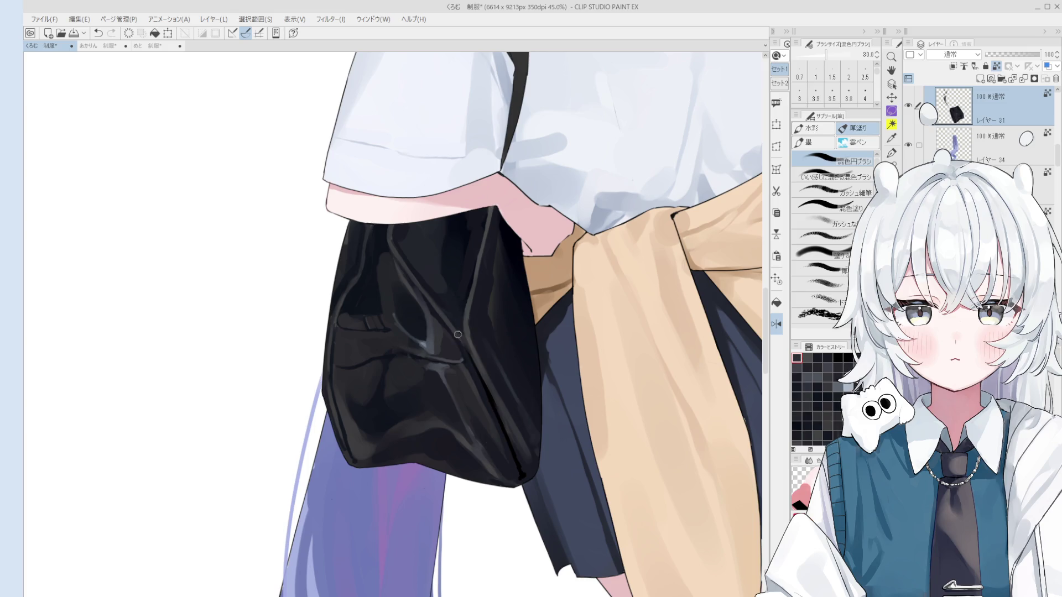
pyautogui.moveTo(468, 341); pyautogui.dragTo(466, 343)
pyautogui.scroll(-2, 467, 343)
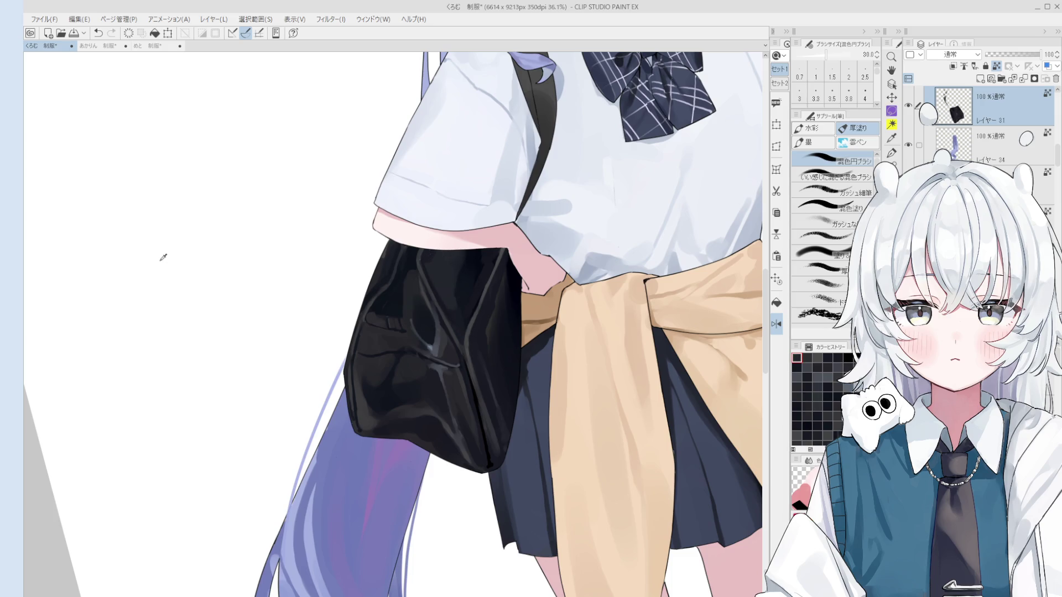
# Pick a near-white colour, add a new raster layer on top and straighten the canvas.
pyautogui.keyDown('alt'); pyautogui.click(163, 248); pyautogui.keyUp('alt')
pyautogui.click(981, 78)
pyautogui.press('-')
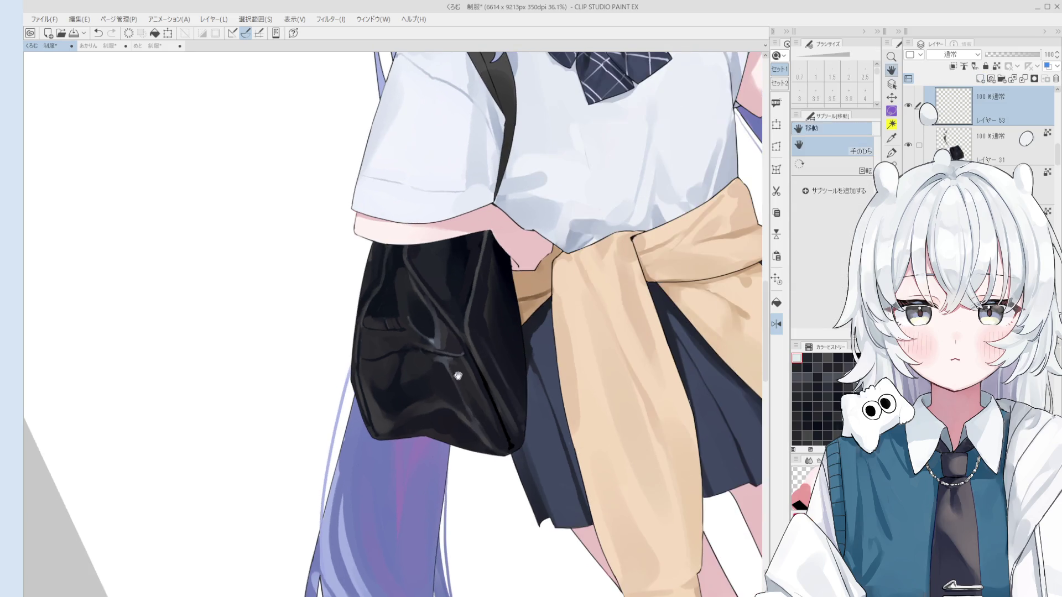
# Block in a first white zipper-pull mark on the bag with the fine brush, tidying with the eraser.
pyautogui.press('.')
pyautogui.press('.')
pyautogui.moveTo(446, 323)
pyautogui.mouseDown()
pyautogui.moveTo(457, 365)
pyautogui.moveTo(446, 325)
pyautogui.mouseUp()
pyautogui.press('[')
pyautogui.press('[')
pyautogui.press('e')
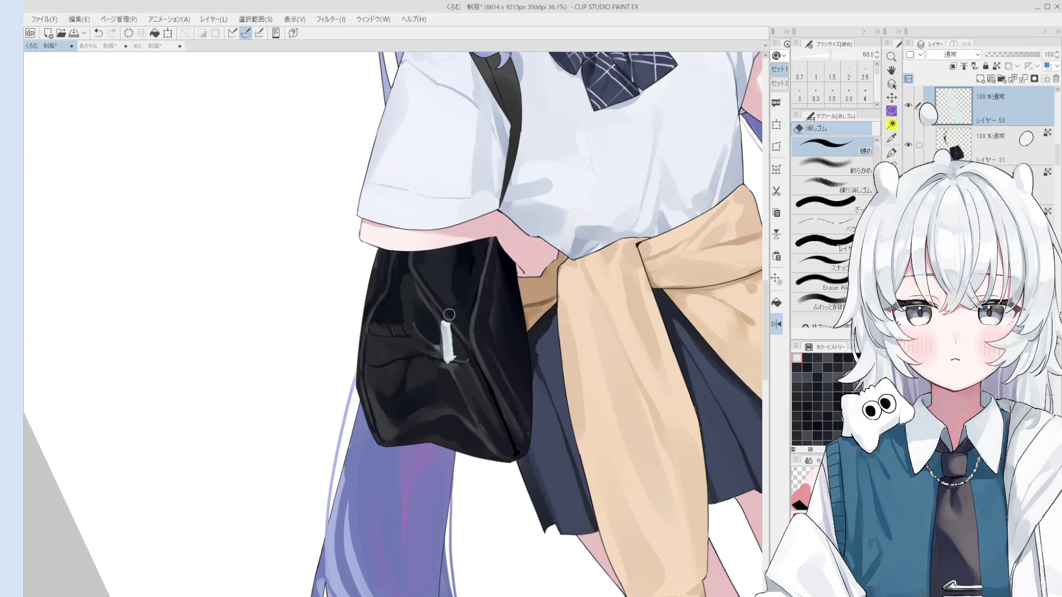
pyautogui.scroll(-1, 463, 365)
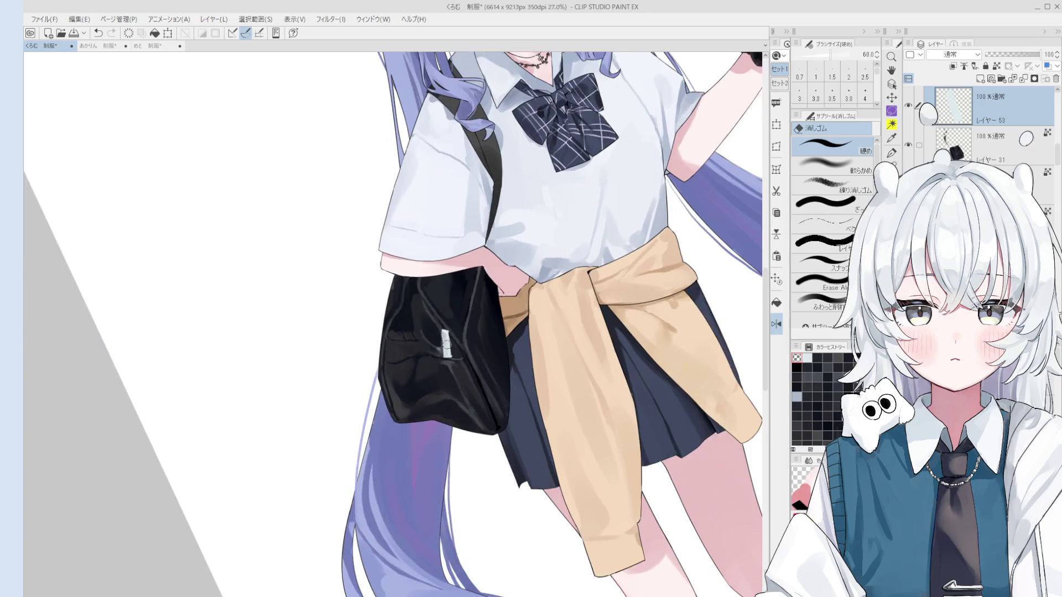
pyautogui.scroll(-2, 462, 364)
pyautogui.press('b')
pyautogui.scroll(-1, 462, 364)
pyautogui.scroll(1, 453, 344)
pyautogui.scroll(2, 440, 310)
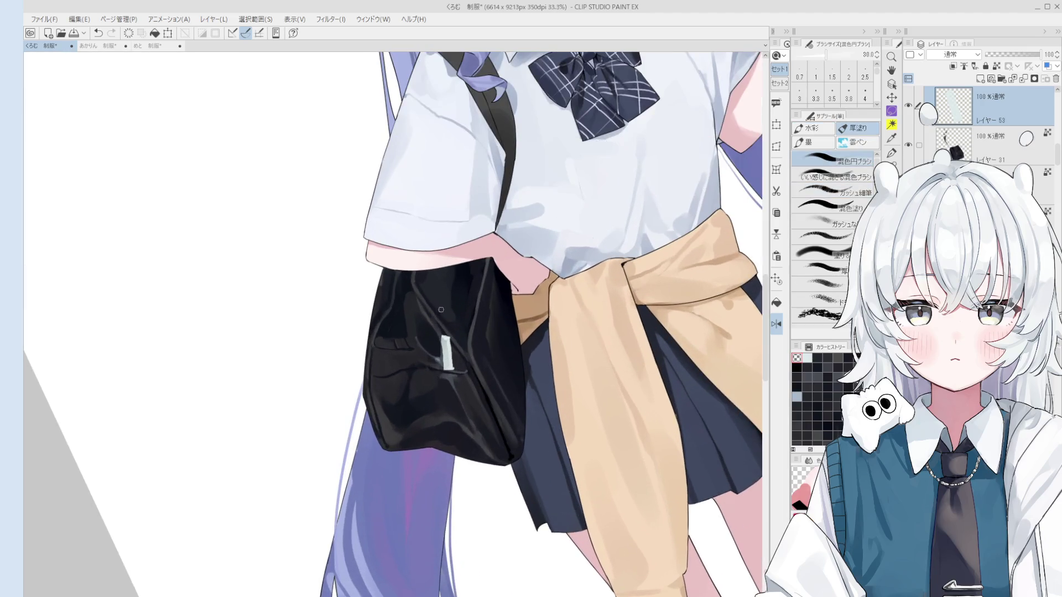
# Paint in the second light zipper pull, flipping between fine brush, blender and eraser.
pyautogui.press('b')
pyautogui.press('e')
pyautogui.press('b')
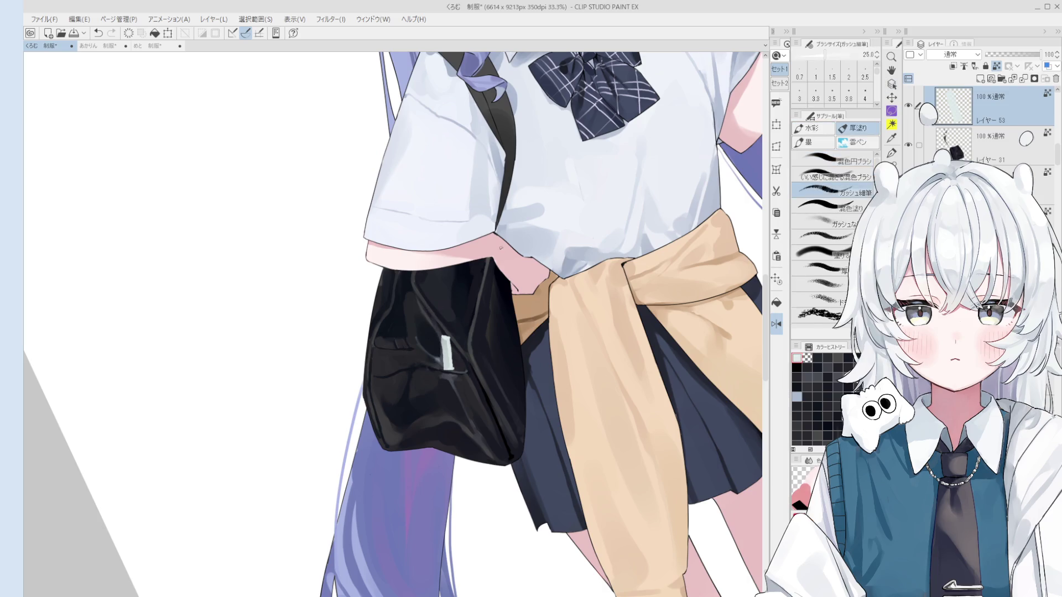
pyautogui.press('b')
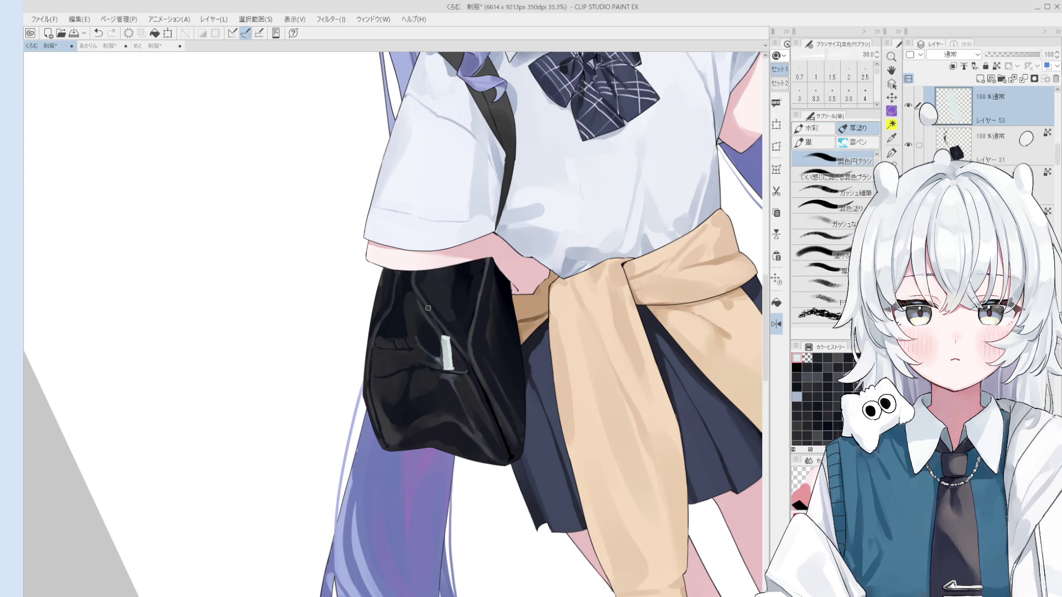
pyautogui.press('b')
pyautogui.moveTo(420, 309)
pyautogui.mouseDown()
pyautogui.moveTo(439, 314)
pyautogui.moveTo(424, 312)
pyautogui.mouseUp()
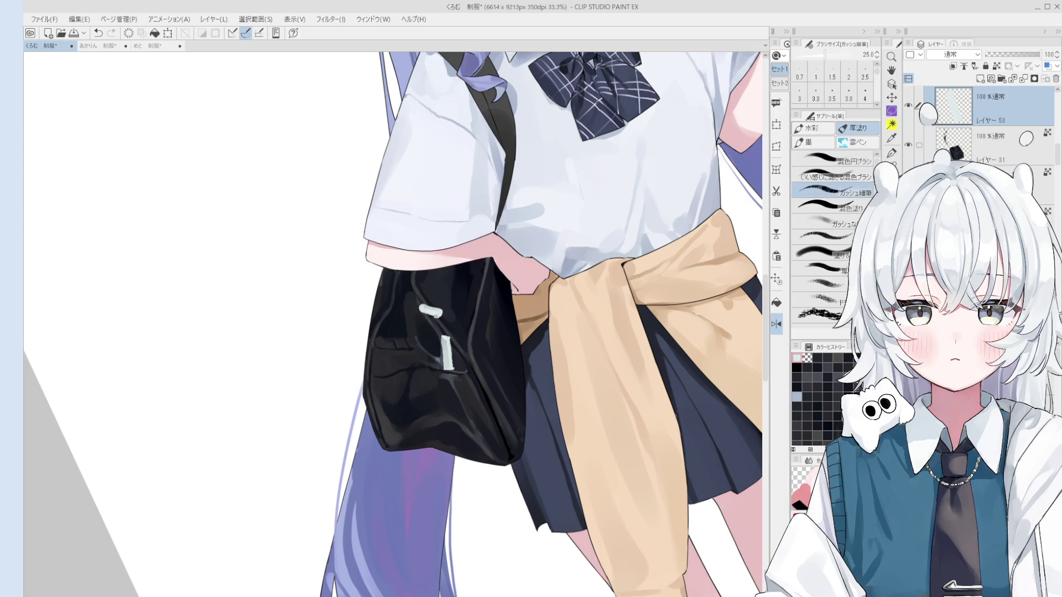
# Zoom in with the Hand tool and sample the pale colour of the upper pull.
pyautogui.press('e')
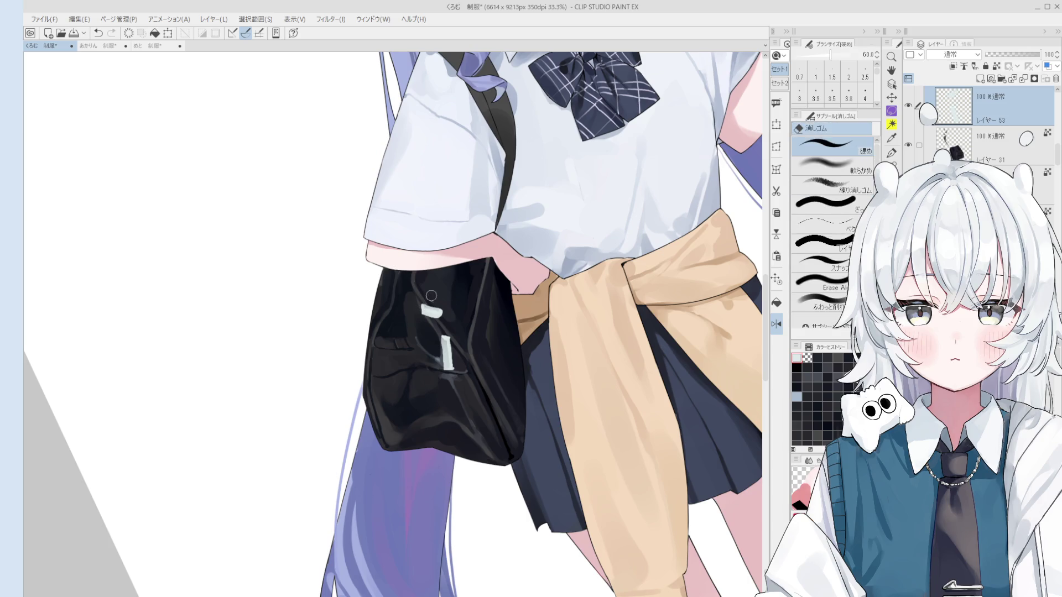
pyautogui.press('h')
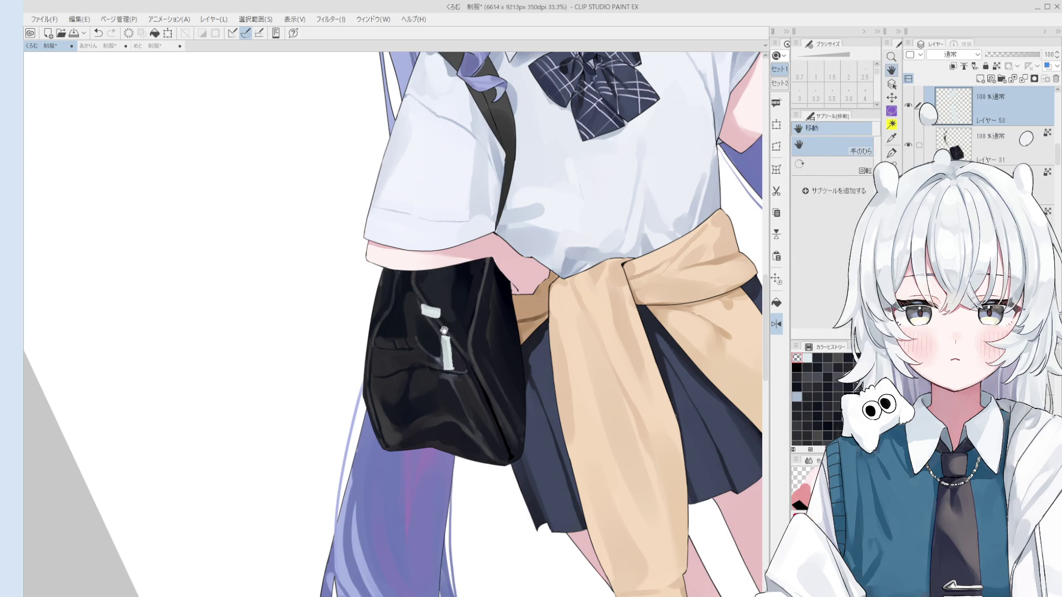
pyautogui.scroll(1, 443, 332)
pyautogui.press('b')
pyautogui.keyDown('alt'); pyautogui.click(429, 298); pyautogui.keyUp('alt')
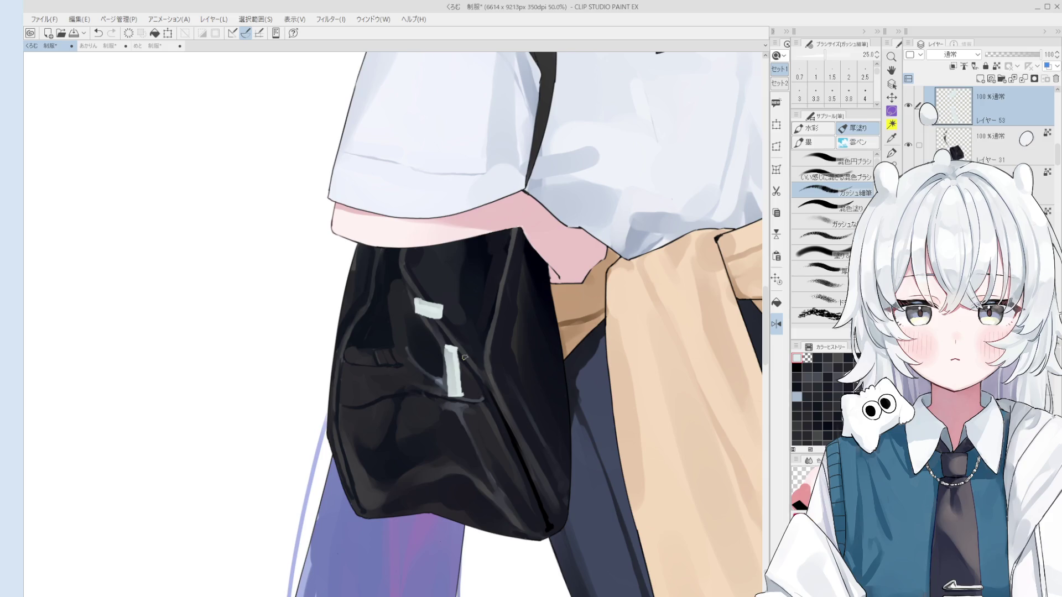
# Zoom in on the zipper pulls and smooth the top of the upper pull, sampling nearby tones.
pyautogui.moveTo(465, 357); pyautogui.dragTo(430, 345)
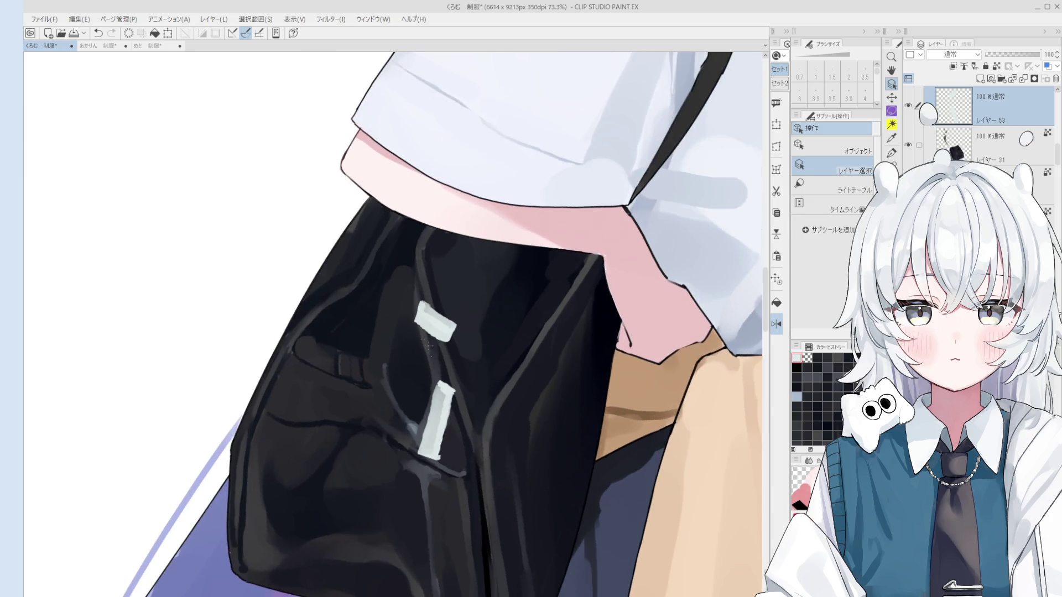
pyautogui.press('e')
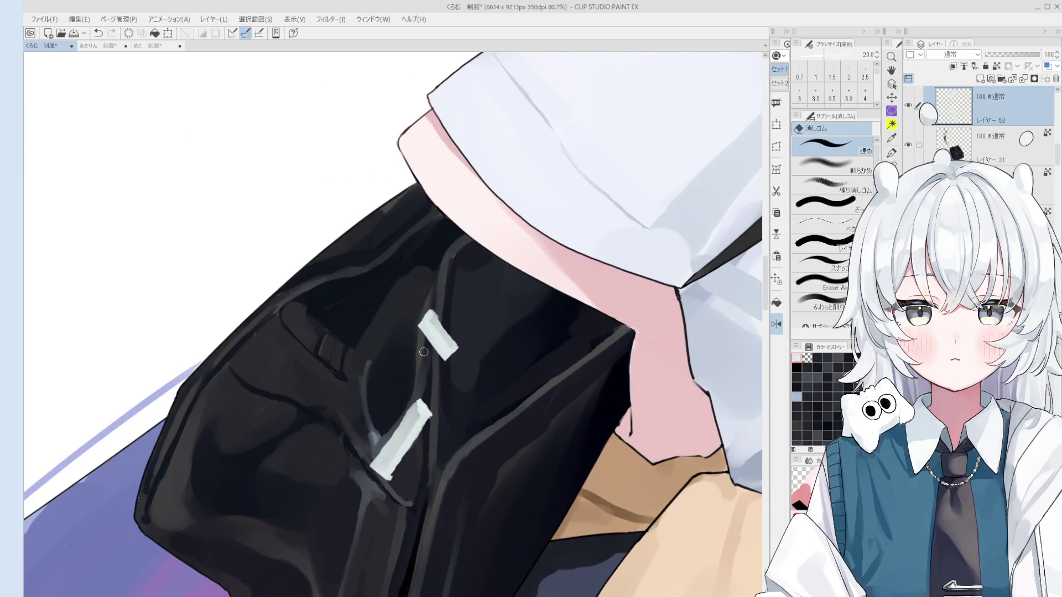
pyautogui.moveTo(423, 352); pyautogui.dragTo(439, 311)
pyautogui.press('b')
pyautogui.press('e')
pyautogui.scroll(-1, 485, 371)
pyautogui.scroll(-1, 485, 372)
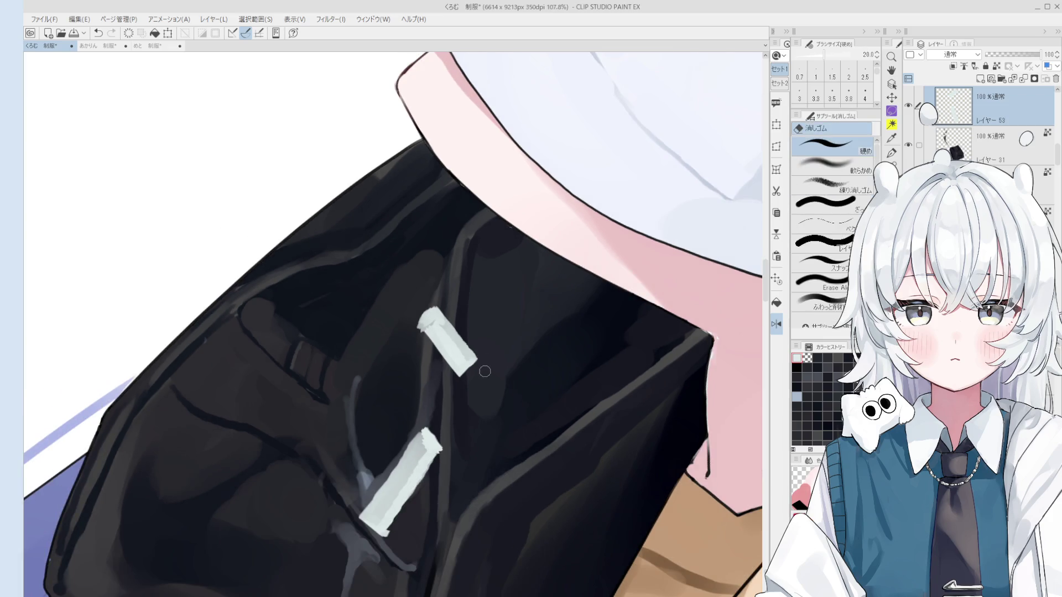
pyautogui.moveTo(481, 361)
pyautogui.mouseDown()
pyautogui.moveTo(453, 378)
pyautogui.moveTo(435, 367)
pyautogui.mouseUp()
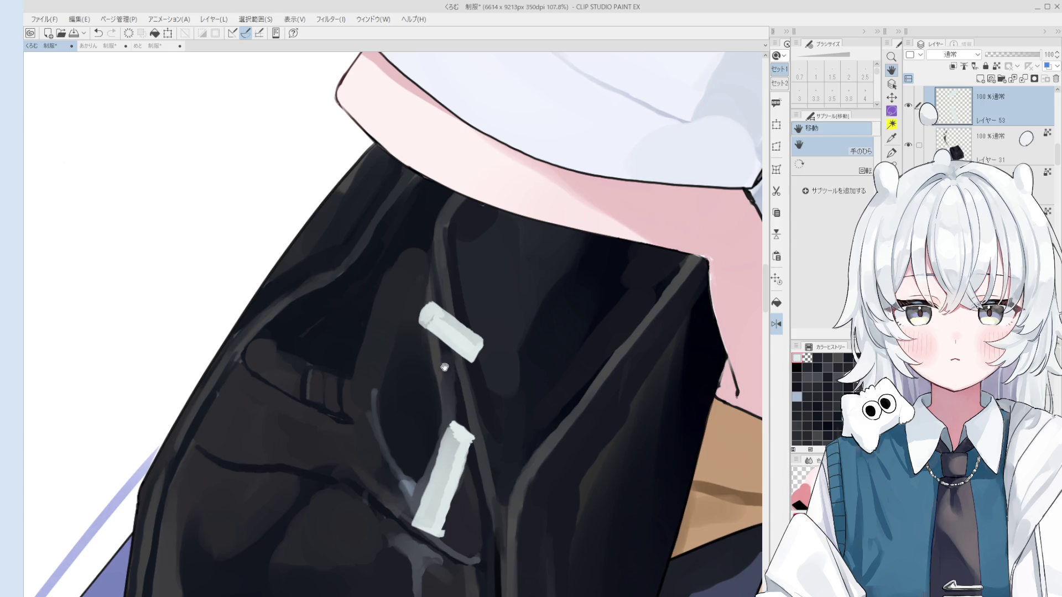
pyautogui.moveTo(456, 375)
pyautogui.mouseDown()
pyautogui.moveTo(484, 398)
pyautogui.moveTo(457, 374)
pyautogui.mouseUp()
pyautogui.click(453, 343)
# Trim the upper pull's right end, clean the lower pull's top edge and erase stray grey strokes below.
pyautogui.press('b')
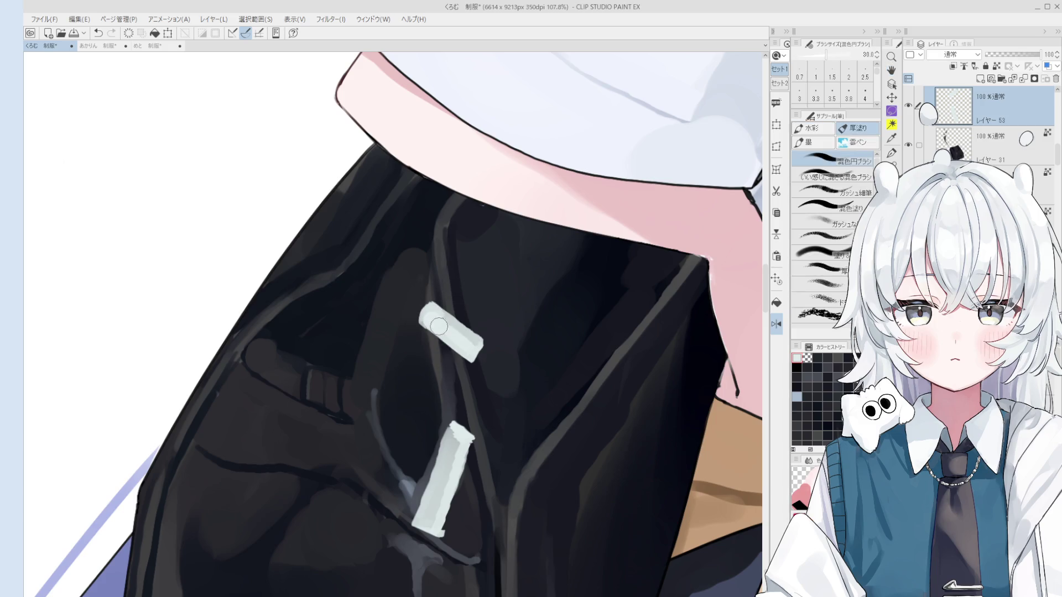
pyautogui.press('[')
pyautogui.press('[')
pyautogui.press('[')
pyautogui.press('e')
pyautogui.moveTo(489, 361); pyautogui.dragTo(485, 337)
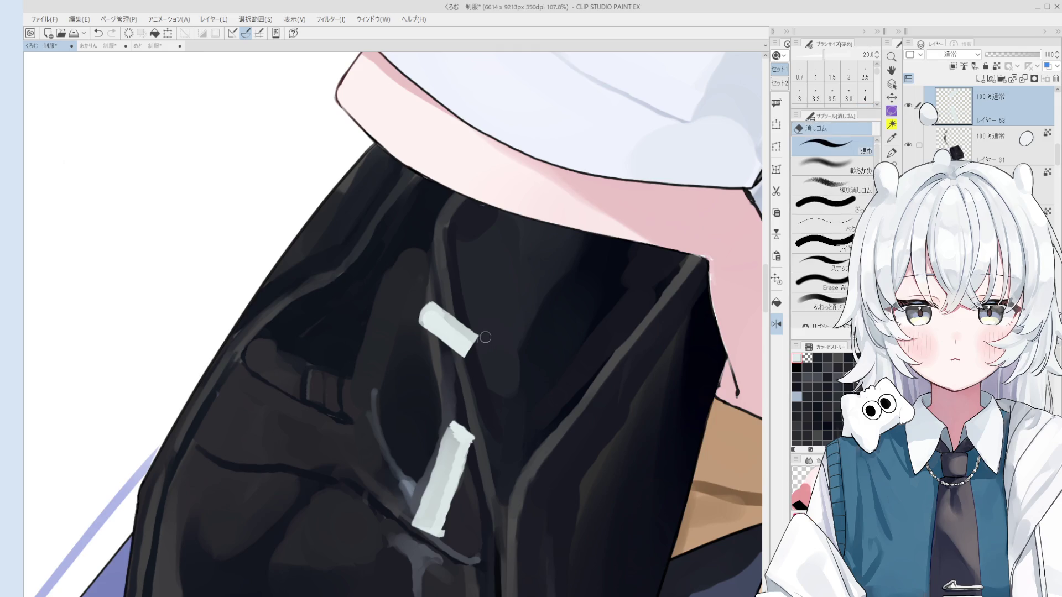
pyautogui.scroll(-2, 482, 365)
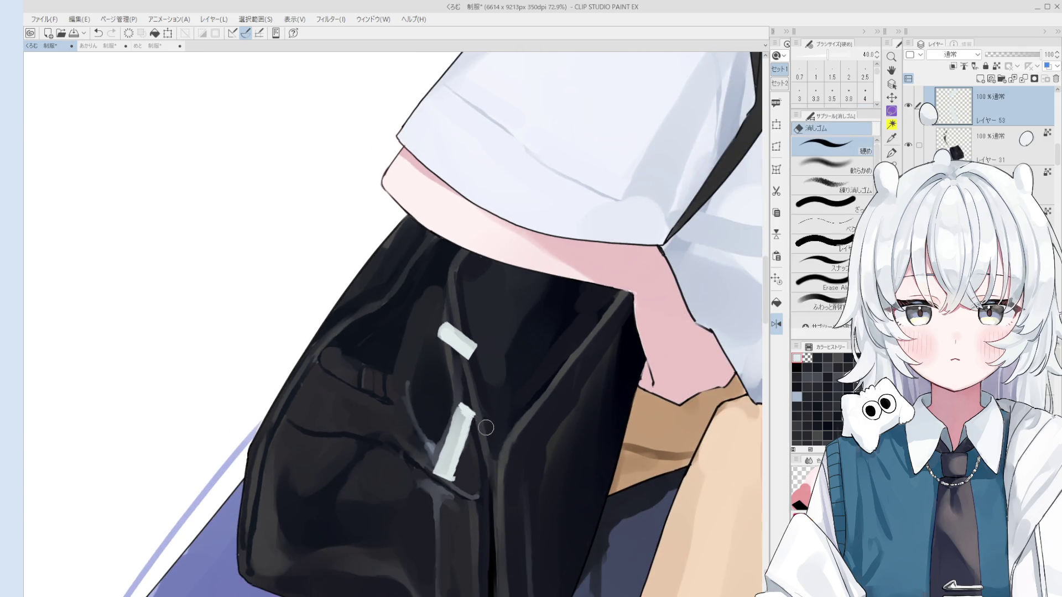
pyautogui.moveTo(477, 415); pyautogui.dragTo(461, 405)
pyautogui.moveTo(450, 488)
pyautogui.mouseDown()
pyautogui.moveTo(483, 439)
pyautogui.moveTo(472, 441)
pyautogui.mouseUp()
# Alternate pen, blending brush and eraser on the tags, choosing the Erase Along eraser.
pyautogui.press('p')
pyautogui.scroll(3, 482, 390)
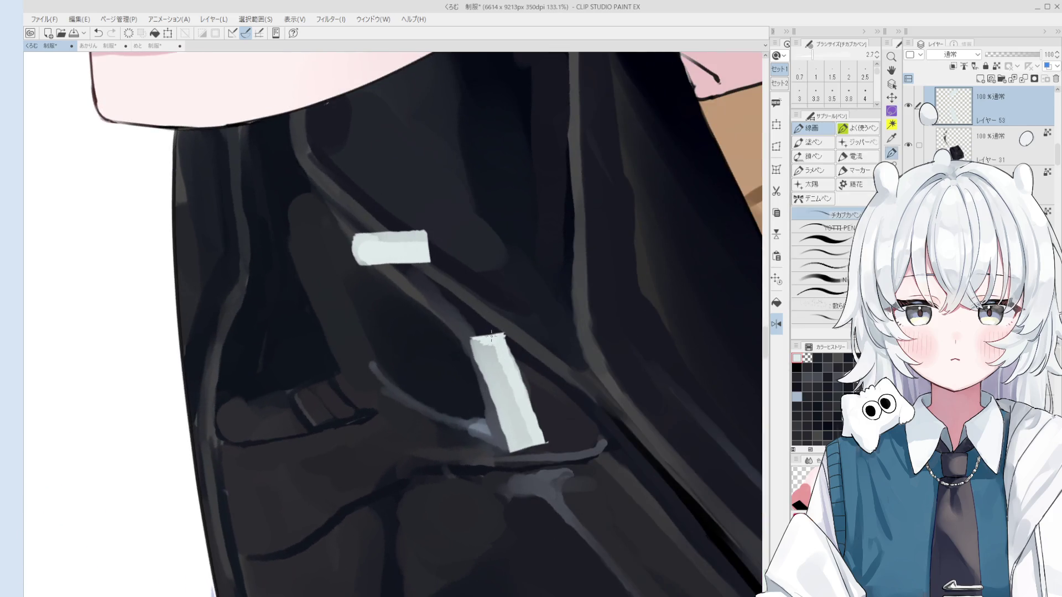
pyautogui.press('b')
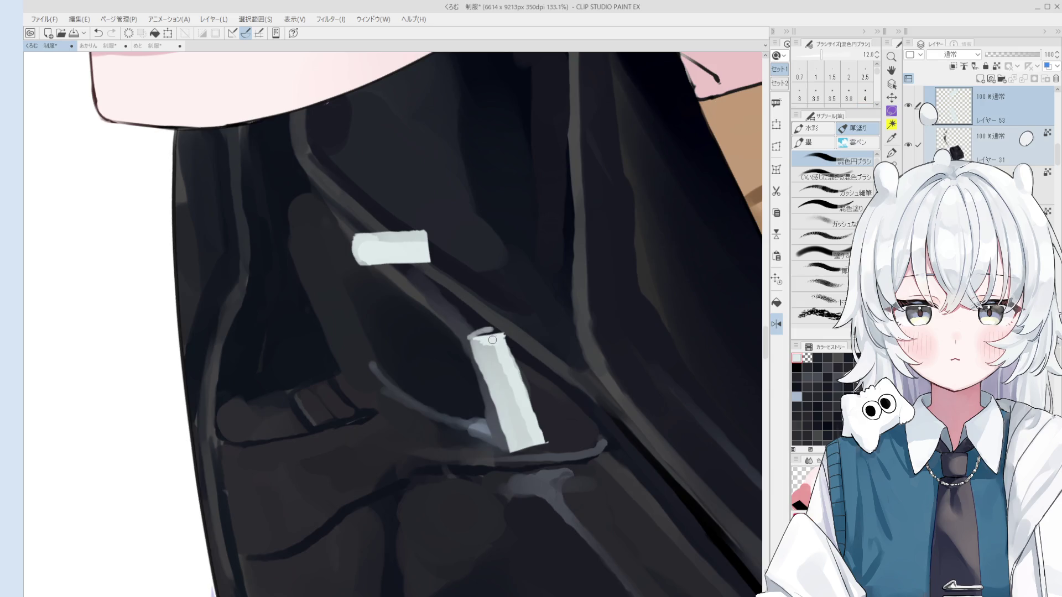
pyautogui.scroll(-2, 492, 341)
pyautogui.press('p')
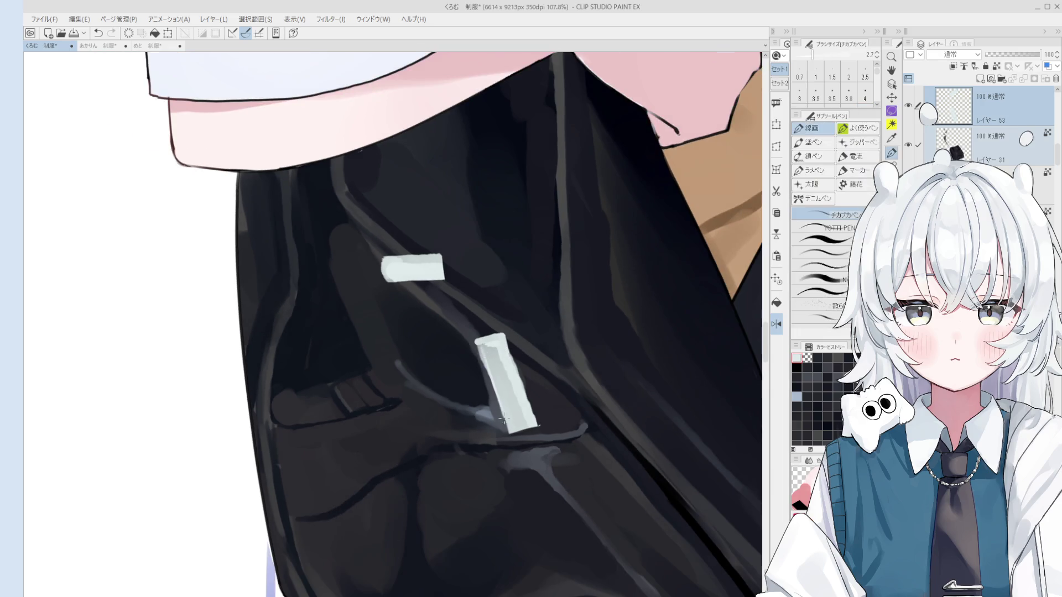
pyautogui.scroll(-1, 503, 419)
pyautogui.scroll(-1, 503, 419)
pyautogui.press('e')
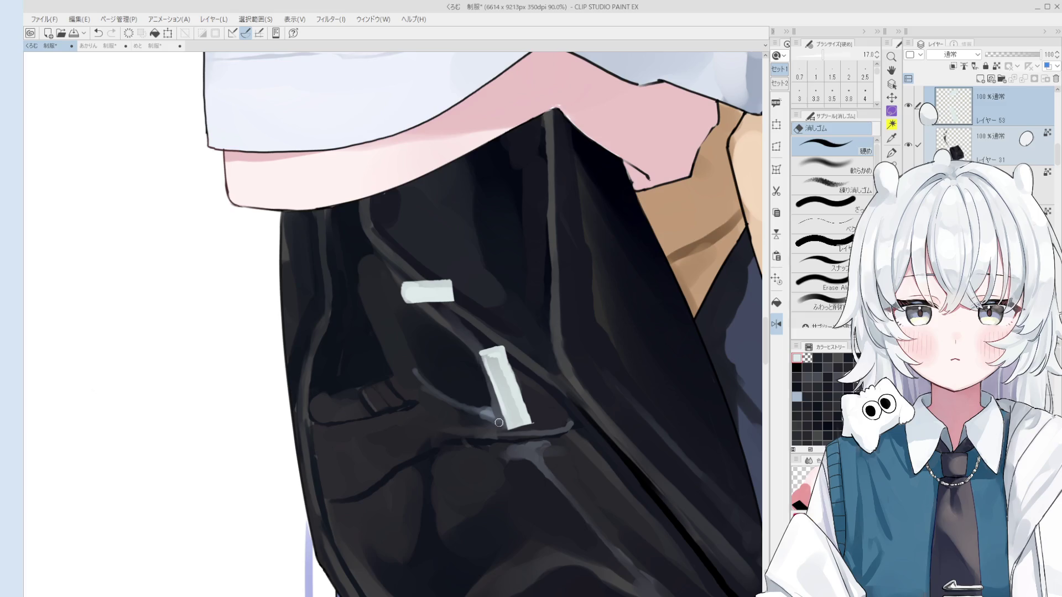
pyautogui.press('b')
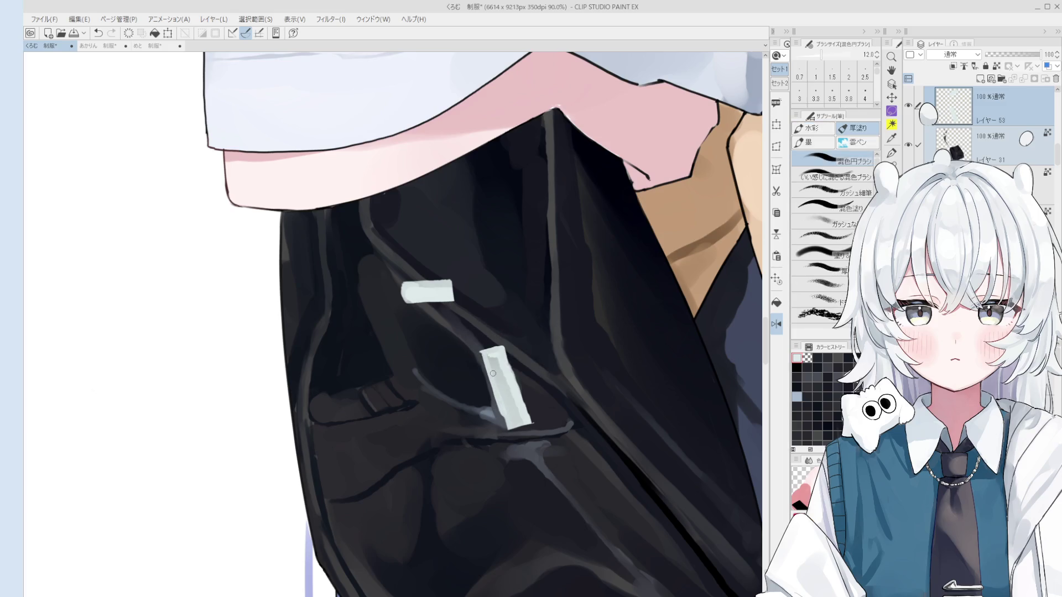
pyautogui.press('e')
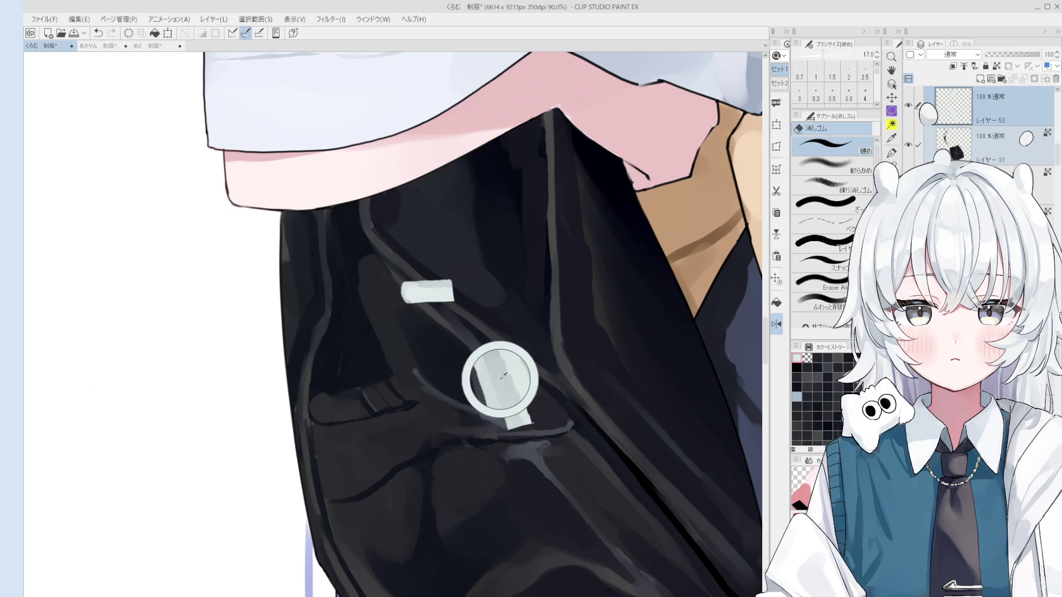
pyautogui.click(822, 283)
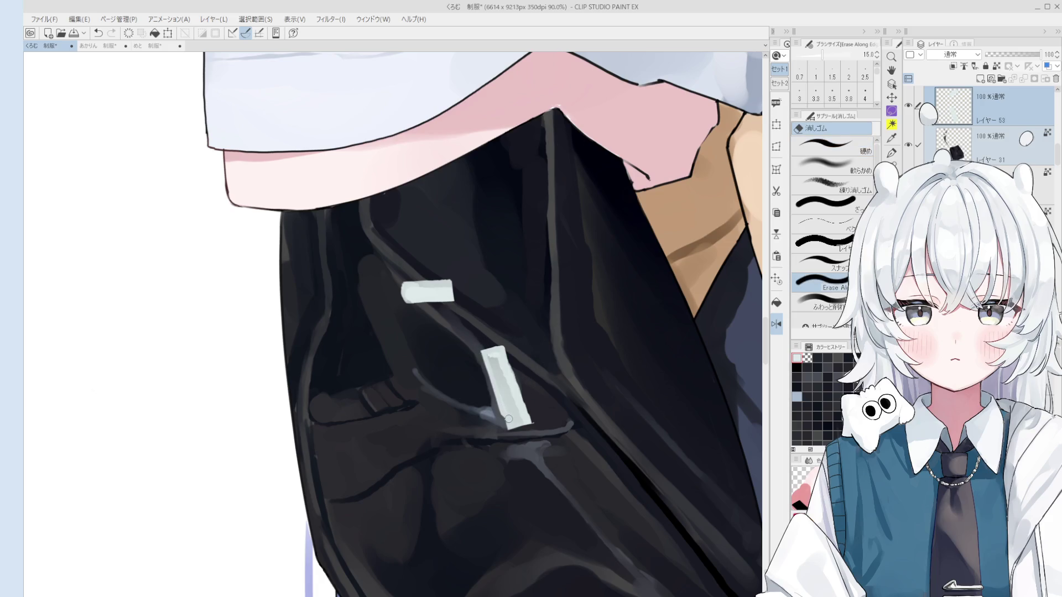
pyautogui.press('b')
pyautogui.press('e')
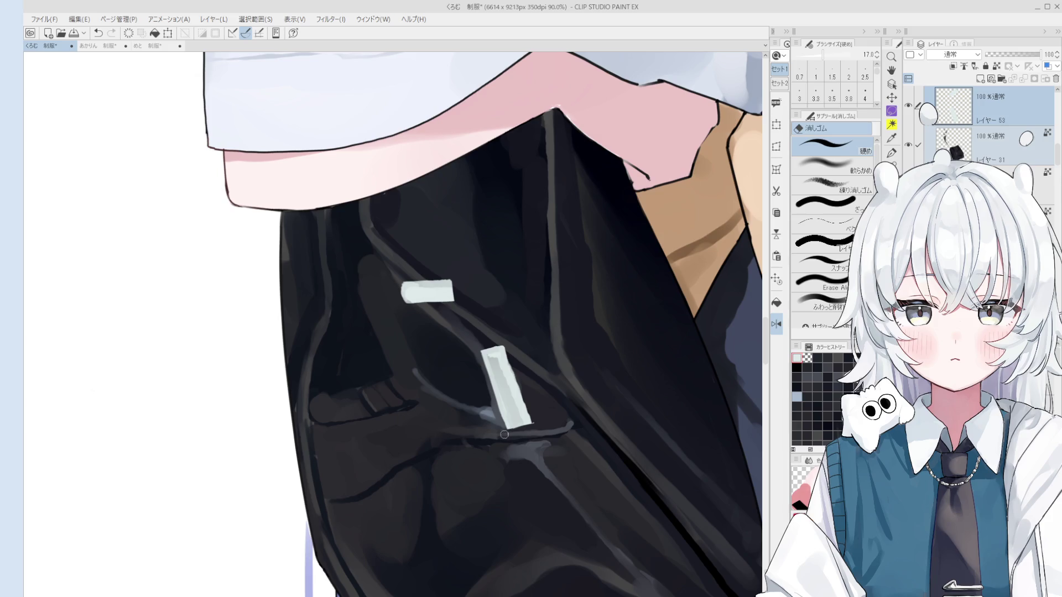
pyautogui.scroll(-2, 535, 419)
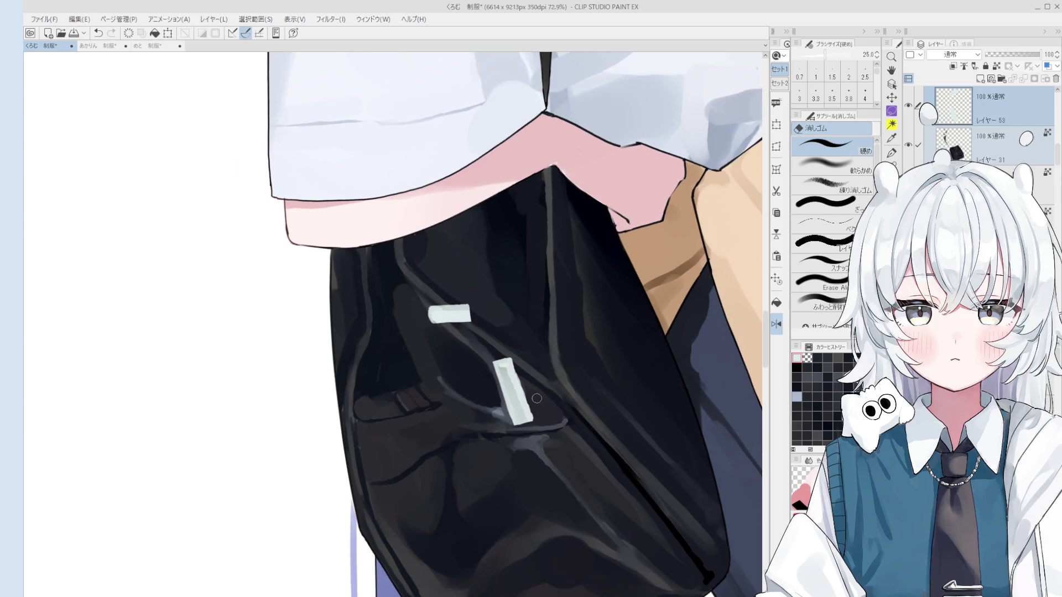
pyautogui.scroll(-2, 522, 380)
pyautogui.scroll(3, 527, 394)
pyautogui.scroll(-1, 531, 410)
pyautogui.scroll(1, 533, 417)
pyautogui.scroll(3, 532, 418)
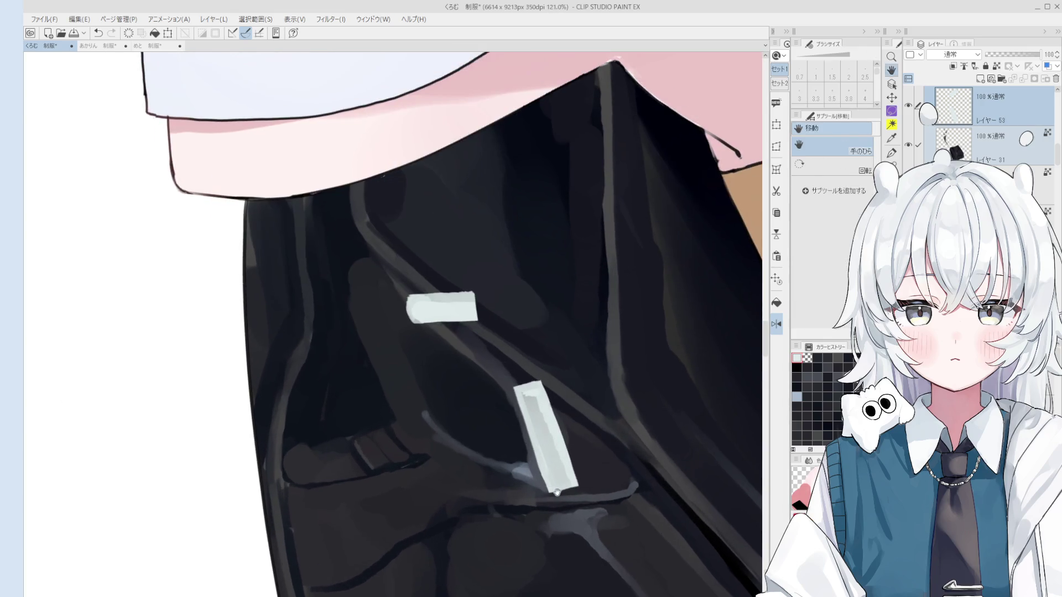
# Fill the dark gap atop the lower pull with a larger blending brush to form its small metal loop.
pyautogui.press('b')
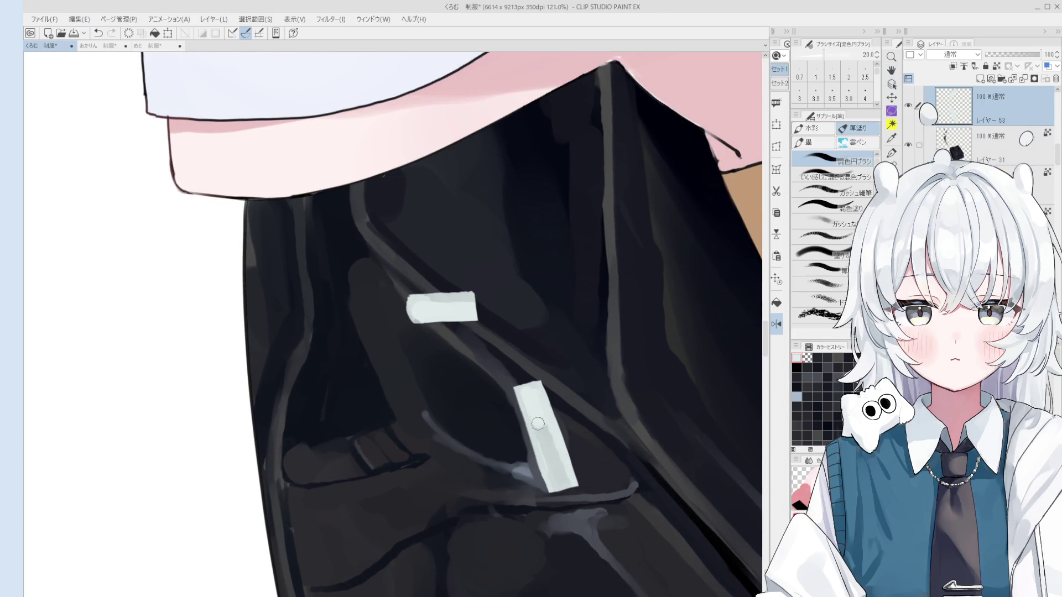
pyautogui.press('e')
pyautogui.press('b')
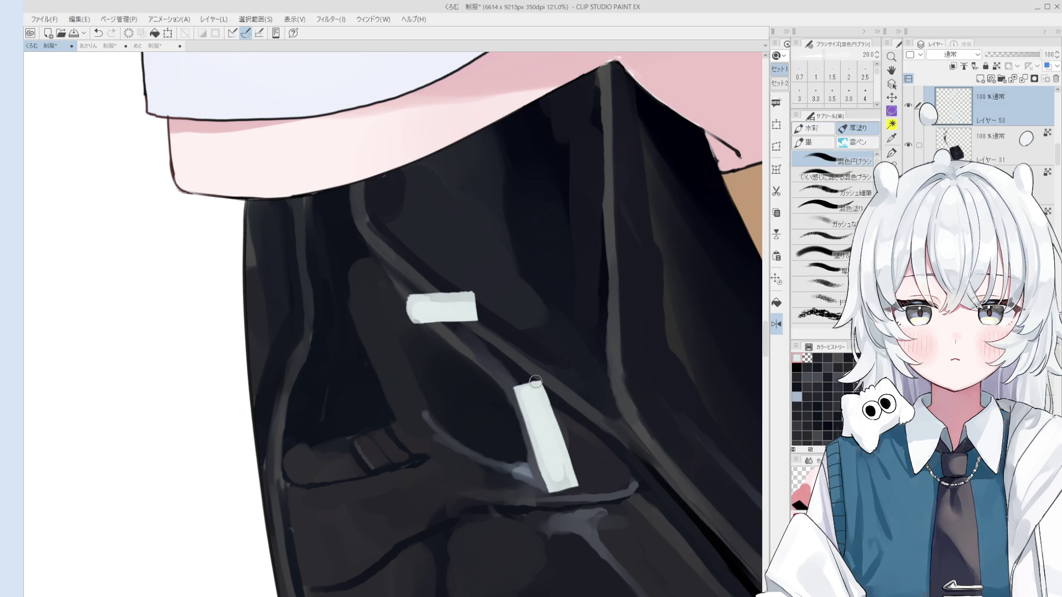
pyautogui.press('^')
pyautogui.press(']')
pyautogui.press(']')
pyautogui.press(']')
pyautogui.moveTo(502, 403); pyautogui.dragTo(522, 417)
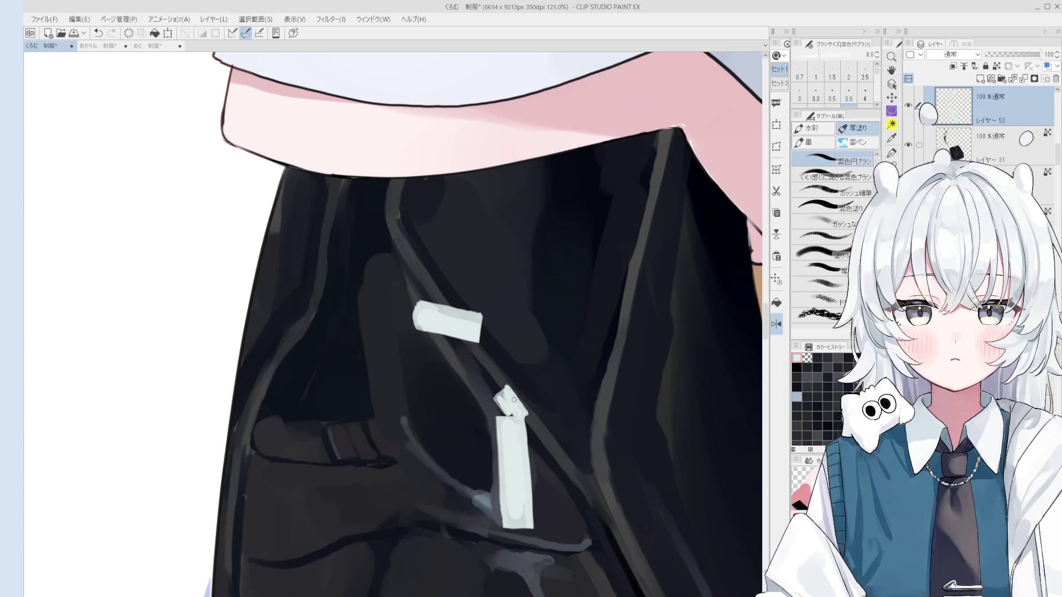
pyautogui.press('m')
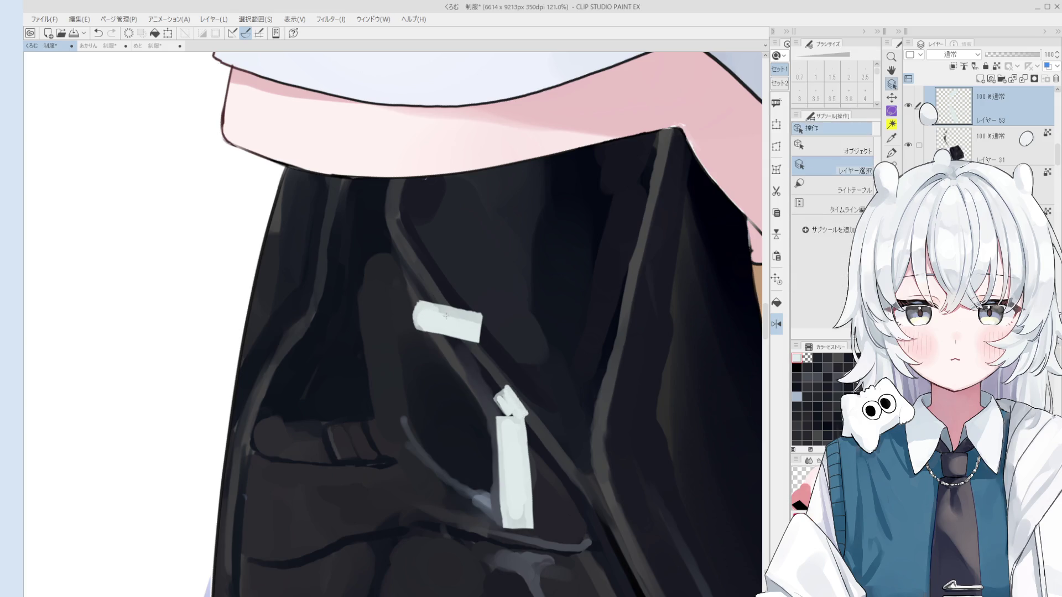
# Lasso and rotate the upper zipper pull slightly, confirm, then paint a small bent tip at its left end.
pyautogui.moveTo(423, 274); pyautogui.dragTo(422, 278)
pyautogui.hotkey('ctrl', 't')
pyautogui.moveTo(526, 379); pyautogui.dragTo(466, 343)
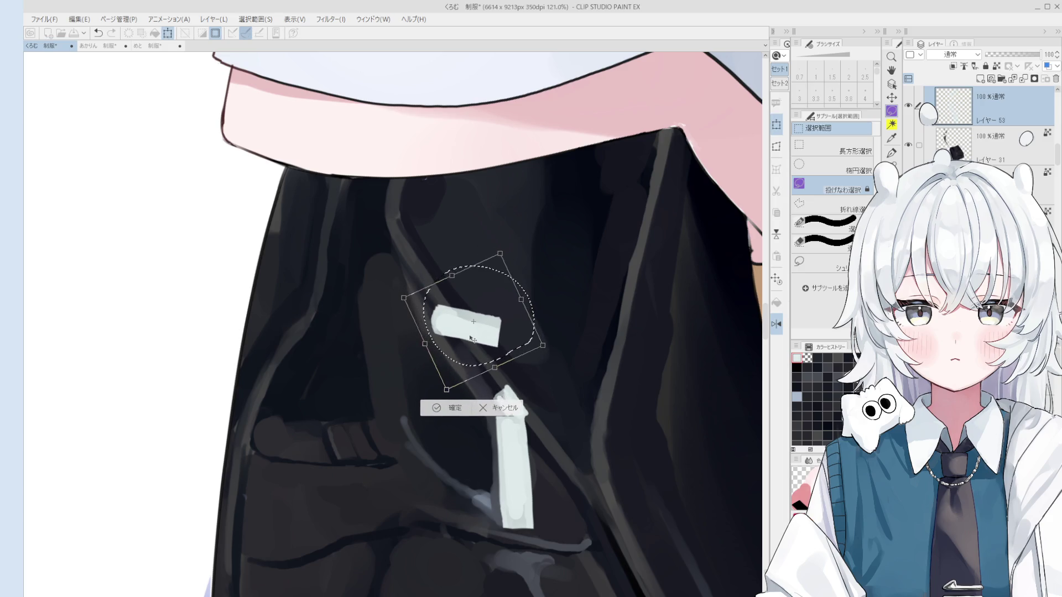
pyautogui.click(432, 406)
pyautogui.click(375, 411)
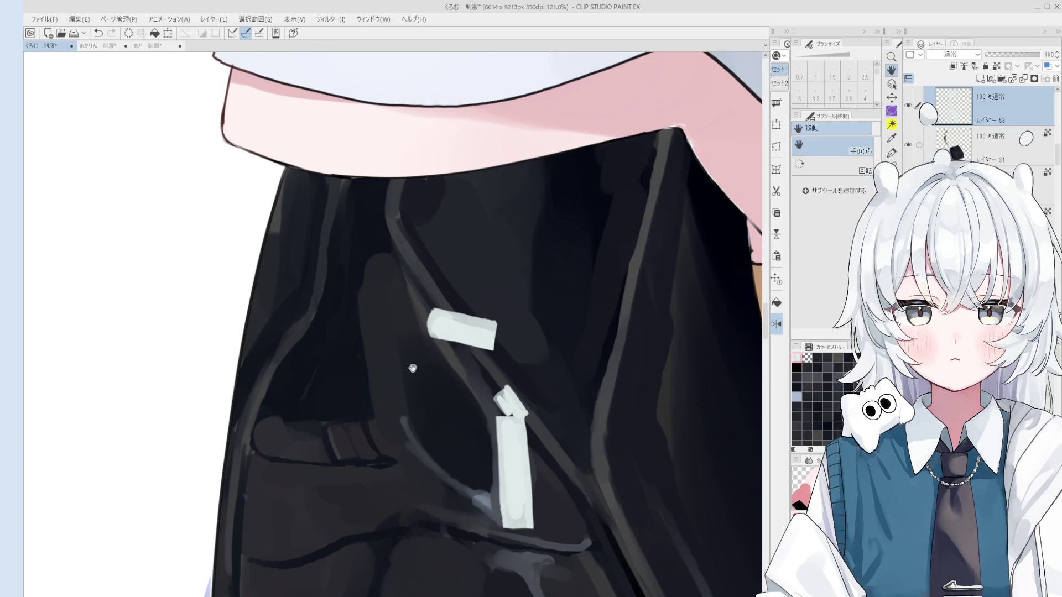
pyautogui.press('b')
pyautogui.moveTo(432, 320); pyautogui.dragTo(424, 304)
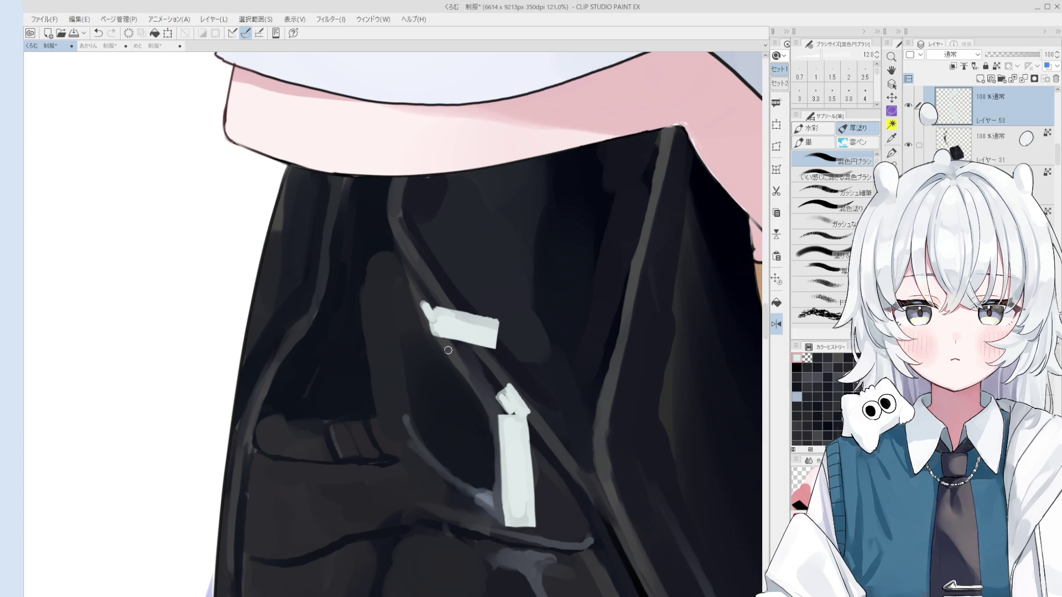
pyautogui.scroll(-1, 448, 351)
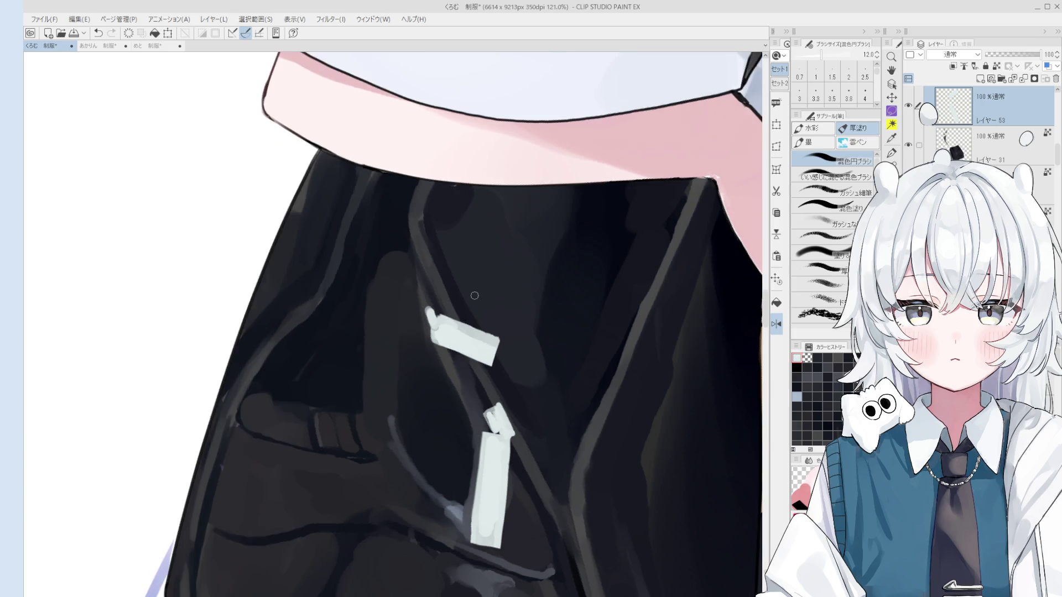
pyautogui.scroll(-2, 464, 350)
pyautogui.scroll(-2, 537, 349)
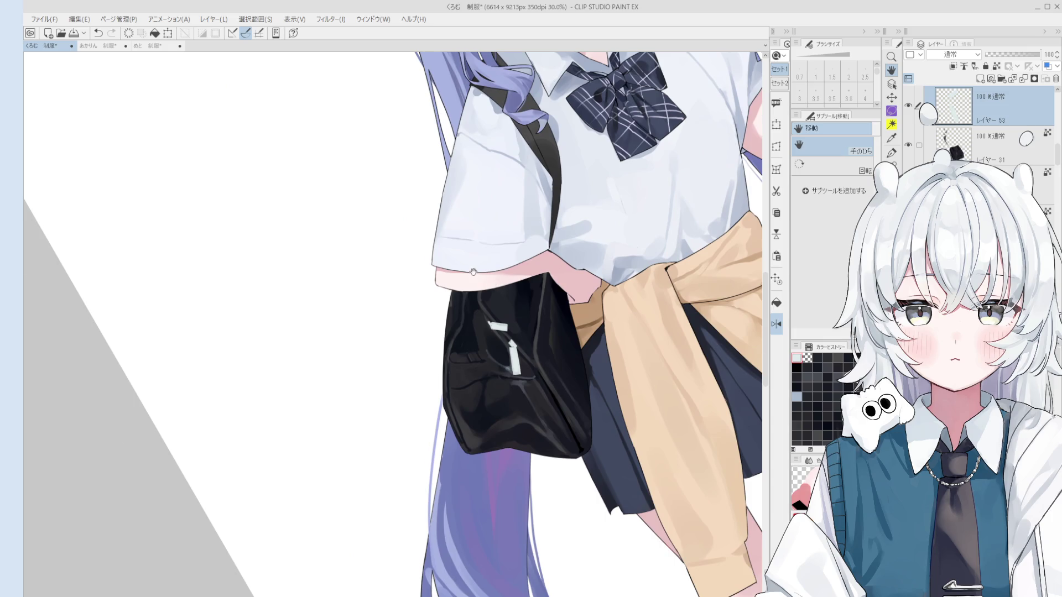
pyautogui.scroll(2, 481, 274)
pyautogui.scroll(2, 507, 341)
pyautogui.scroll(2, 487, 342)
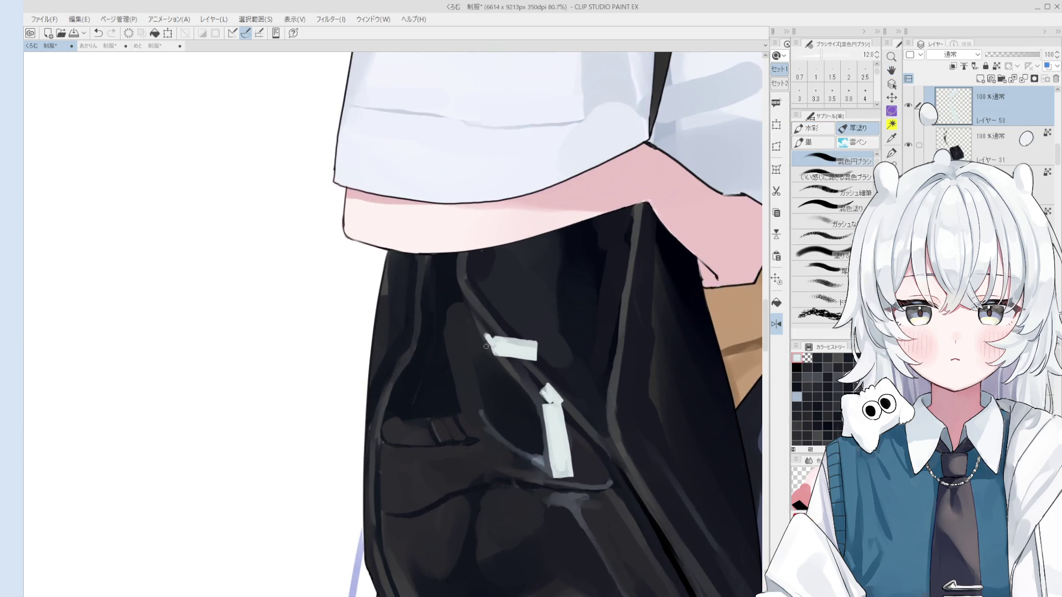
# Extend the upper pull's left tip with the blending brush and trim it back with the eraser.
pyautogui.press(']')
pyautogui.press(']')
pyautogui.moveTo(485, 332)
pyautogui.mouseDown()
pyautogui.moveTo(484, 342)
pyautogui.moveTo(490, 332)
pyautogui.mouseUp()
pyautogui.press('e')
pyautogui.press('e')
pyautogui.moveTo(486, 349); pyautogui.dragTo(474, 335)
pyautogui.press('b')
pyautogui.scroll(-3, 488, 347)
pyautogui.scroll(-3, 498, 358)
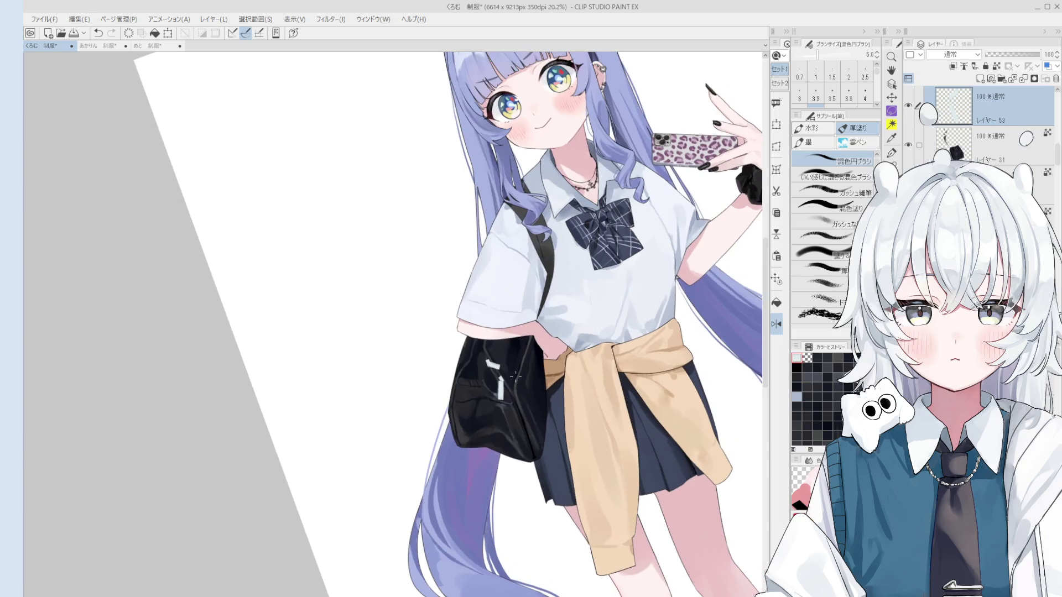
pyautogui.press('e')
pyautogui.press('b')
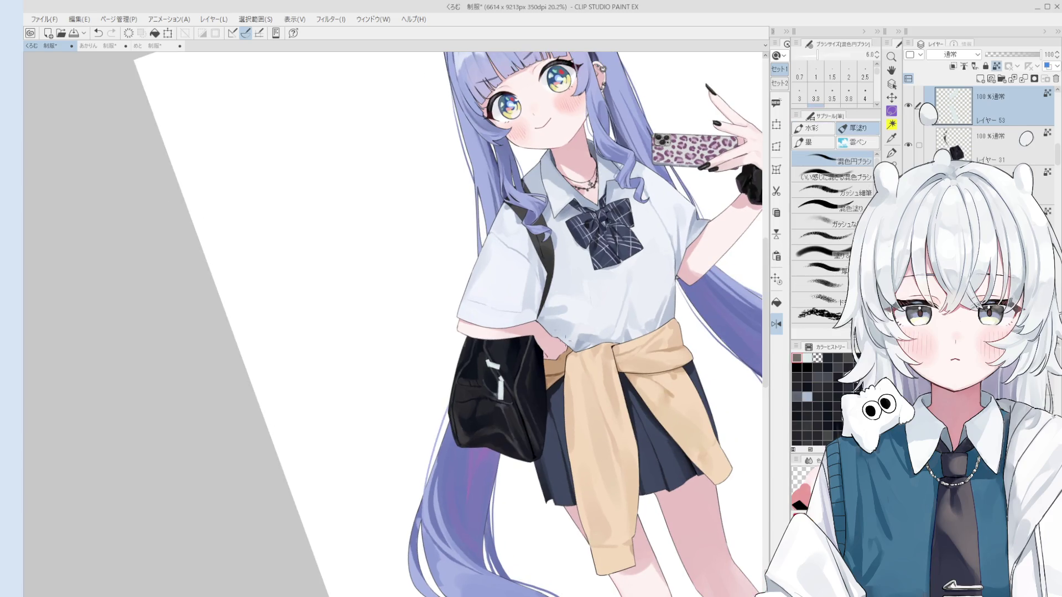
pyautogui.scroll(2, 497, 368)
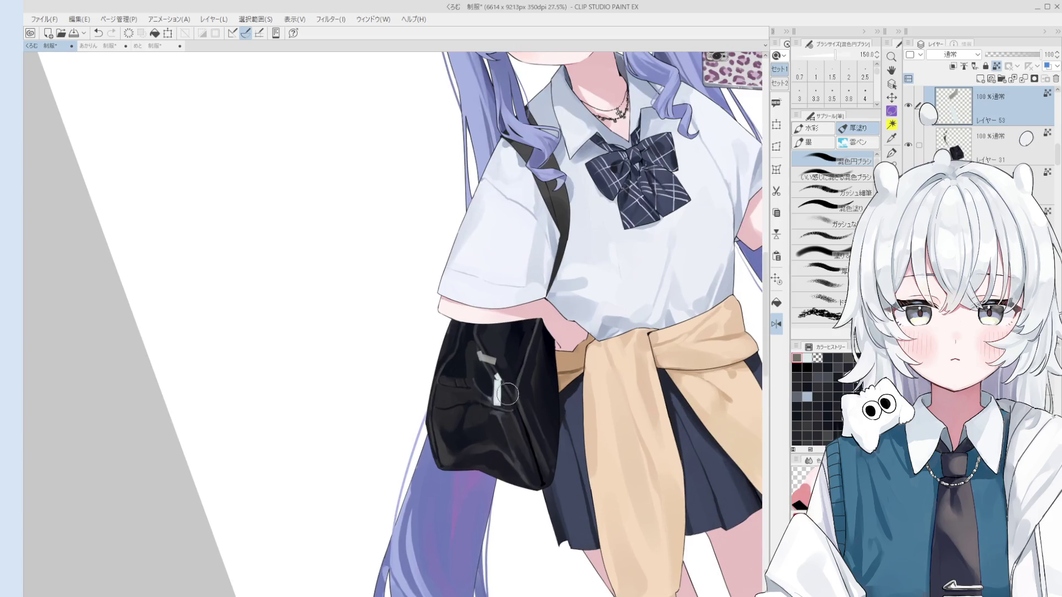
pyautogui.scroll(1, 498, 373)
# With a finer brush and rotated view, paint light grey into the upper zipper tag's corner.
pyautogui.moveTo(496, 376)
pyautogui.mouseDown()
pyautogui.moveTo(480, 366)
pyautogui.moveTo(496, 371)
pyautogui.moveTo(477, 405)
pyautogui.moveTo(486, 406)
pyautogui.moveTo(466, 421)
pyautogui.mouseUp()
pyautogui.press(']')
pyautogui.press(']')
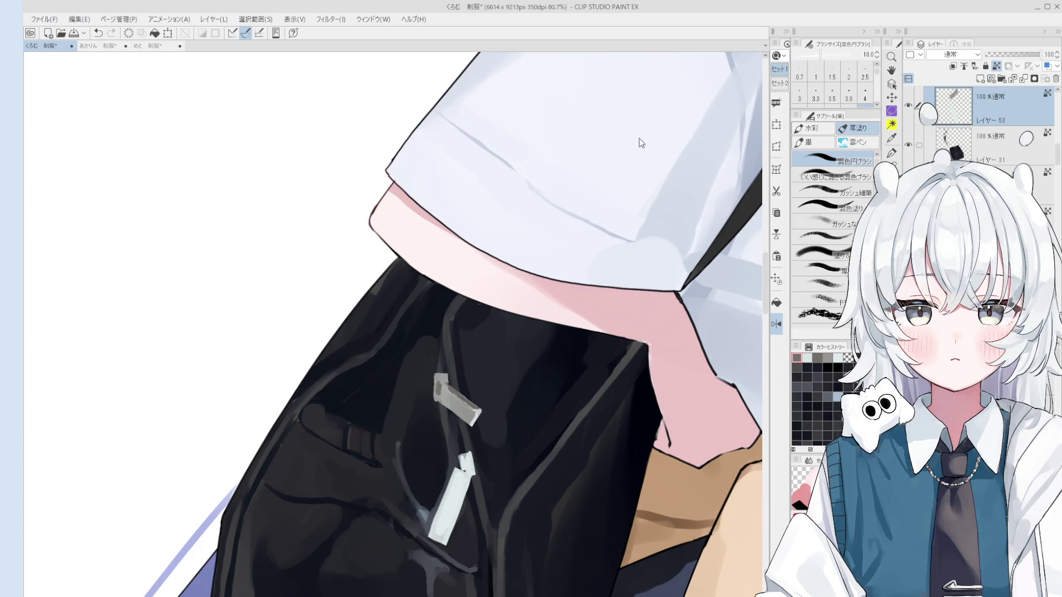
pyautogui.press('-')
pyautogui.press('[')
pyautogui.press('[')
pyautogui.moveTo(449, 375); pyautogui.dragTo(452, 372)
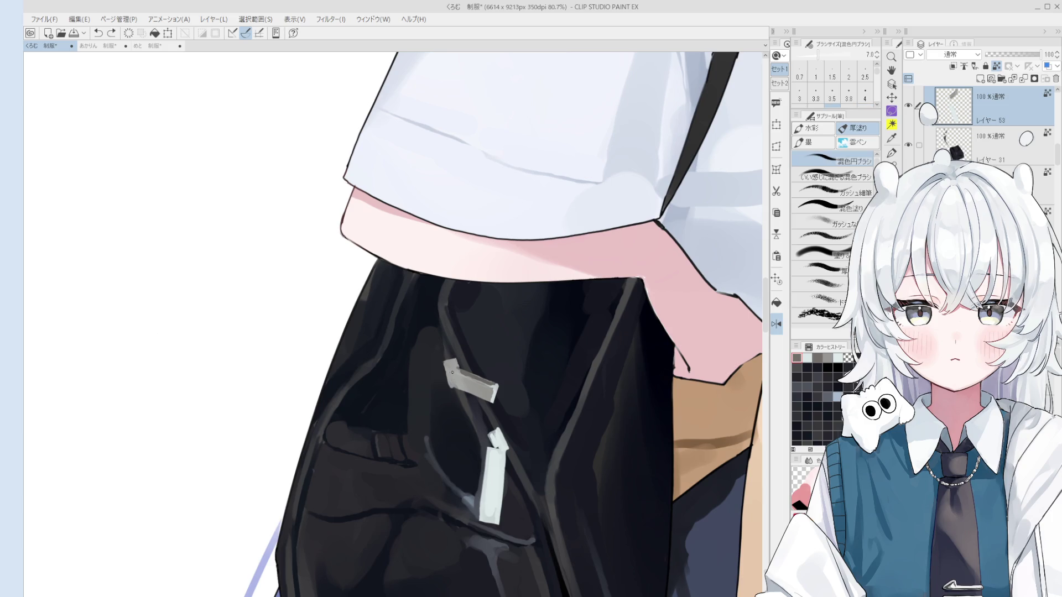
pyautogui.click(452, 370)
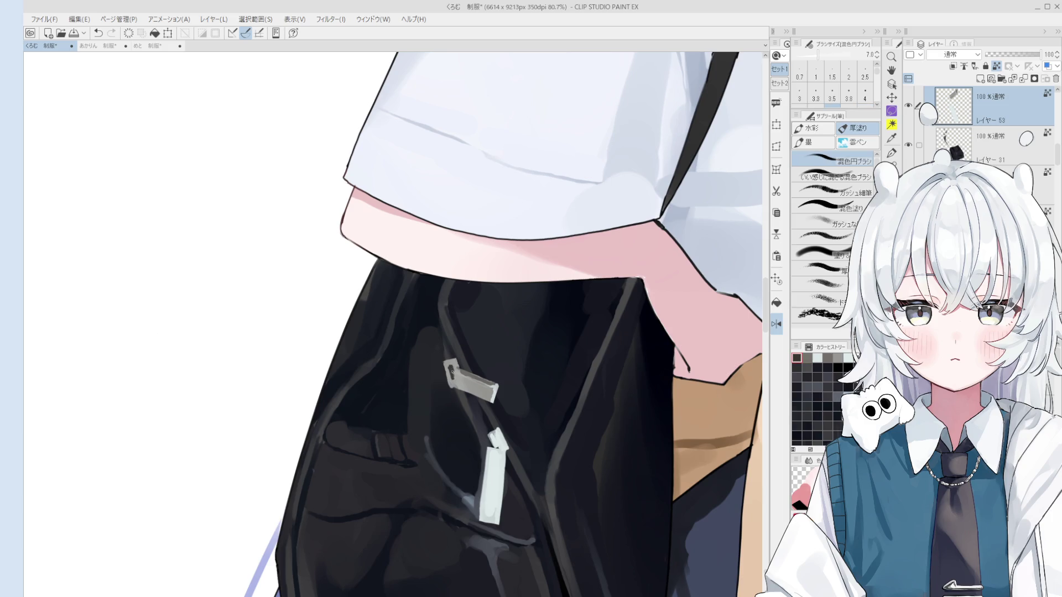
pyautogui.scroll(-5, 507, 403)
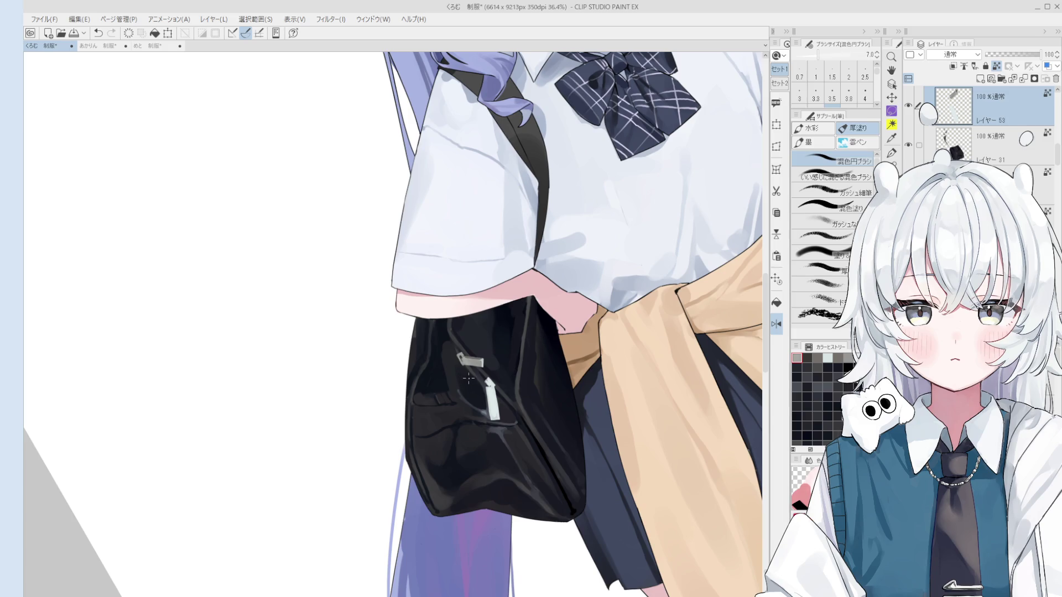
# Sample the pull's light metal grey and paint over the dark notch on the upper pull.
pyautogui.press('e')
pyautogui.scroll(3, 470, 378)
pyautogui.scroll(2, 456, 333)
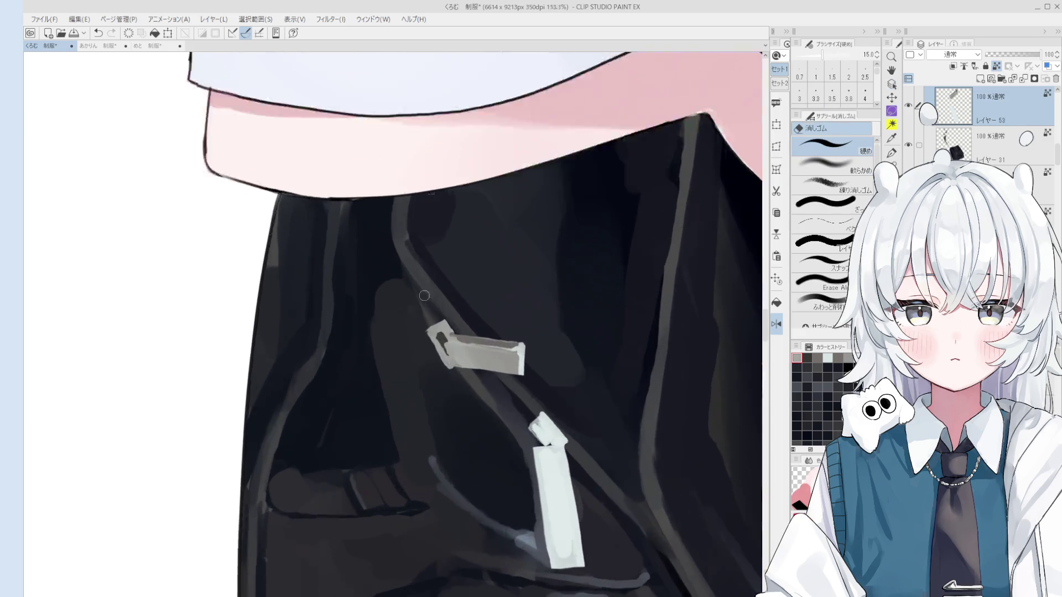
pyautogui.keyDown('alt'); pyautogui.click(440, 332); pyautogui.keyUp('alt')
pyautogui.moveTo(442, 333); pyautogui.dragTo(445, 334)
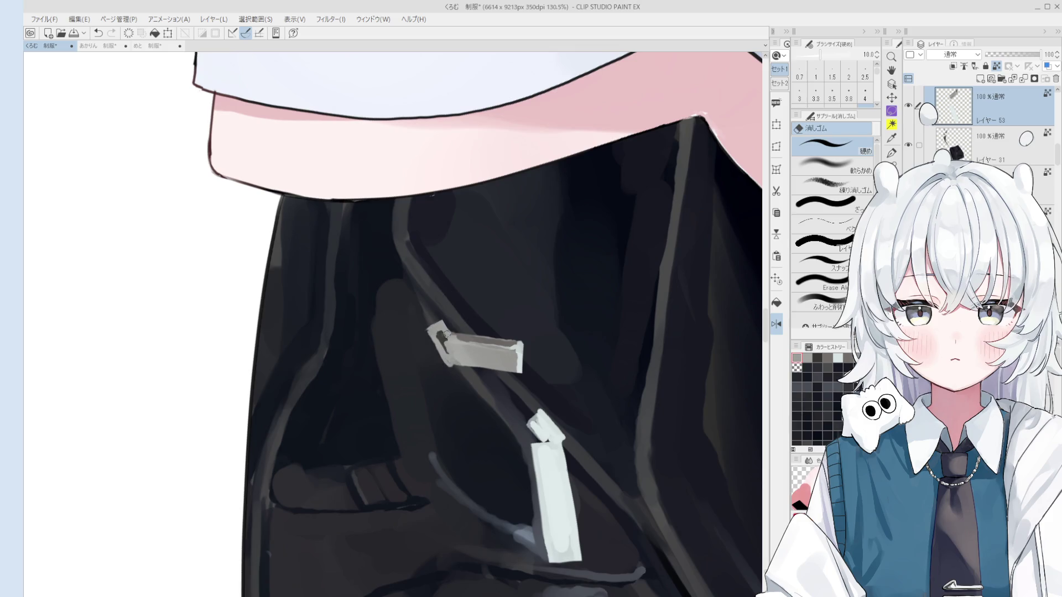
pyautogui.scroll(2, 446, 335)
pyautogui.keyDown('alt'); pyautogui.click(441, 335); pyautogui.keyUp('alt')
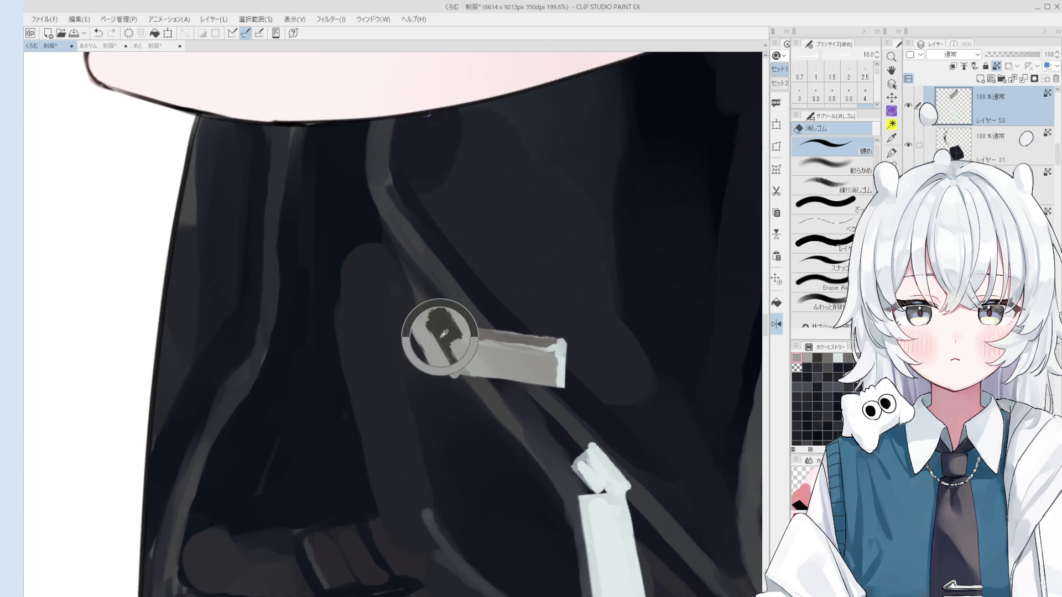
pyautogui.scroll(1, 441, 334)
pyautogui.press('b')
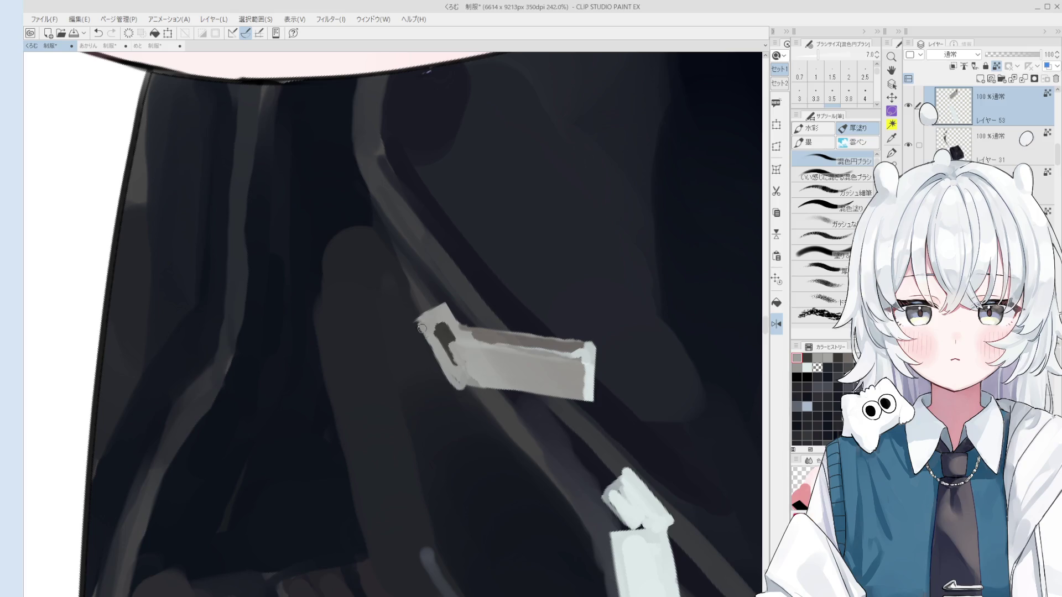
pyautogui.scroll(-2, 425, 323)
pyautogui.press('-')
pyautogui.press('-')
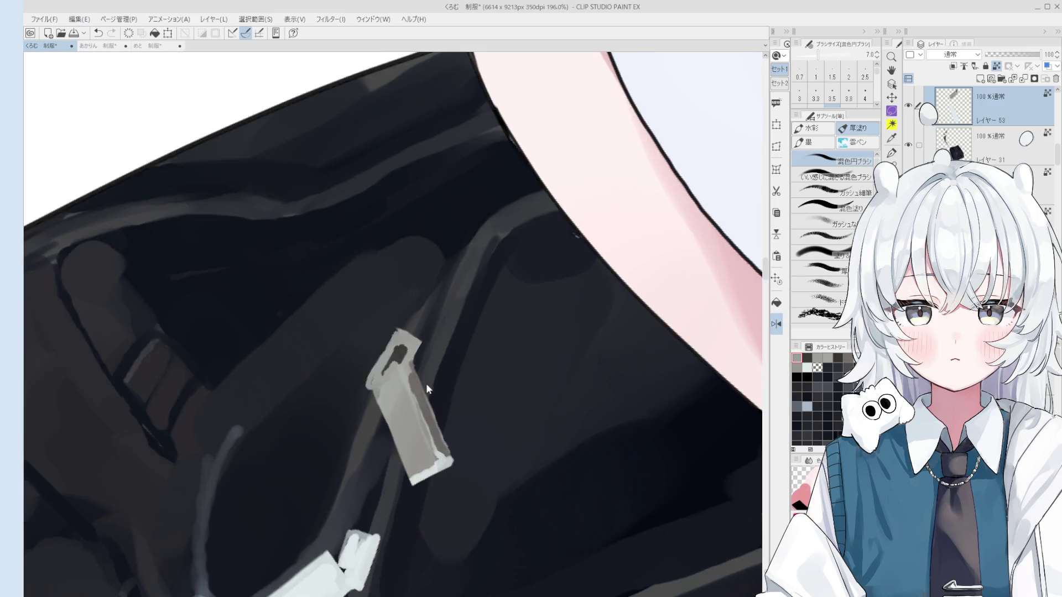
pyautogui.scroll(2, 388, 332)
pyautogui.scroll(-3, 413, 362)
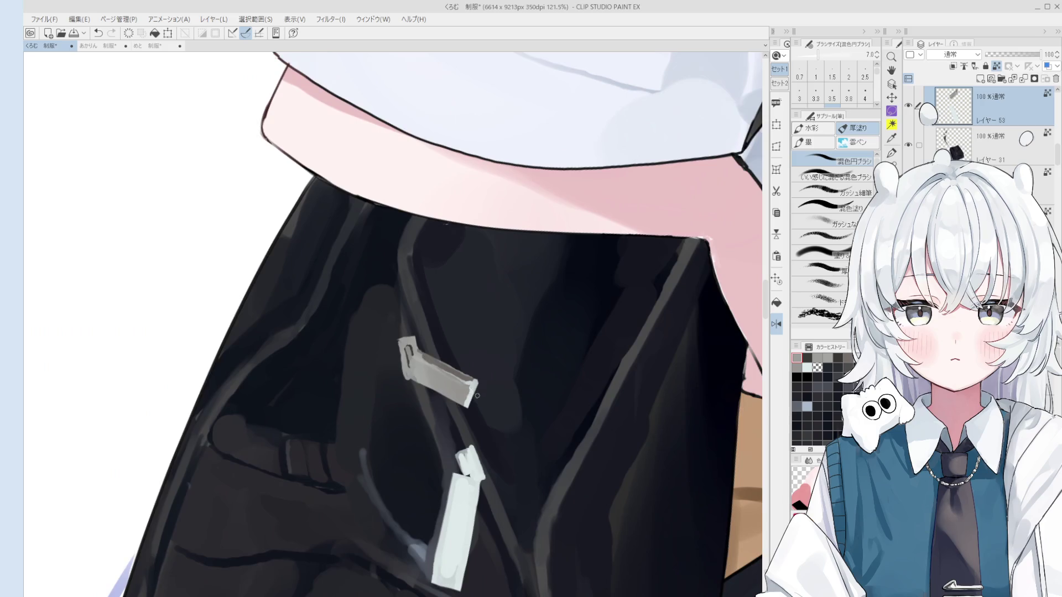
pyautogui.scroll(2, 475, 361)
# Alternate eraser and paint brushes to refine the clasp end and its small loop, rotating the view.
pyautogui.press('e')
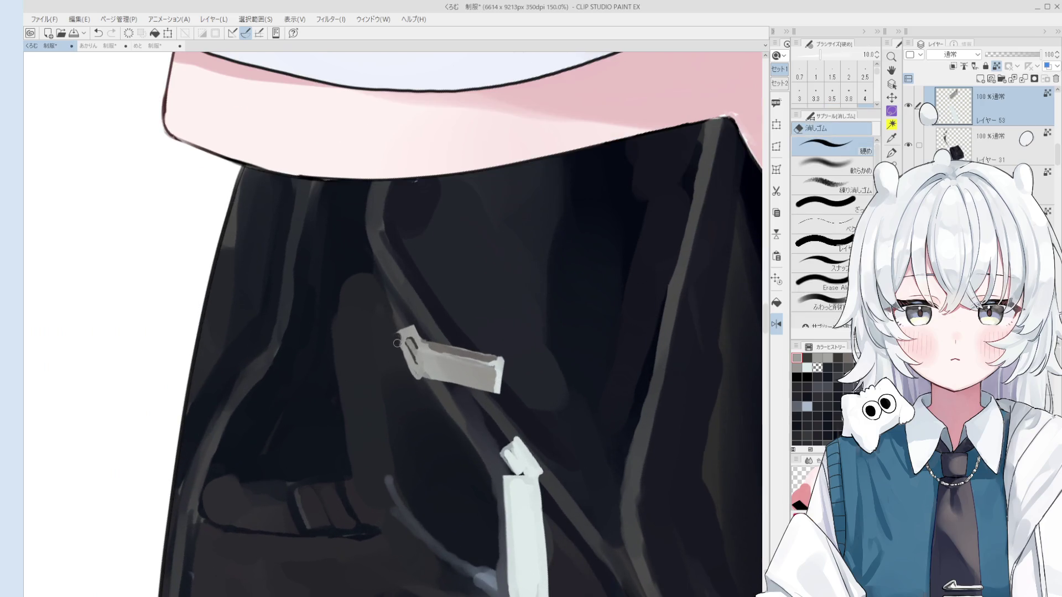
pyautogui.scroll(1, 408, 338)
pyautogui.press('b')
pyautogui.scroll(-1, 409, 338)
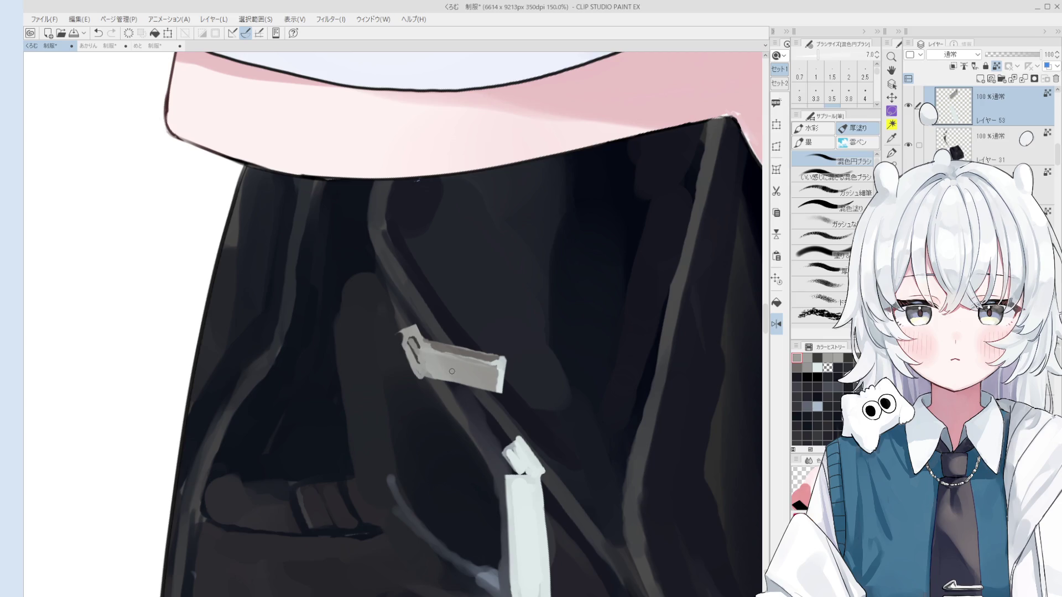
pyautogui.scroll(1, 423, 341)
pyautogui.scroll(1, 407, 338)
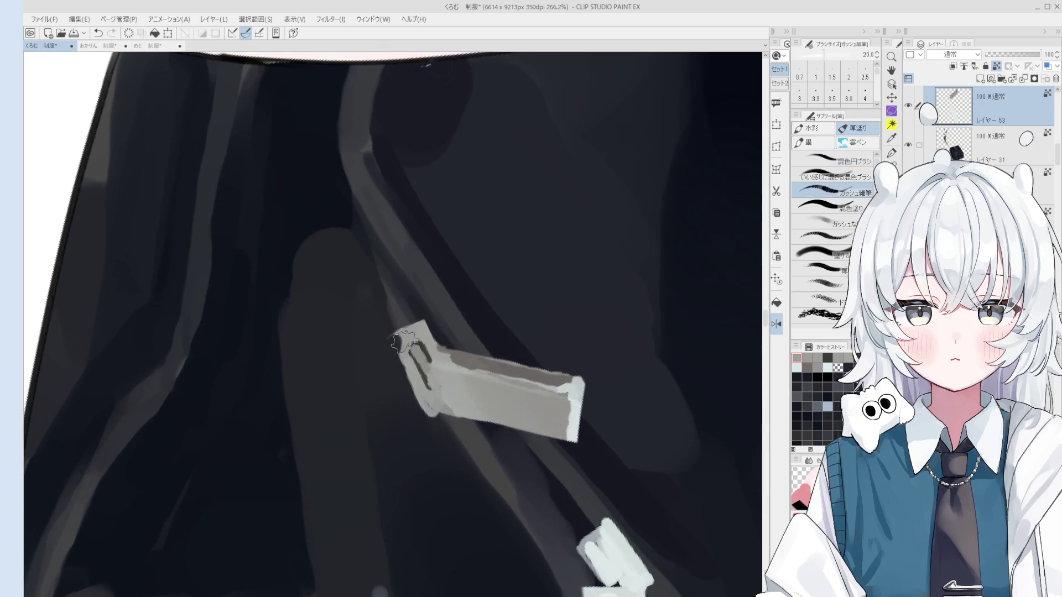
pyautogui.press('e')
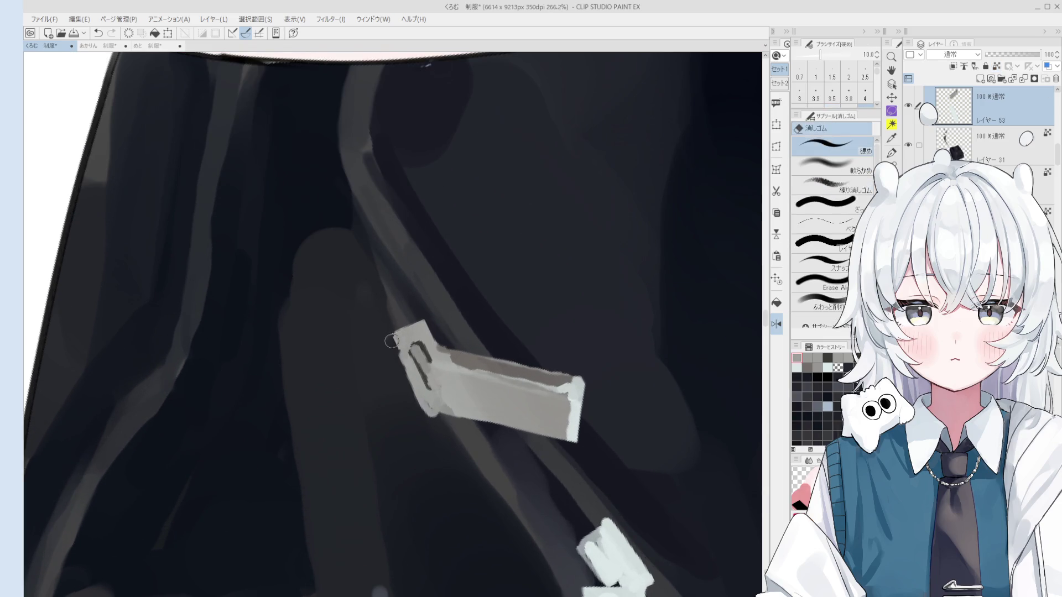
pyautogui.scroll(-1, 401, 348)
pyautogui.scroll(-1, 401, 350)
pyautogui.press('b')
pyautogui.scroll(1, 405, 355)
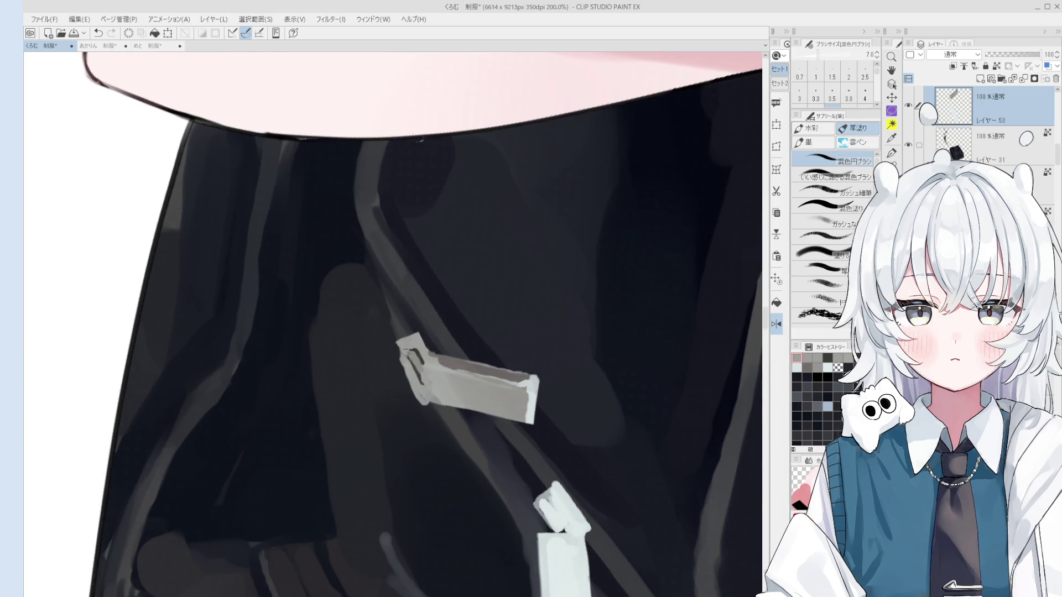
pyautogui.press('.')
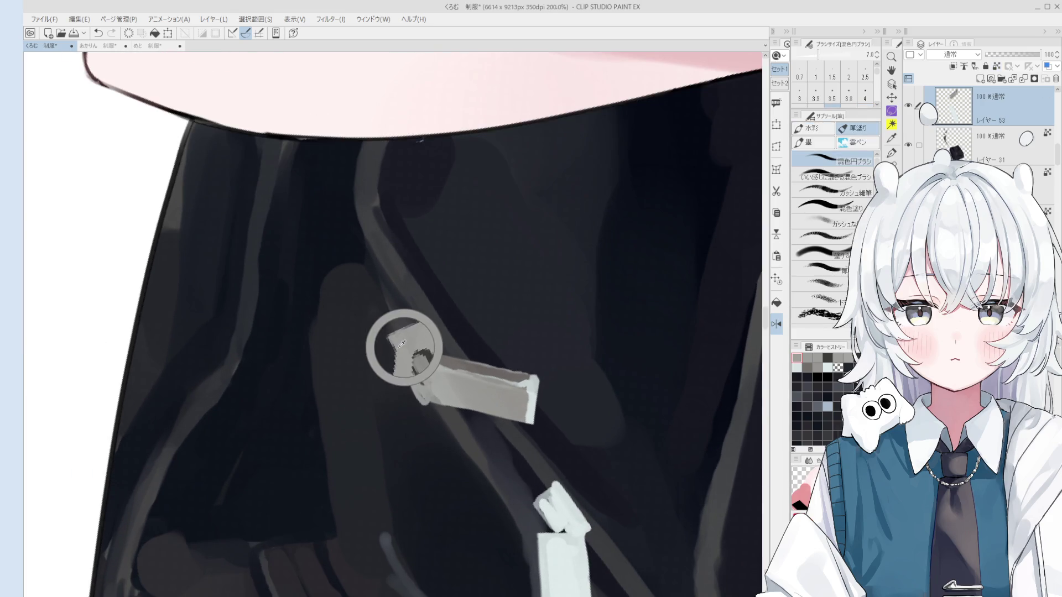
pyautogui.press(',')
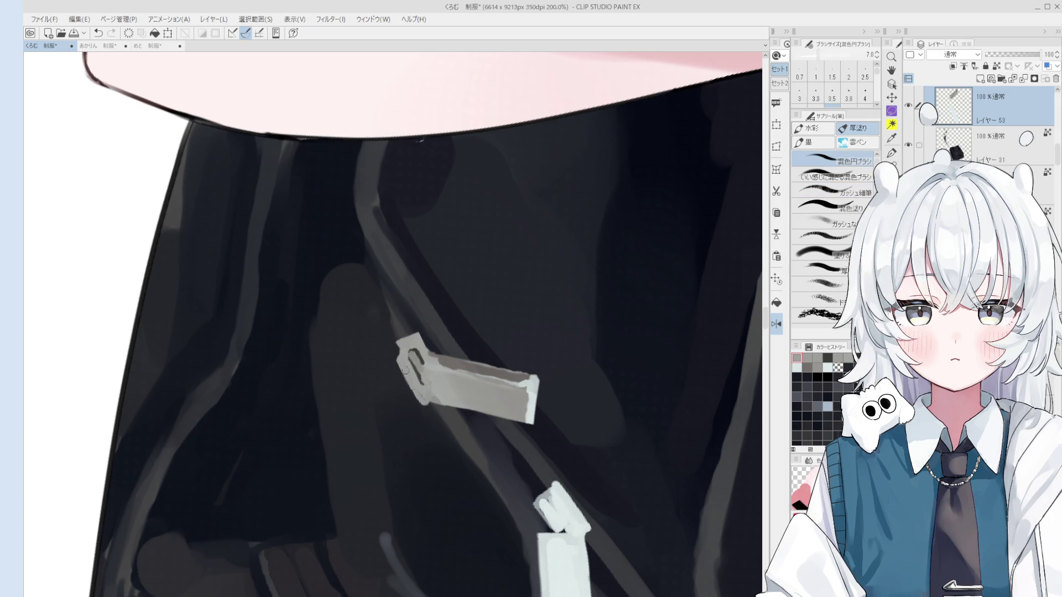
pyautogui.press('e')
pyautogui.press('^')
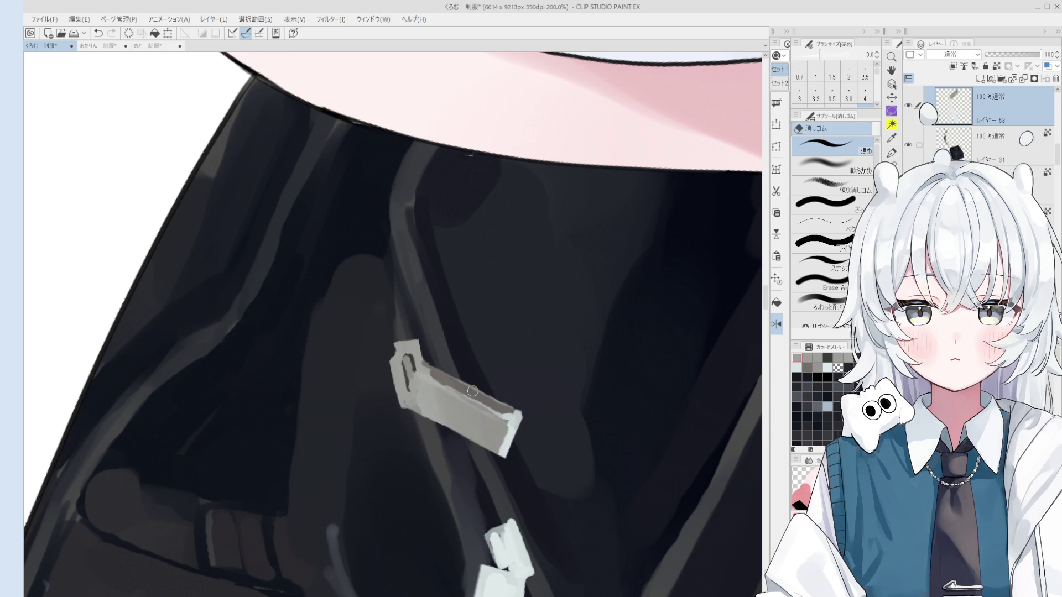
pyautogui.scroll(-1, 556, 556)
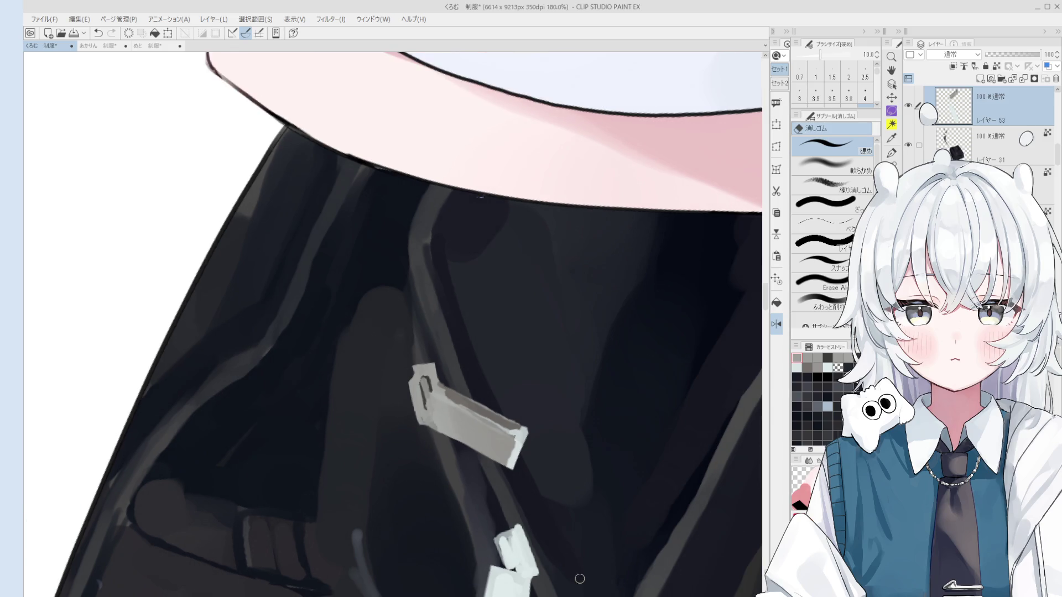
pyautogui.scroll(-1, 555, 556)
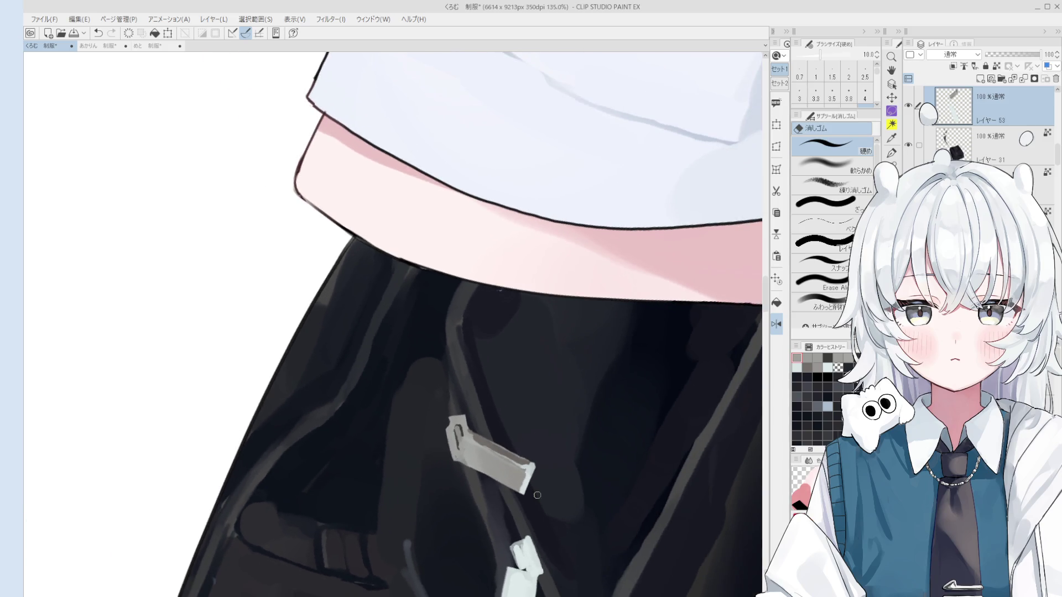
# Paint the upper zipper pull as a grey metal tab with the mixing brush, adjusting brush size.
pyautogui.press('o')
pyautogui.scroll(1, 482, 477)
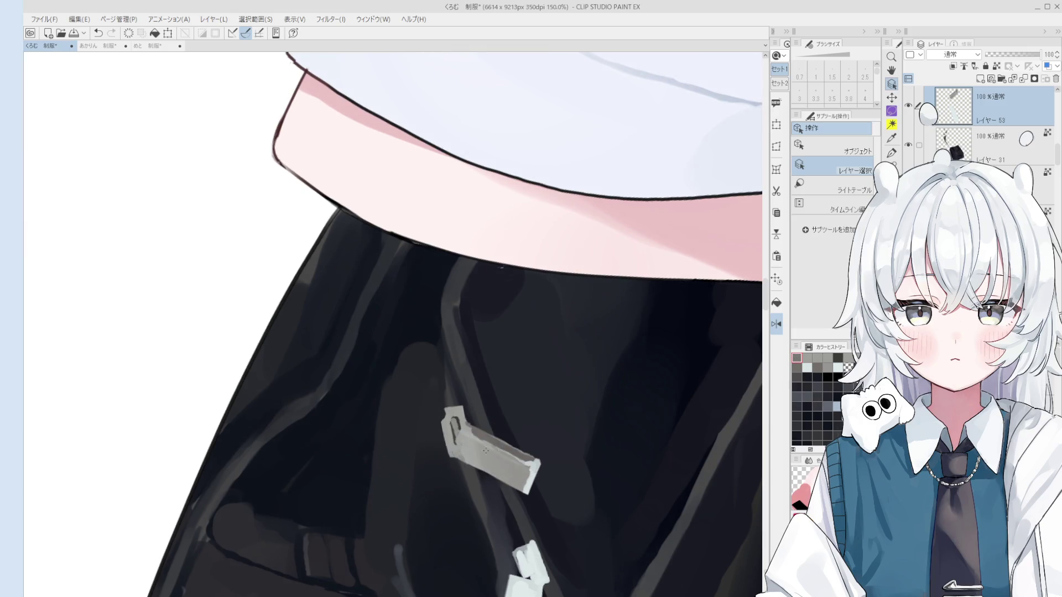
pyautogui.press('b')
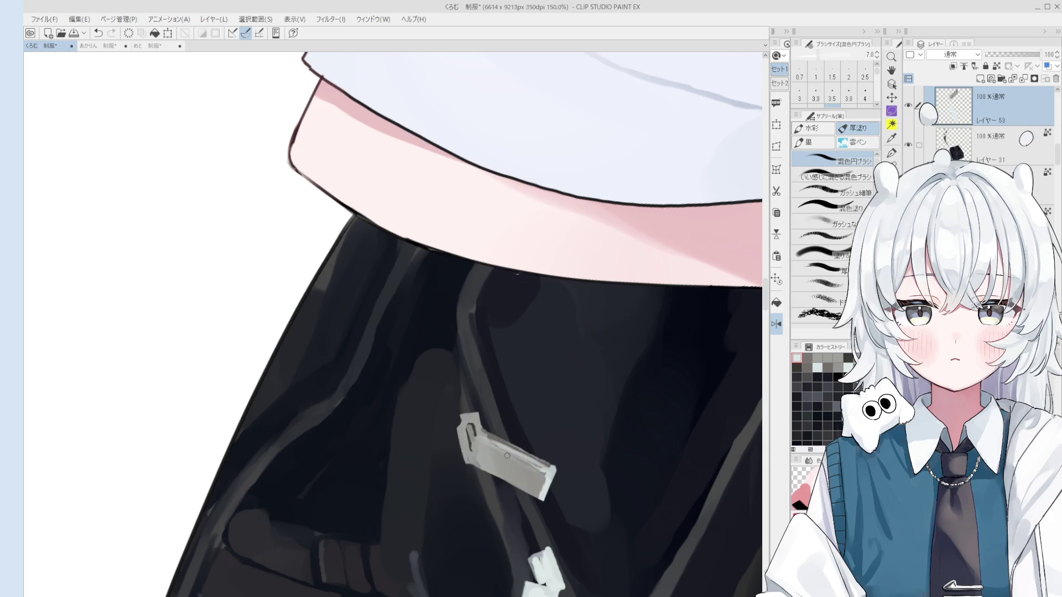
pyautogui.scroll(-2, 561, 478)
pyautogui.press(']')
pyautogui.press(']')
pyautogui.press(']')
pyautogui.press('[')
pyautogui.press('[')
pyautogui.press('[')
pyautogui.press('-')
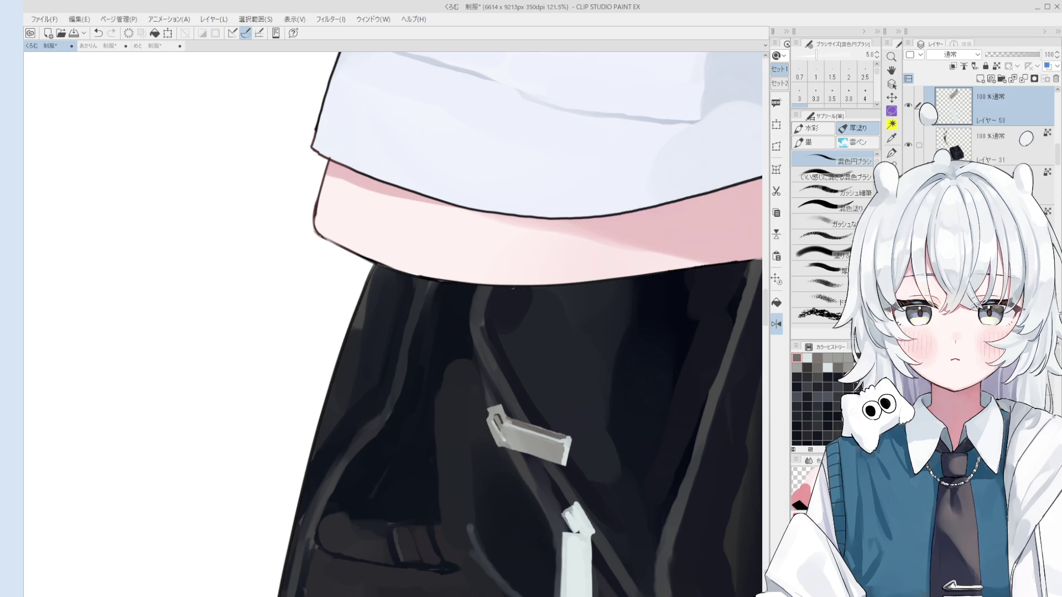
pyautogui.scroll(-2, 546, 415)
# Select Layer 53 with the zipper pull, trim its right end crisply and shift the view to review the bag.
pyautogui.keyDown('ctrl'); pyautogui.keyDown('shift'); pyautogui.click(546, 415); pyautogui.keyUp('shift'); pyautogui.keyUp('ctrl')
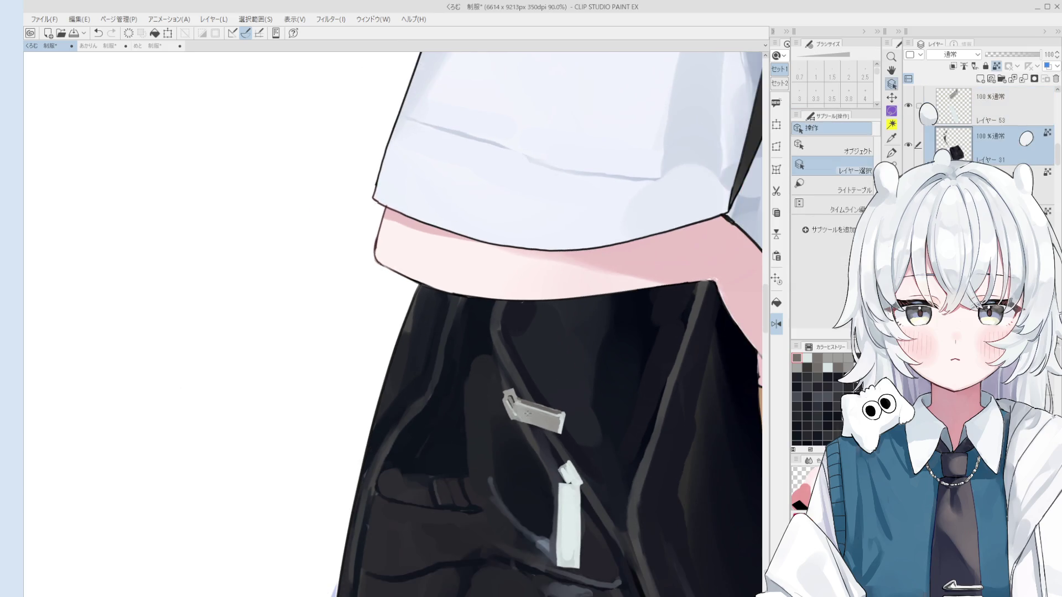
pyautogui.press('-')
pyautogui.click(521, 495)
pyautogui.scroll(2, 519, 495)
pyautogui.scroll(1, 519, 498)
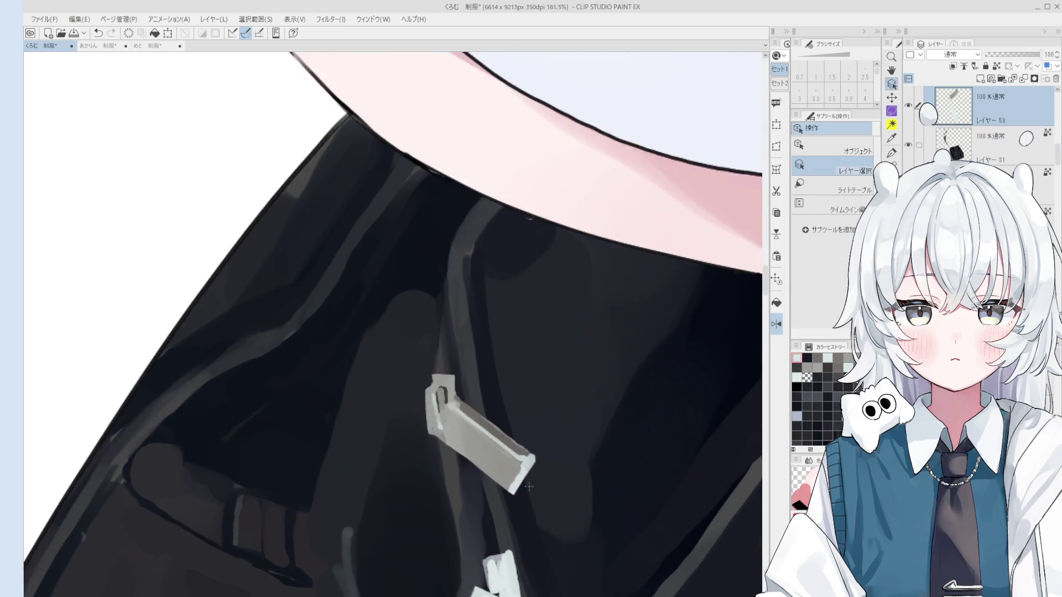
pyautogui.scroll(1, 516, 501)
pyautogui.press('e')
pyautogui.scroll(-1, 523, 490)
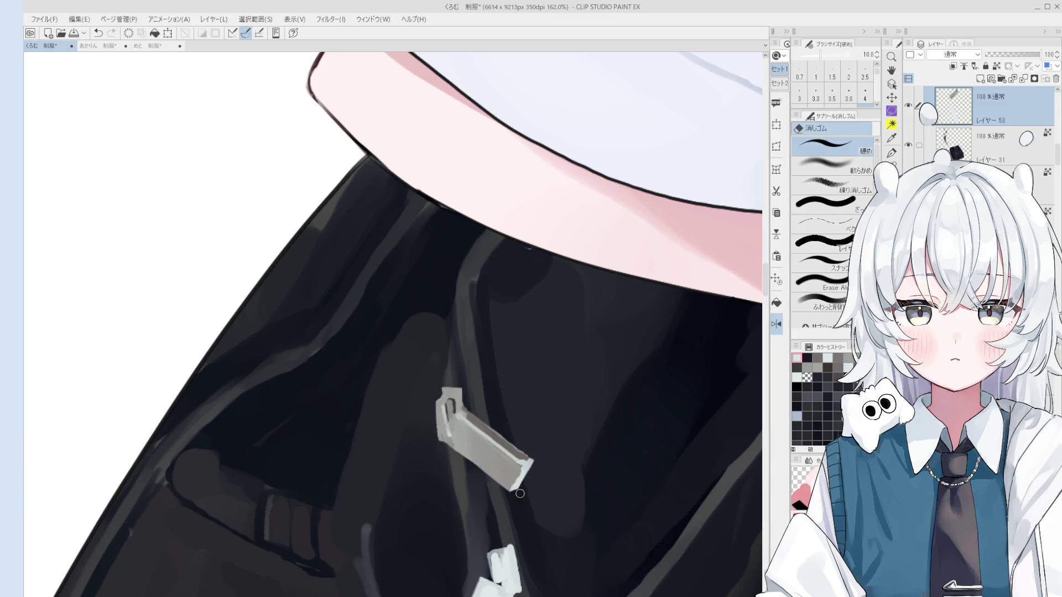
pyautogui.scroll(-1, 538, 461)
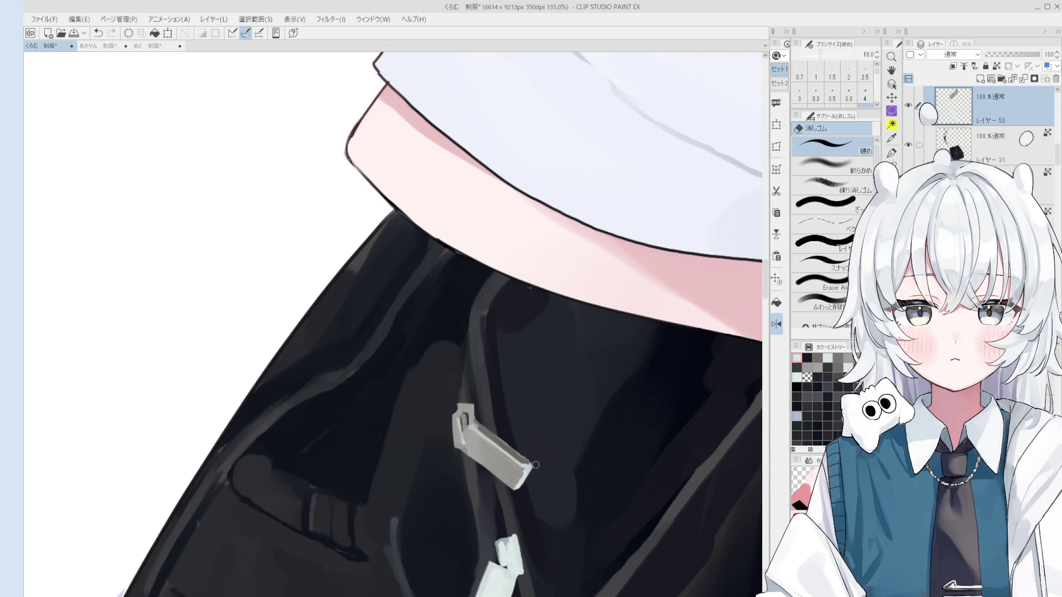
pyautogui.scroll(3, 547, 476)
pyautogui.press('b')
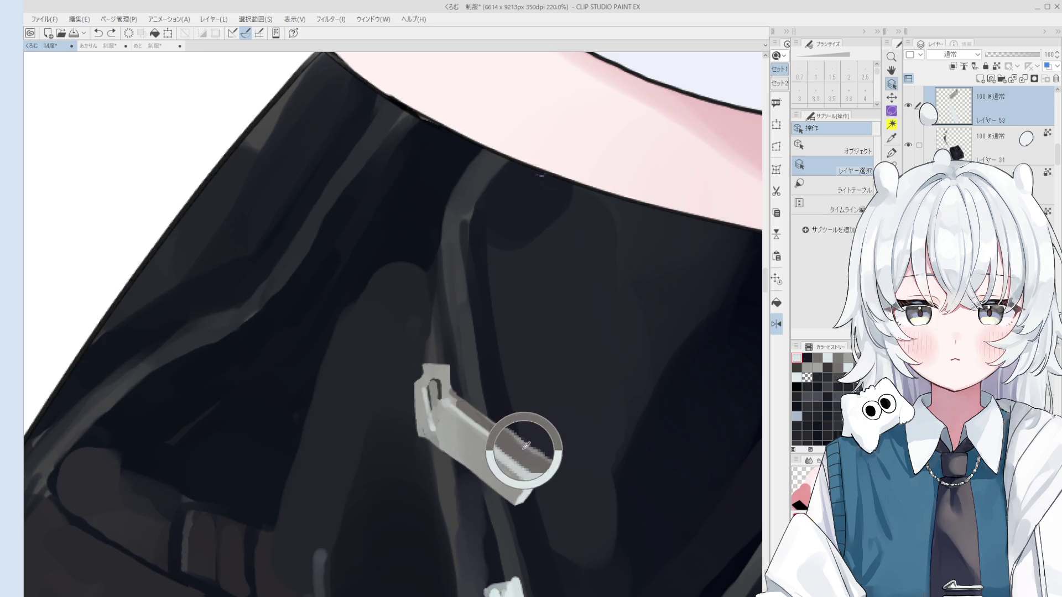
pyautogui.scroll(-2, 525, 468)
pyautogui.press(']')
pyautogui.press(']')
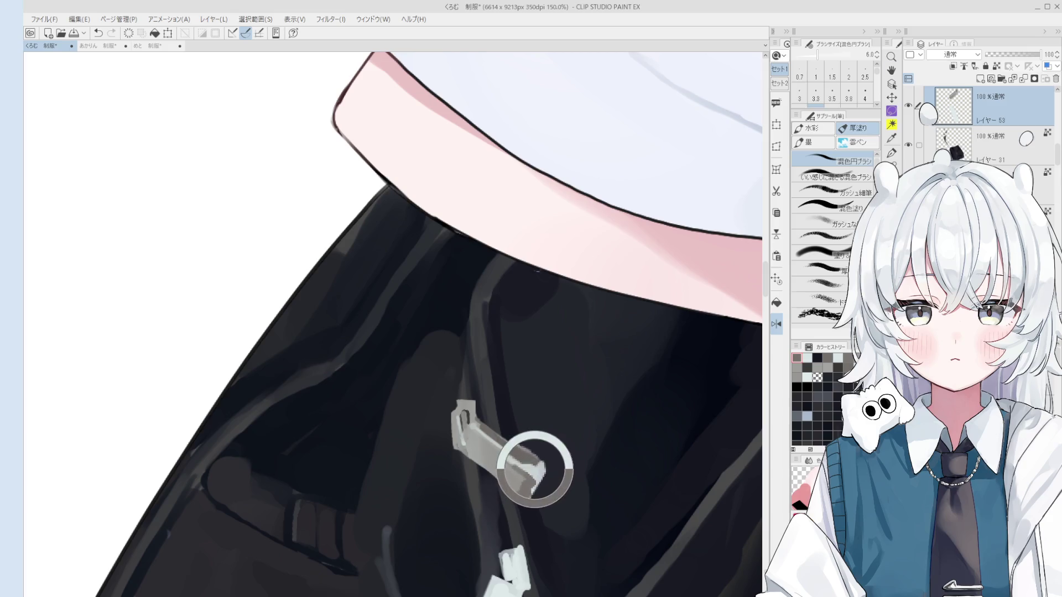
pyautogui.scroll(3, 519, 470)
pyautogui.press('e')
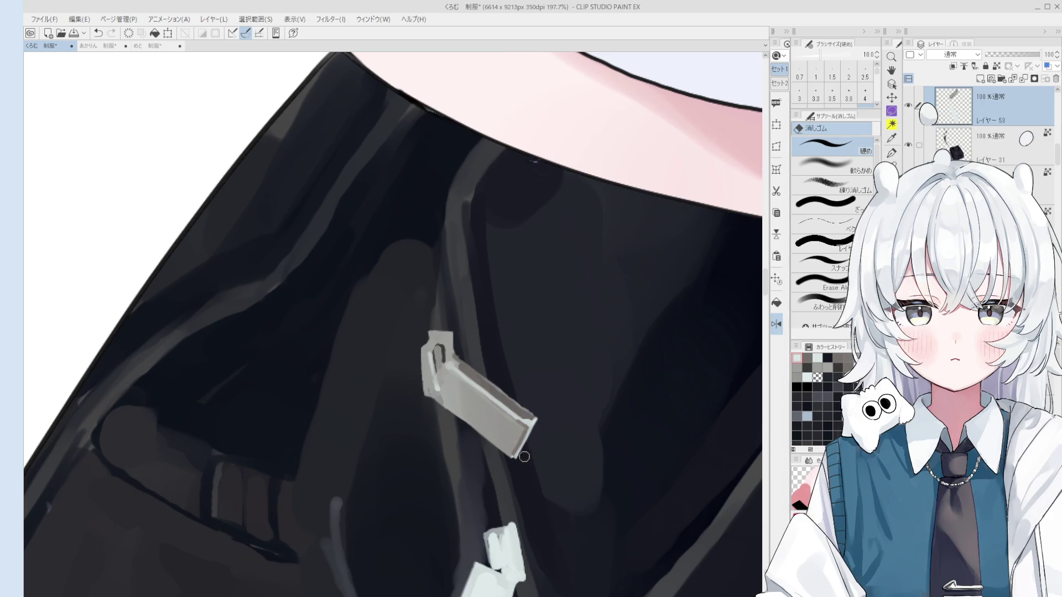
pyautogui.scroll(-3, 535, 441)
pyautogui.scroll(-3, 534, 441)
pyautogui.moveTo(558, 451); pyautogui.dragTo(556, 435)
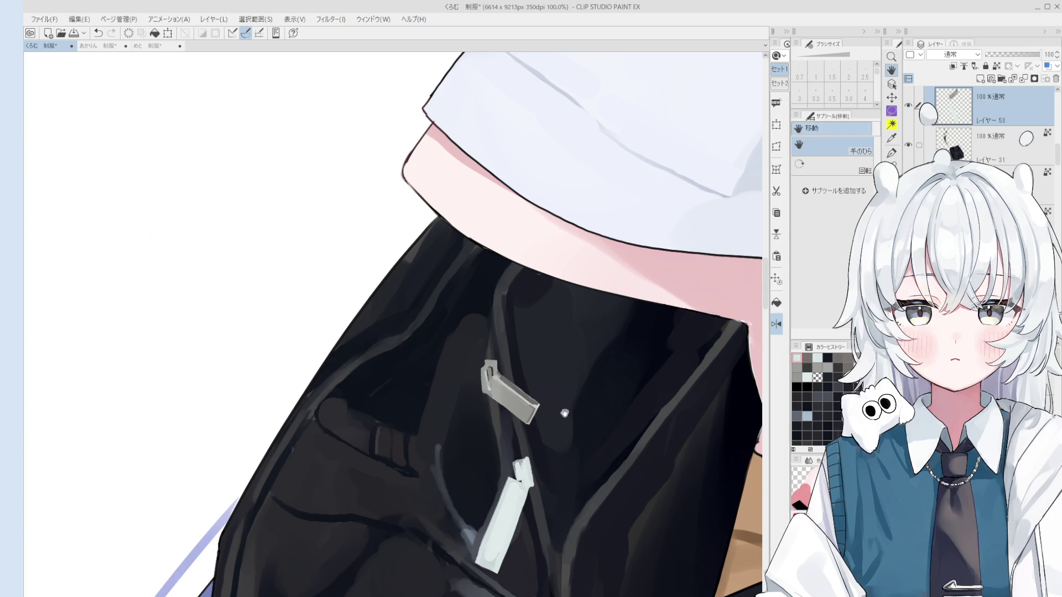
# Cover the dark slot on the clip with grey using the mixing brush.
pyautogui.press('o')
pyautogui.scroll(3, 532, 399)
pyautogui.scroll(2, 504, 360)
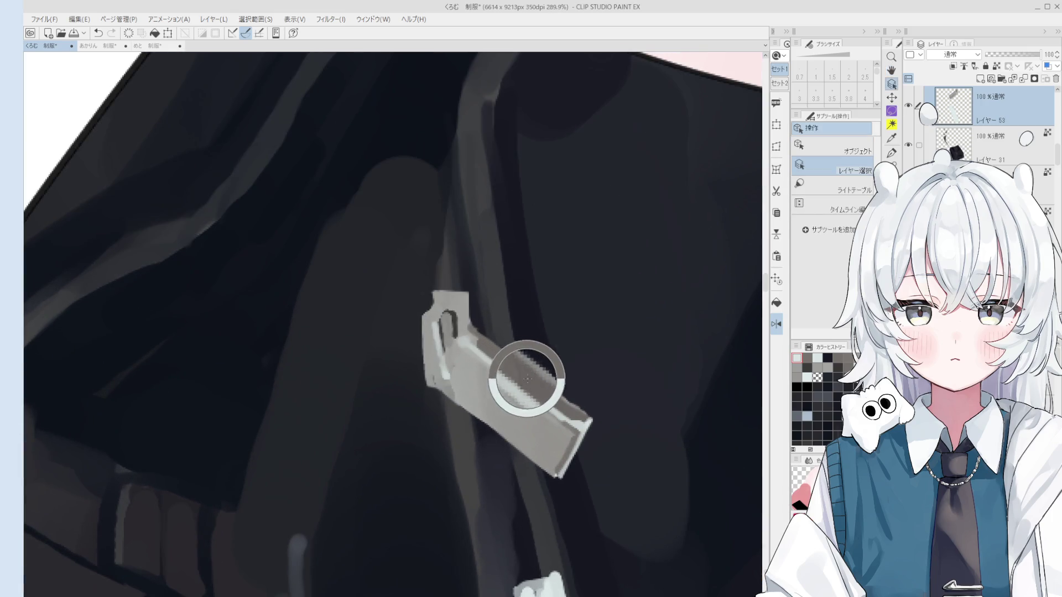
pyautogui.press('b')
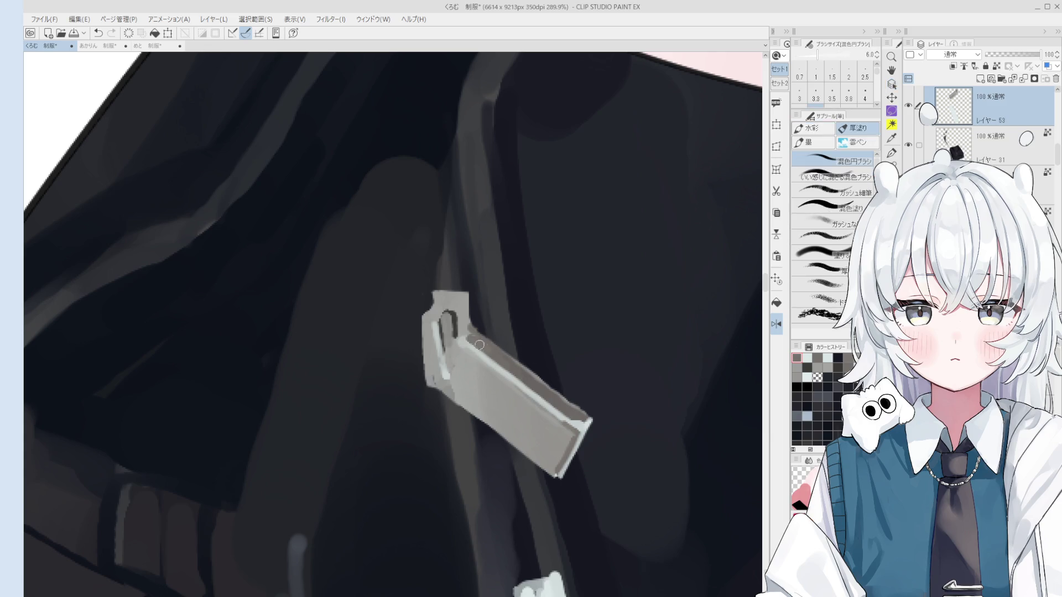
pyautogui.press('-')
pyautogui.moveTo(444, 298); pyautogui.dragTo(454, 317)
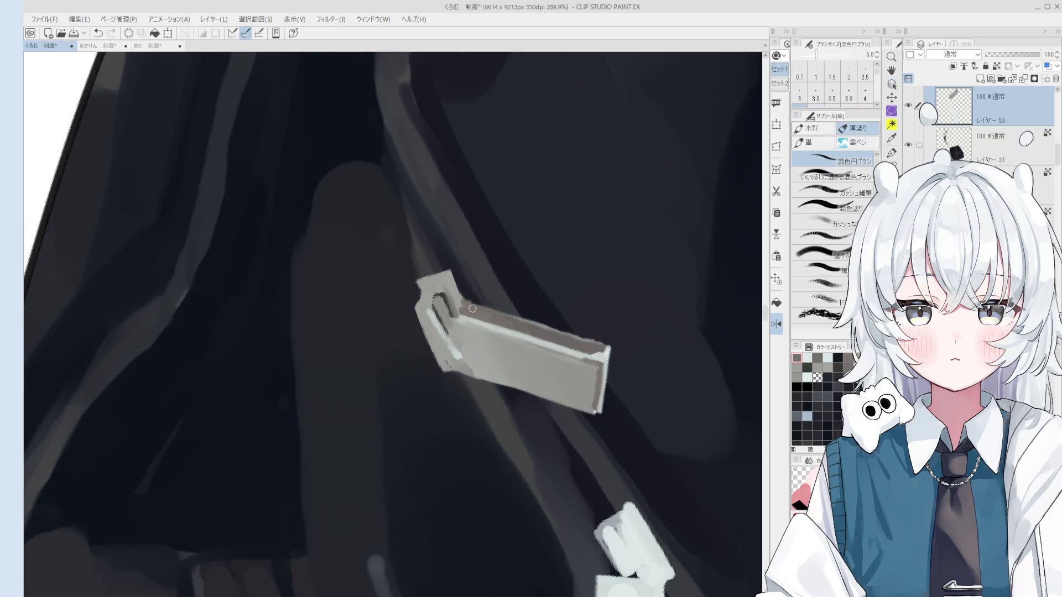
pyautogui.scroll(5, 468, 303)
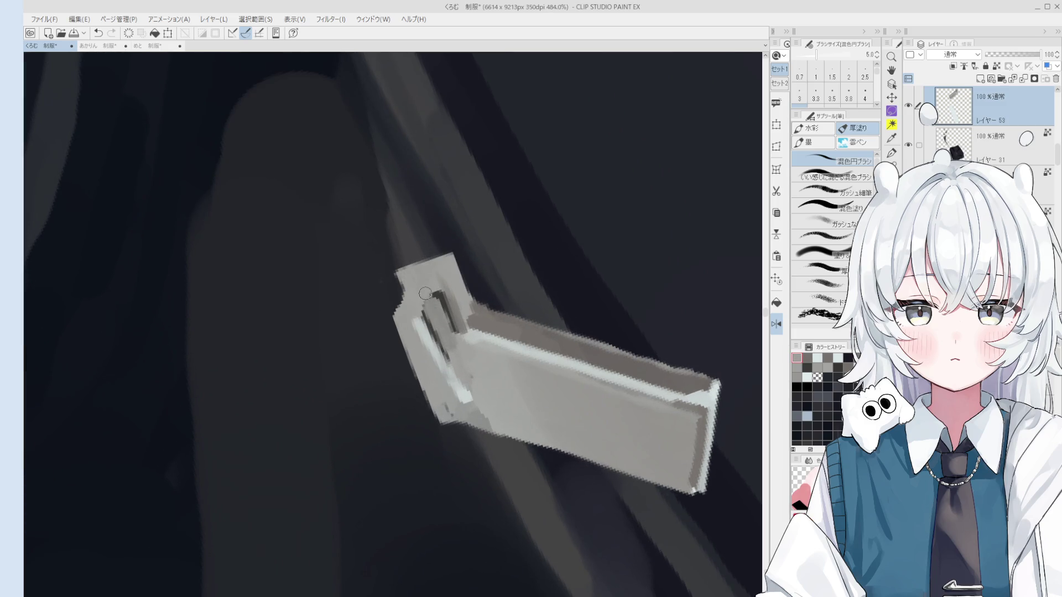
pyautogui.scroll(-2, 430, 311)
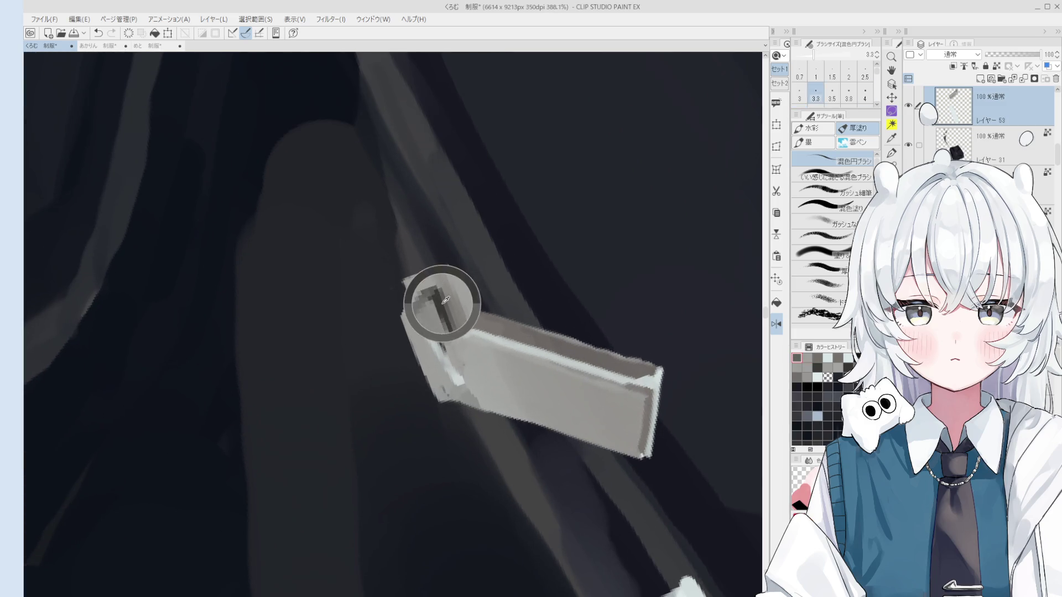
pyautogui.scroll(-1, 438, 298)
pyautogui.scroll(-1, 440, 296)
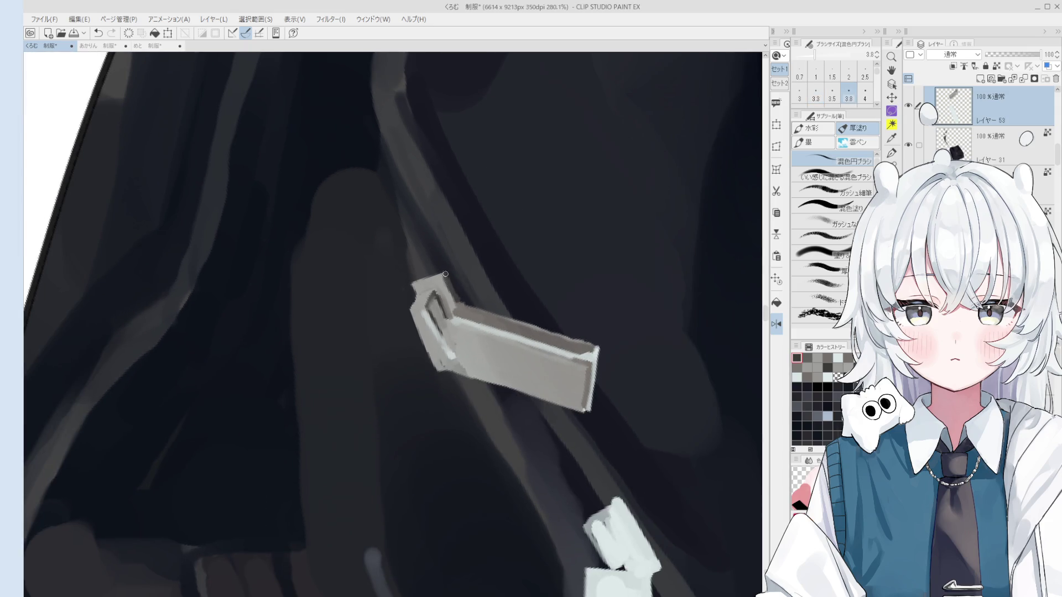
# Rotate the clip downward and add a light grey highlight along its top edge.
pyautogui.moveTo(456, 302); pyautogui.dragTo(440, 347)
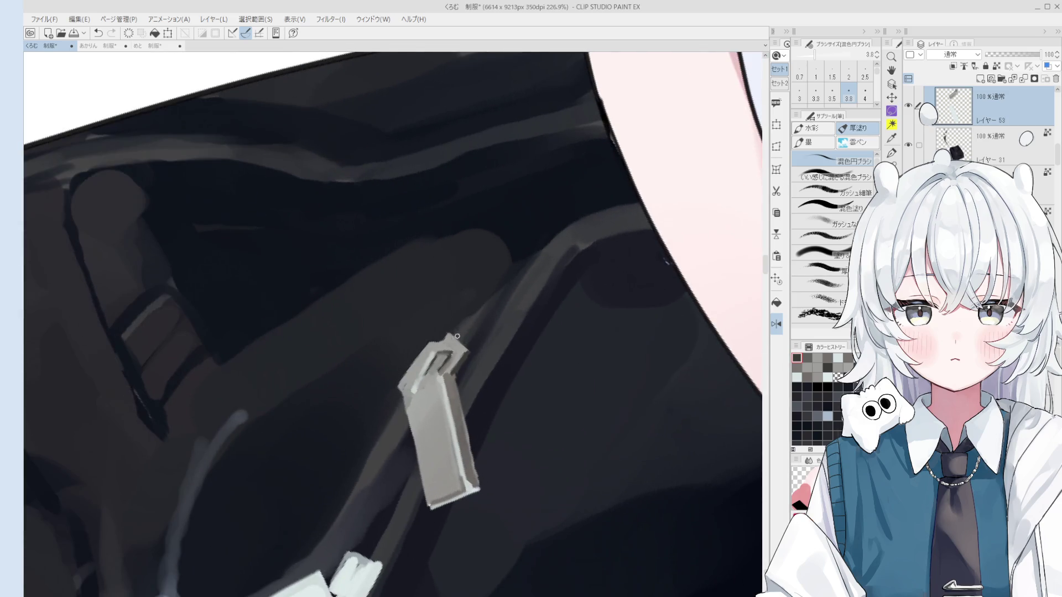
pyautogui.press(']')
pyautogui.press(']')
pyautogui.press(']')
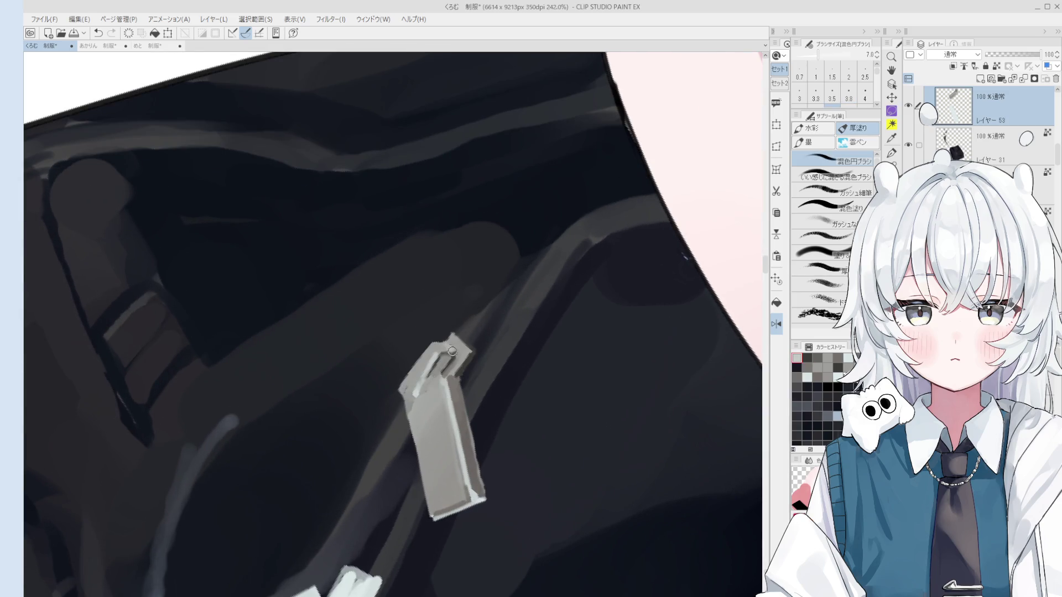
pyautogui.moveTo(410, 386); pyautogui.dragTo(453, 345)
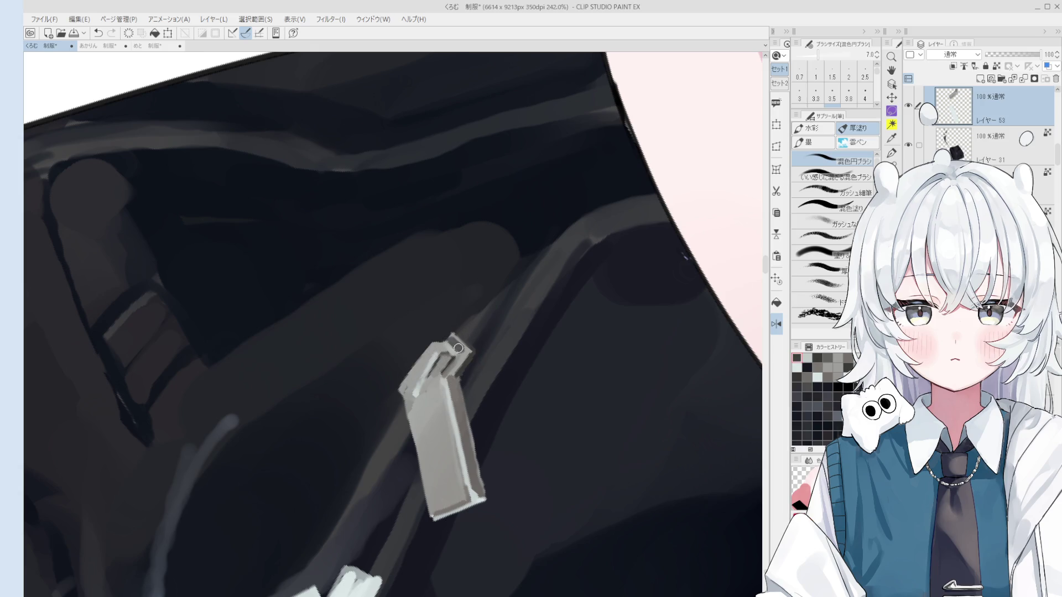
pyautogui.press('[')
pyautogui.press('[')
pyautogui.press('[')
# Eyedrop greys from the clip's top and hinge for the pivot detail.
pyautogui.keyDown('alt'); pyautogui.click(443, 338); pyautogui.keyUp('alt')
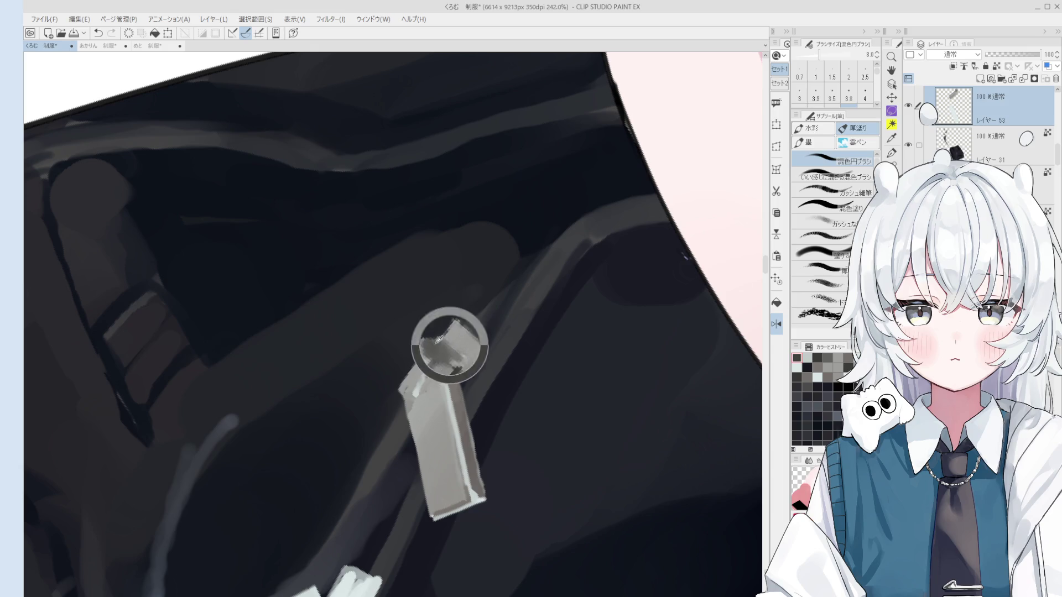
pyautogui.keyDown('alt'); pyautogui.click(433, 349); pyautogui.keyUp('alt')
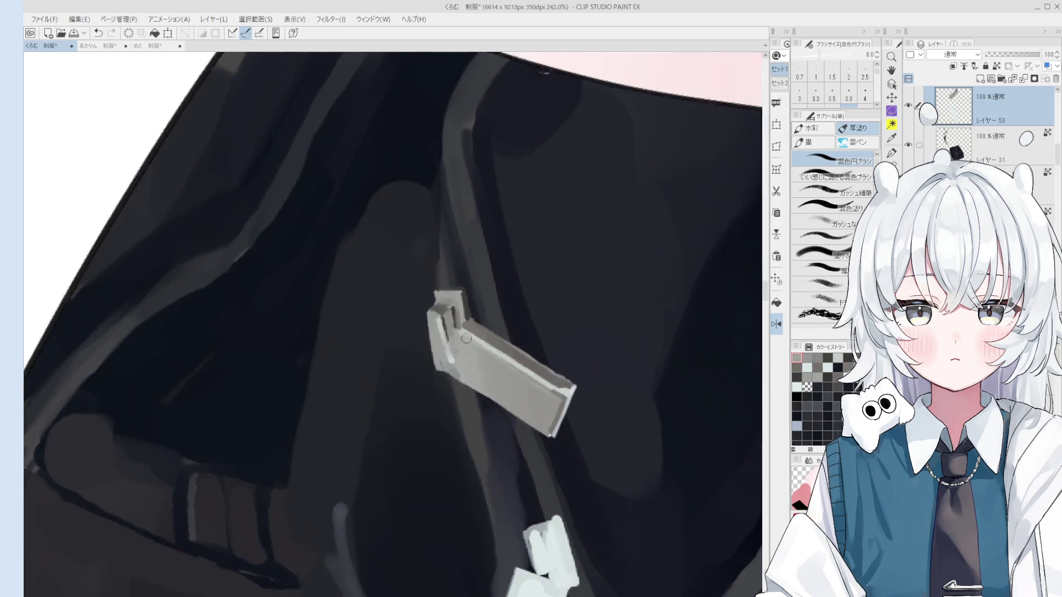
pyautogui.moveTo(437, 349); pyautogui.dragTo(433, 301)
pyautogui.keyDown('alt'); pyautogui.click(433, 300); pyautogui.keyUp('alt')
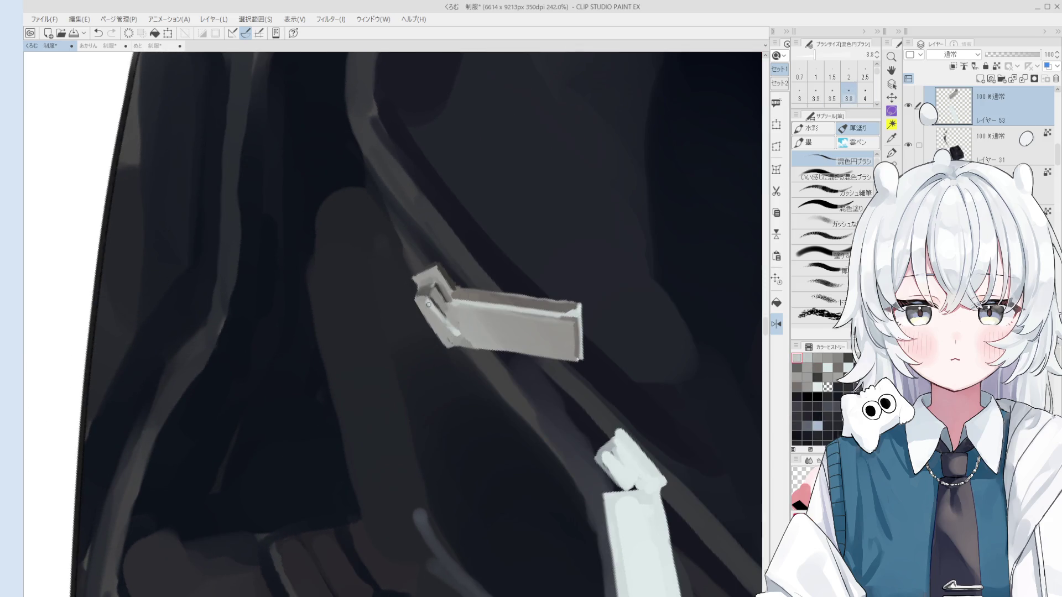
pyautogui.keyDown('alt'); pyautogui.click(423, 306); pyautogui.keyUp('alt')
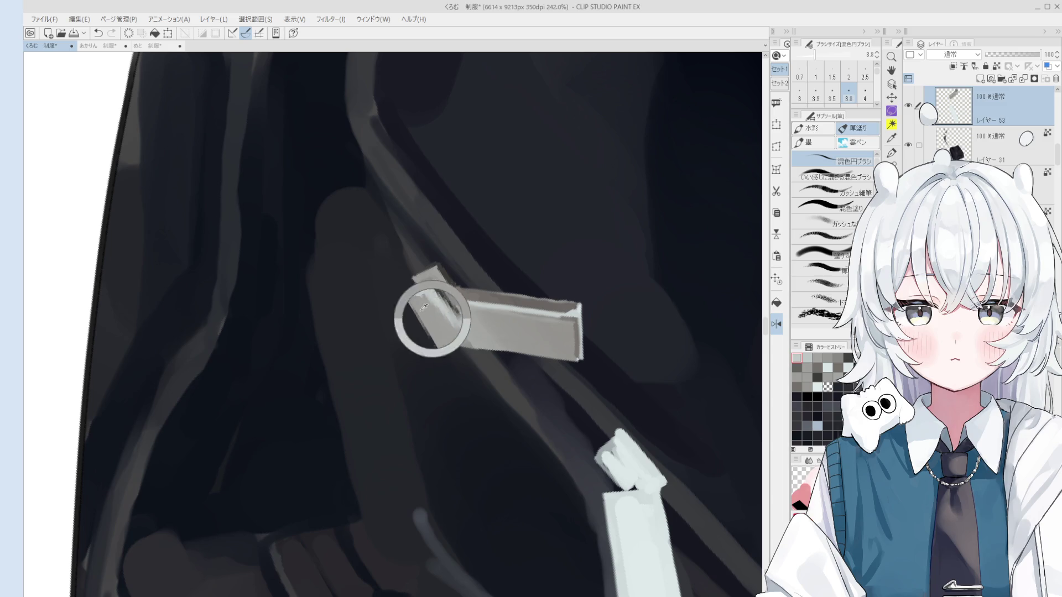
pyautogui.keyDown('alt'); pyautogui.click(443, 307); pyautogui.keyUp('alt')
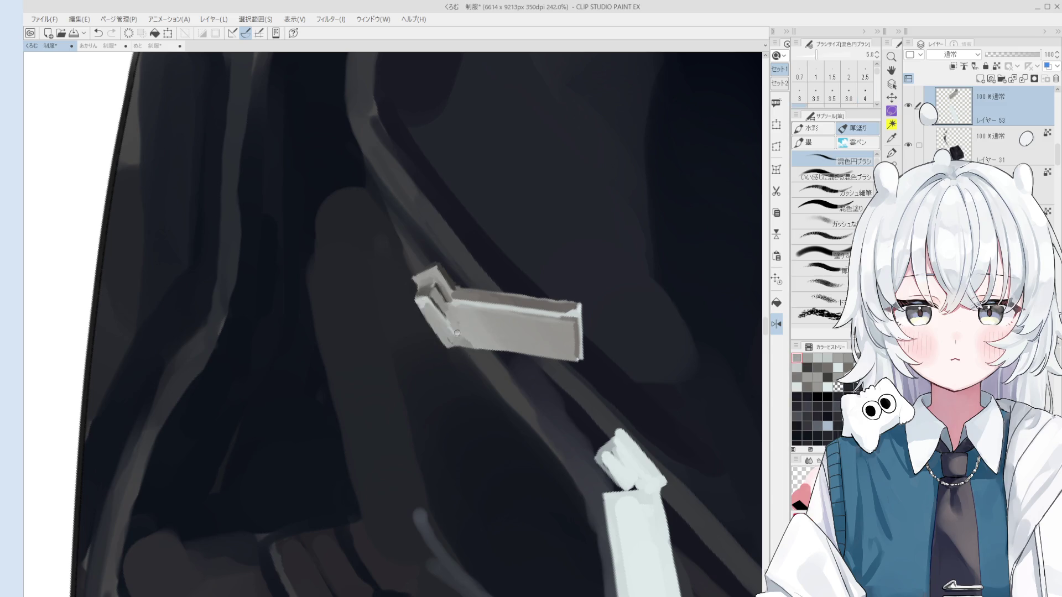
pyautogui.scroll(-3, 442, 307)
pyautogui.scroll(1, 482, 363)
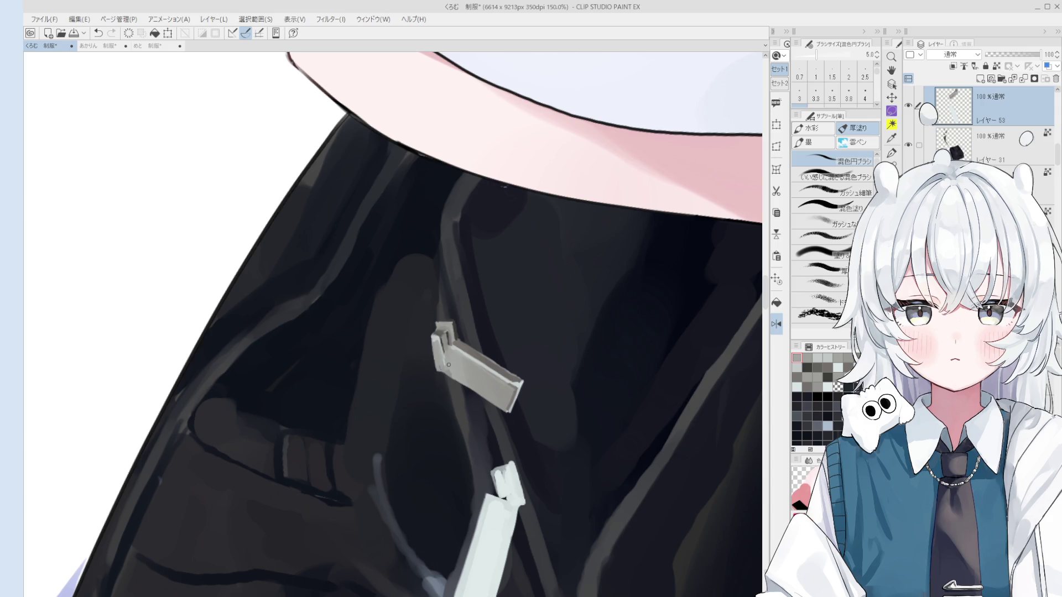
pyautogui.press('^')
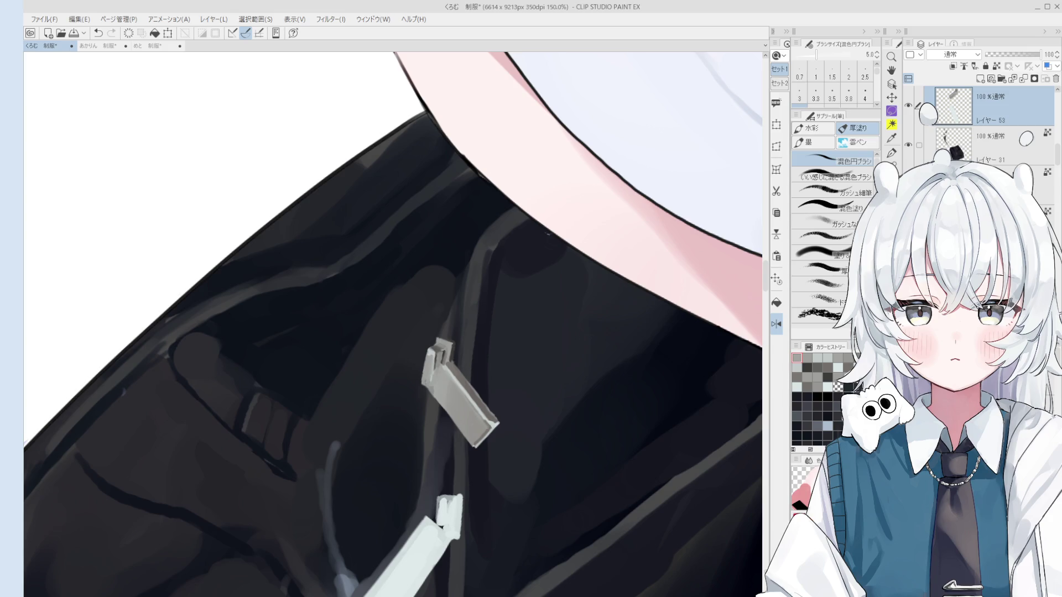
pyautogui.scroll(-1, 494, 428)
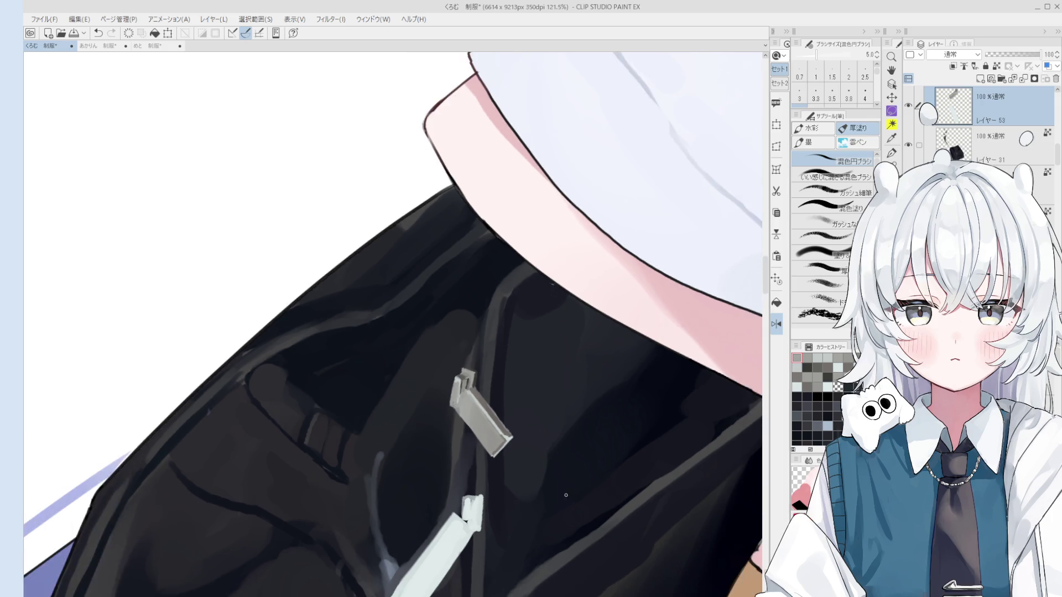
pyautogui.scroll(-1, 493, 427)
pyautogui.scroll(1, 514, 390)
pyautogui.scroll(1, 552, 333)
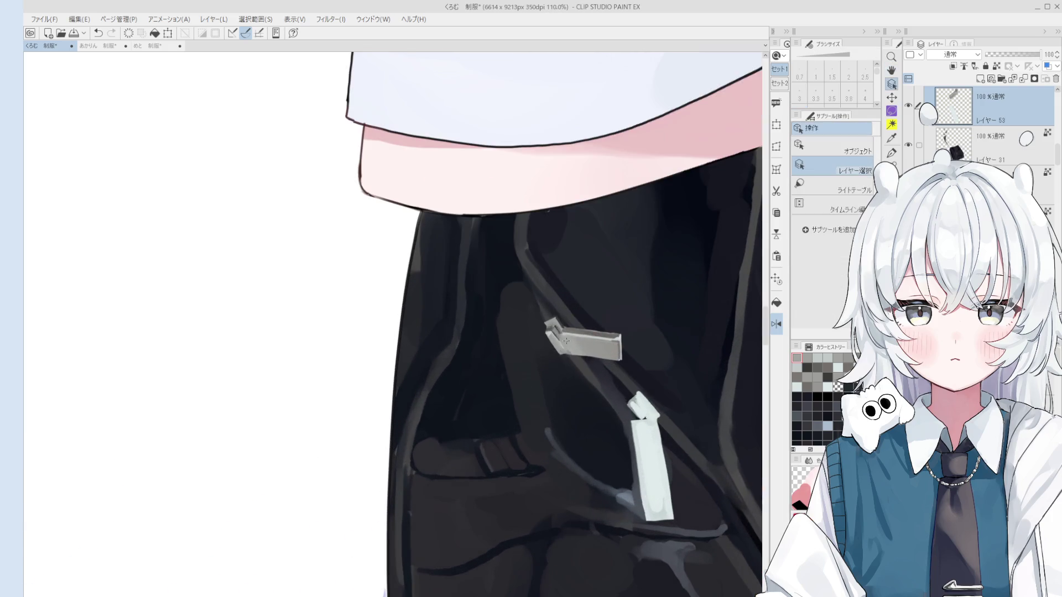
pyautogui.scroll(1, 553, 332)
pyautogui.scroll(1, 553, 333)
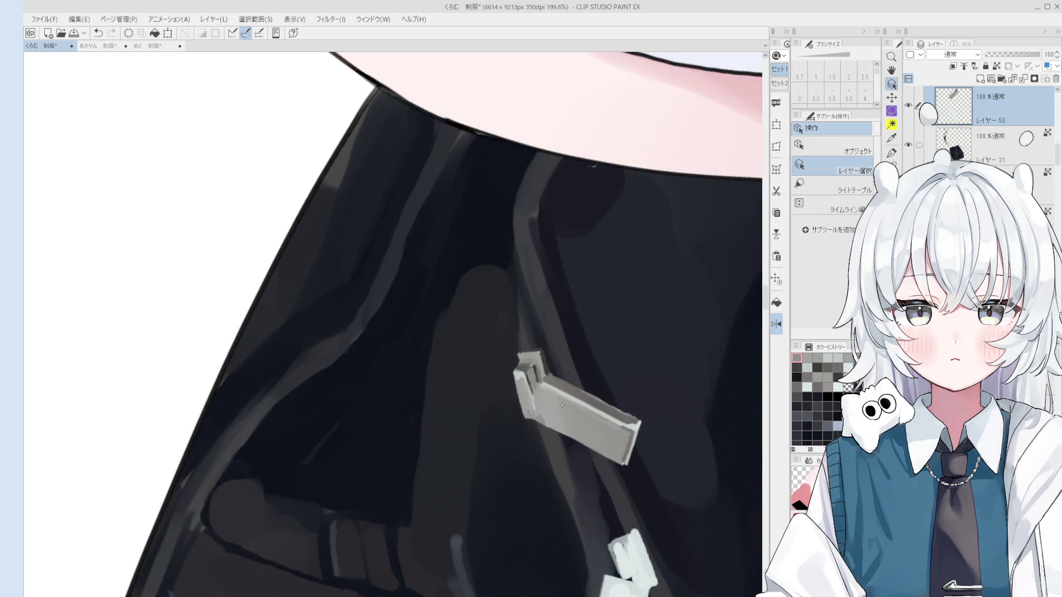
pyautogui.scroll(2, 568, 391)
pyautogui.press('b')
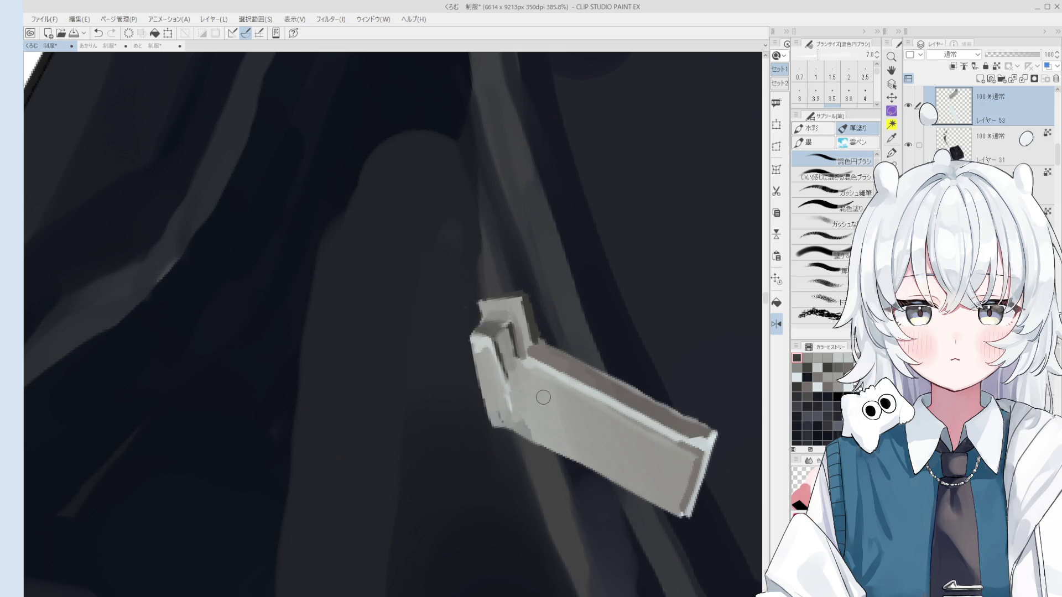
pyautogui.press('o')
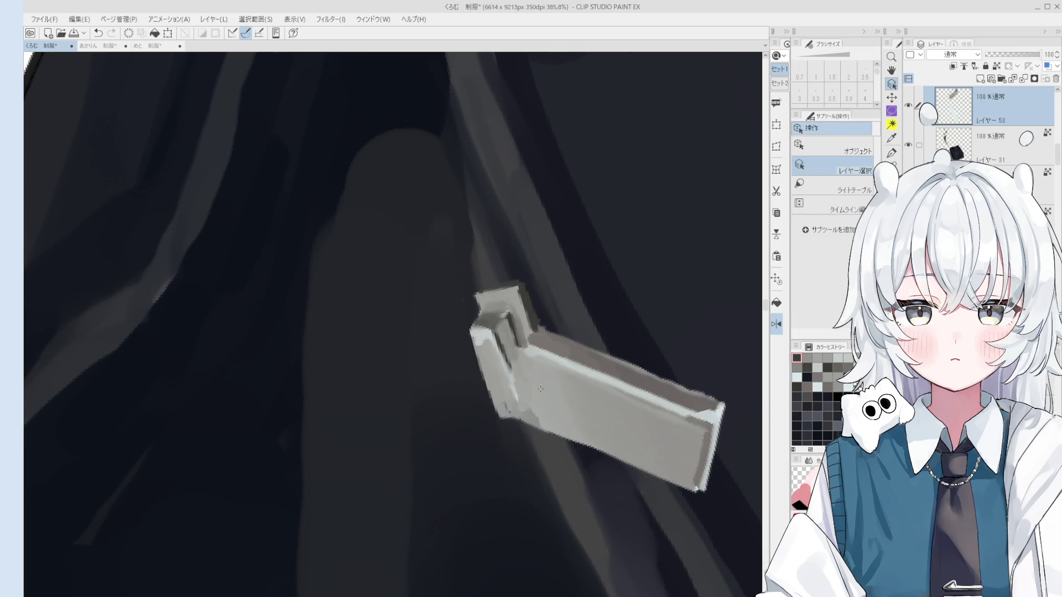
pyautogui.scroll(-2, 540, 390)
pyautogui.press('m')
pyautogui.moveTo(539, 339)
pyautogui.mouseDown()
pyautogui.moveTo(634, 356)
pyautogui.moveTo(593, 468)
pyautogui.moveTo(528, 408)
pyautogui.mouseUp()
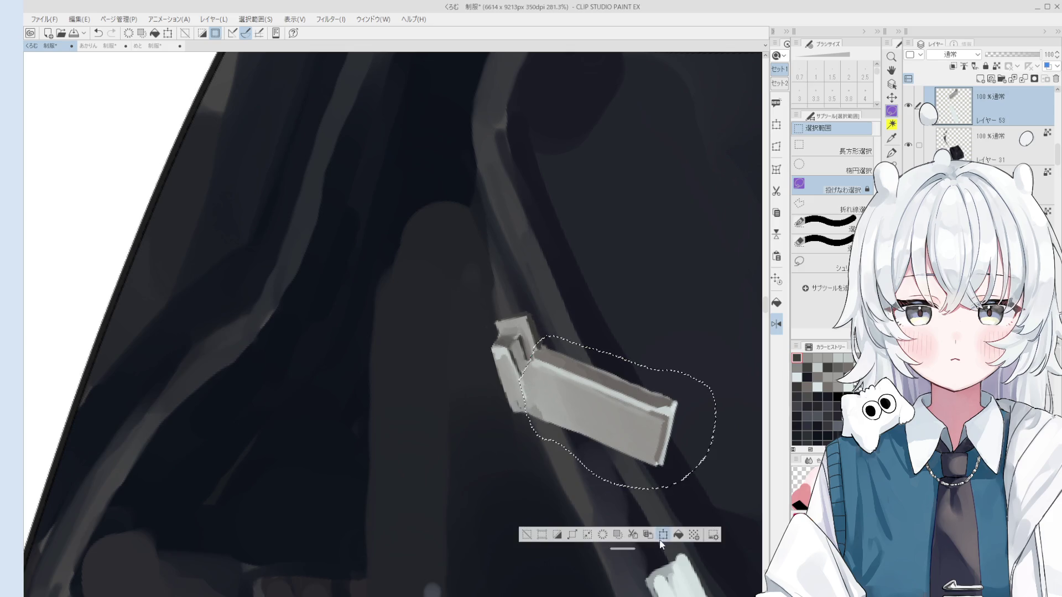
# Rotate the selected tab with Ctrl+T so it hangs more steeply, confirm, and deselect.
pyautogui.hotkey('ctrl', 't')
pyautogui.moveTo(597, 301)
pyautogui.mouseDown()
pyautogui.moveTo(618, 345)
pyautogui.moveTo(603, 397)
pyautogui.mouseUp()
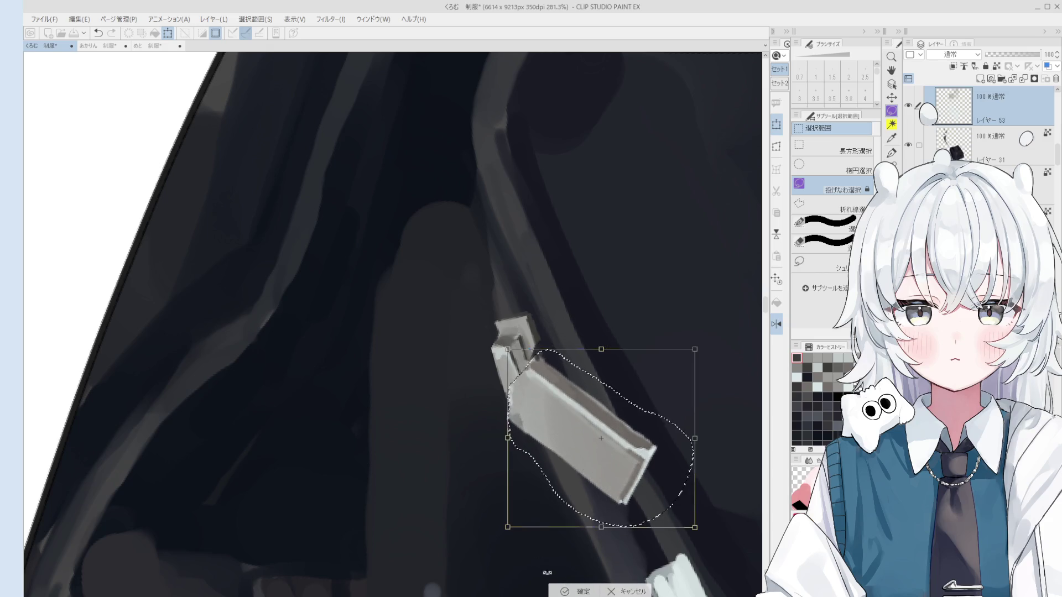
pyautogui.press('Return')
pyautogui.hotkey('ctrl', 'd')
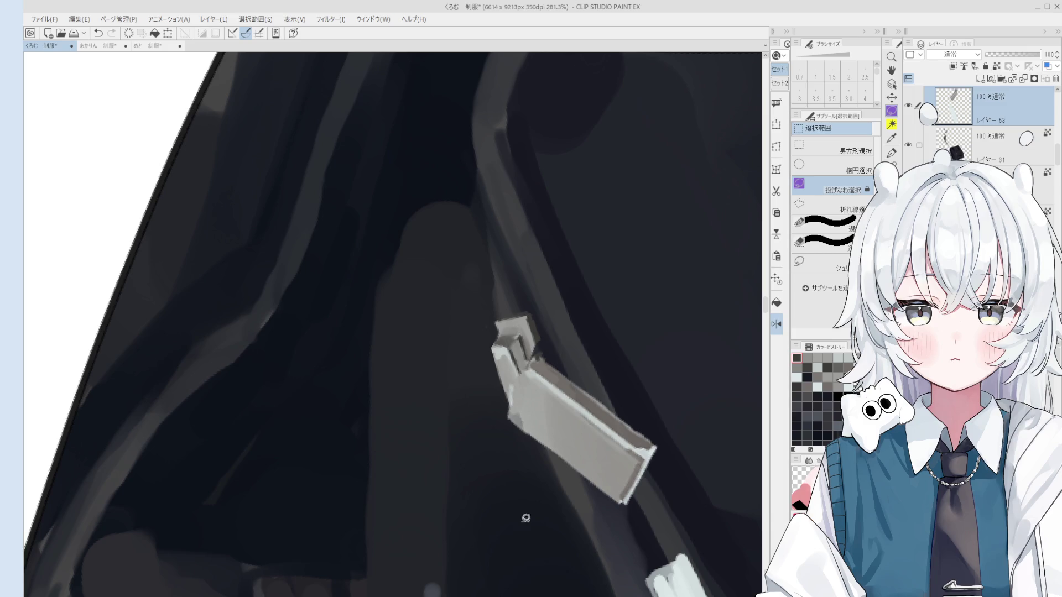
pyautogui.scroll(2, 525, 517)
pyautogui.press('o')
pyautogui.press('b')
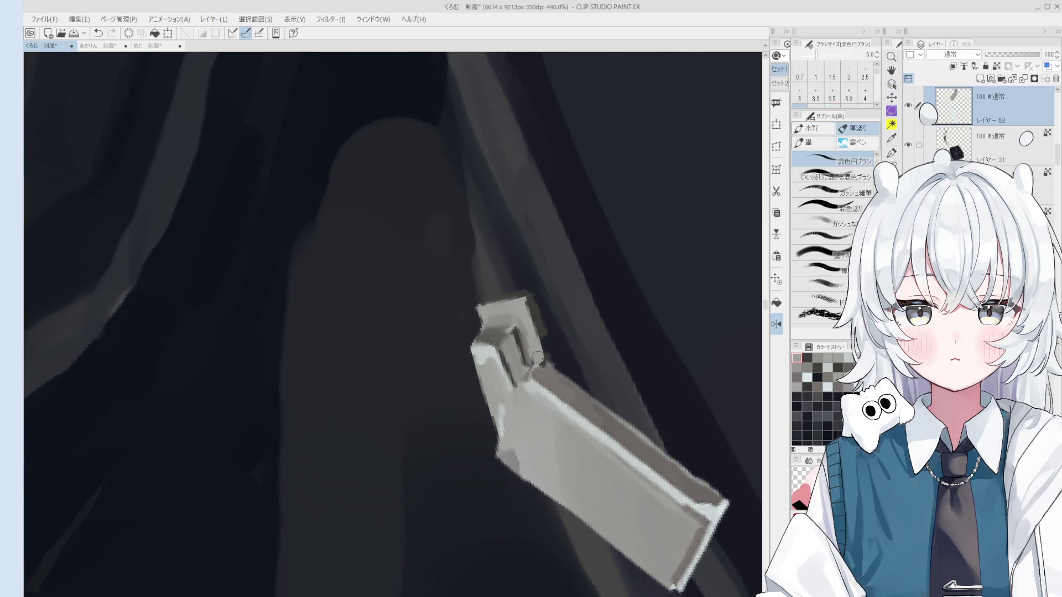
pyautogui.scroll(-1, 542, 330)
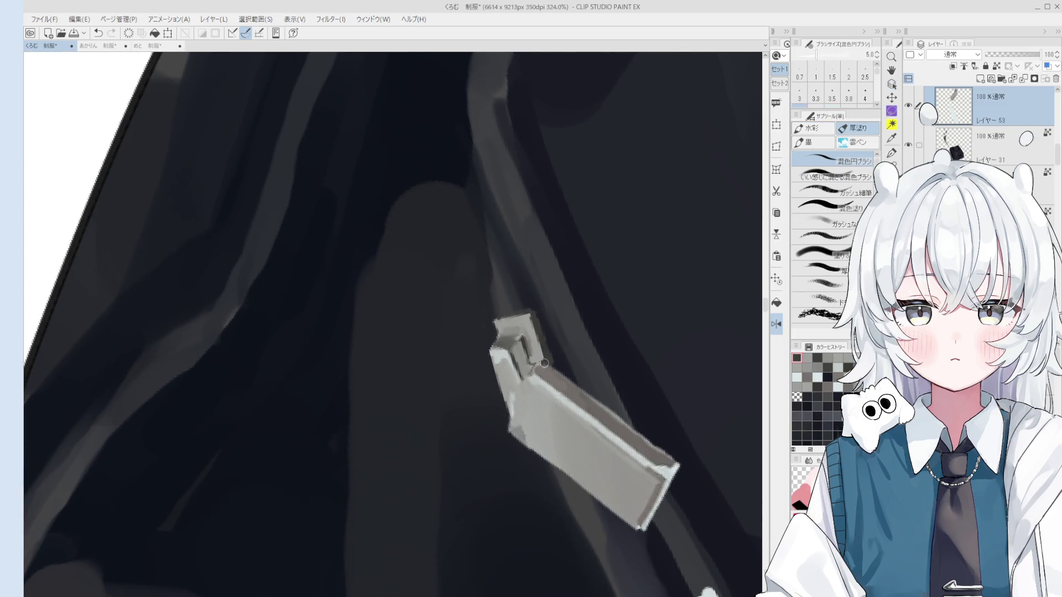
pyautogui.scroll(1, 540, 349)
pyautogui.scroll(1, 532, 387)
# Paint a dark mark on the grey tab, then repaint the zipper pull in light grey with a resized brush.
pyautogui.moveTo(532, 386); pyautogui.dragTo(510, 372)
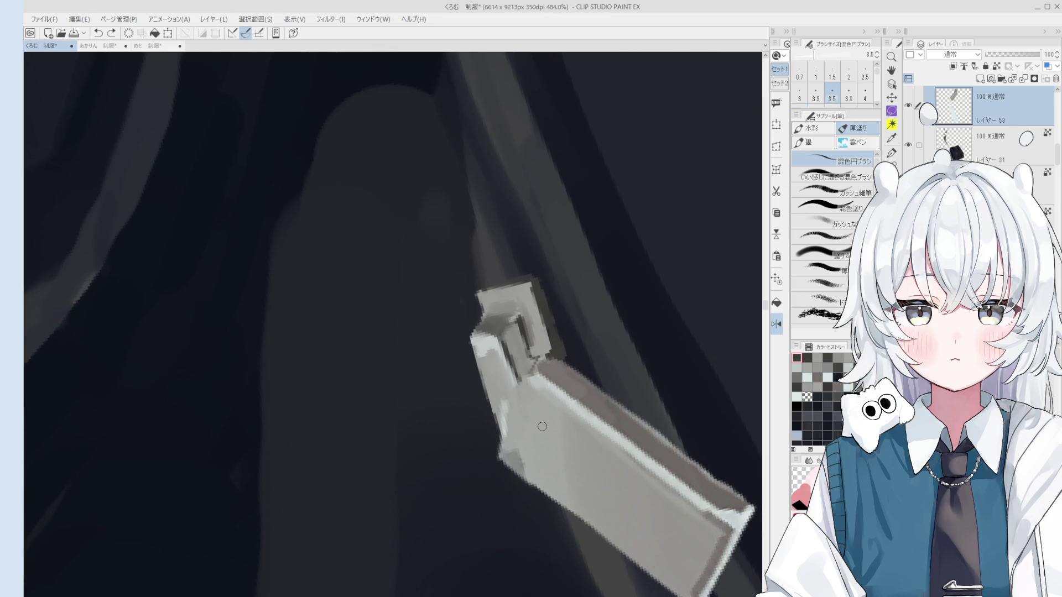
pyautogui.press(']')
pyautogui.moveTo(528, 444)
pyautogui.mouseDown()
pyautogui.moveTo(546, 413)
pyautogui.moveTo(566, 441)
pyautogui.mouseUp()
pyautogui.press(']')
pyautogui.press(']')
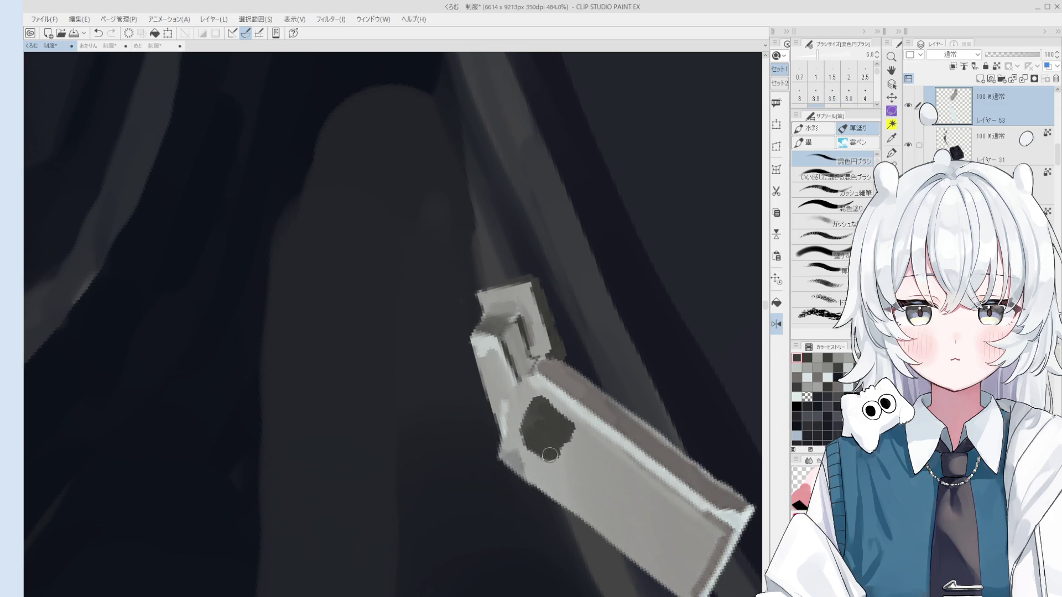
pyautogui.scroll(1, 548, 436)
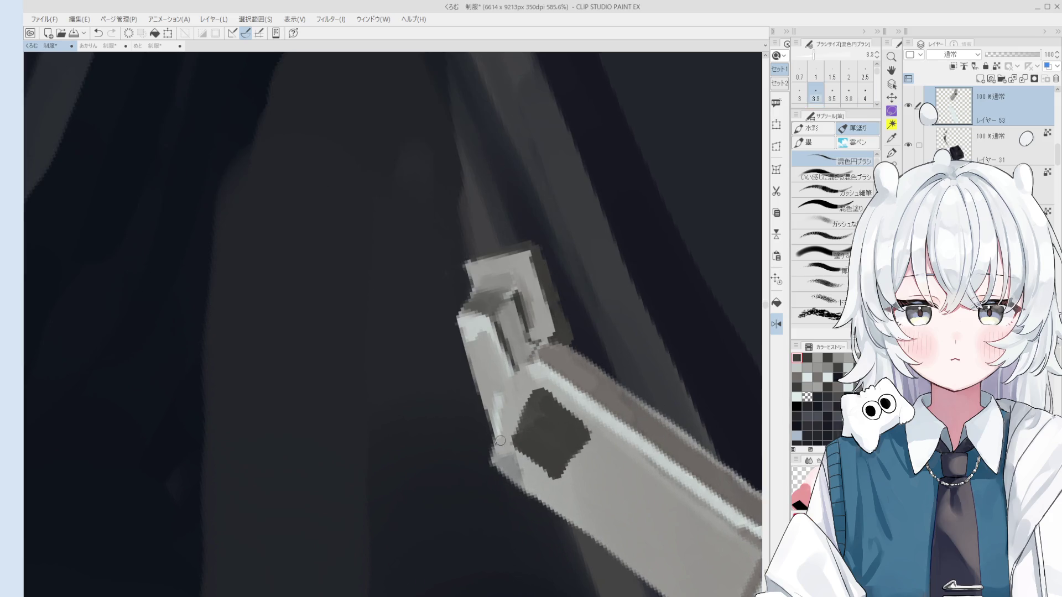
pyautogui.press('[')
pyautogui.press('[')
pyautogui.press('[')
pyautogui.scroll(-3, 507, 416)
pyautogui.press(']')
pyautogui.press(']')
pyautogui.press(']')
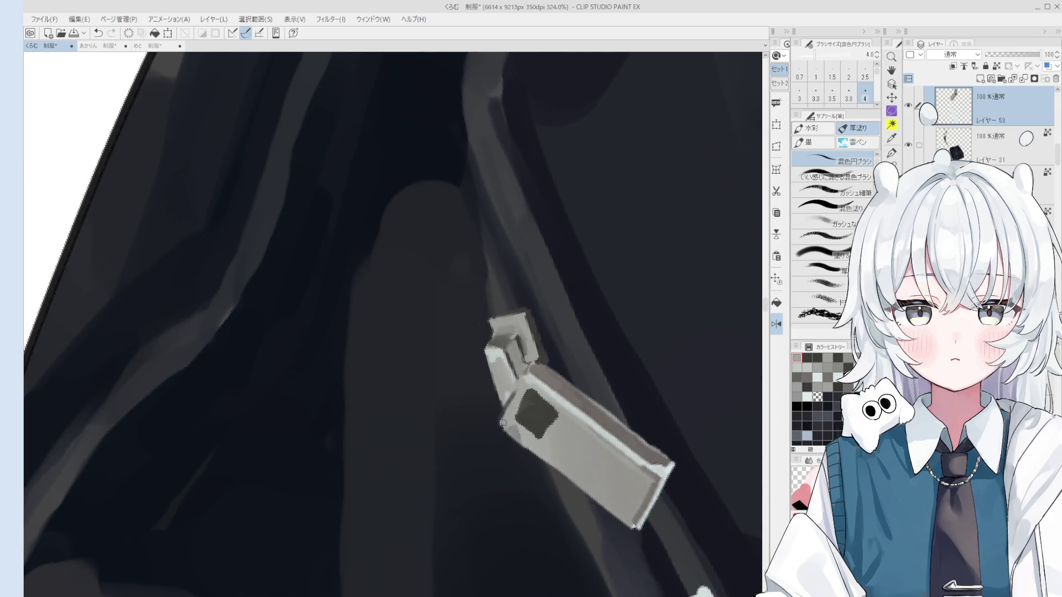
pyautogui.press('[')
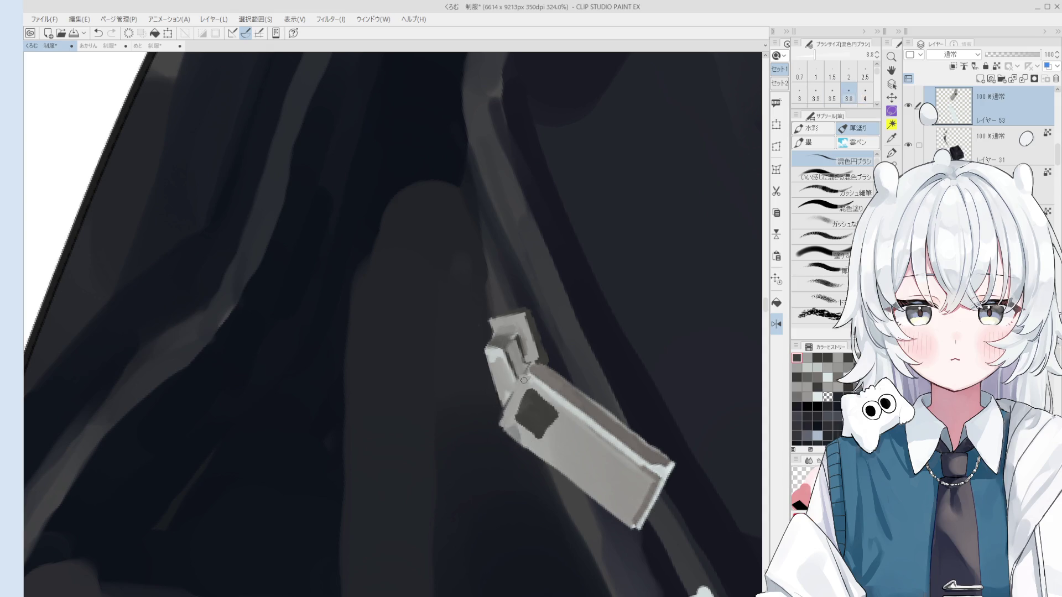
pyautogui.moveTo(527, 395)
pyautogui.mouseDown()
pyautogui.moveTo(516, 398)
pyautogui.moveTo(523, 388)
pyautogui.mouseUp()
pyautogui.scroll(-3, 524, 388)
pyautogui.scroll(2, 524, 387)
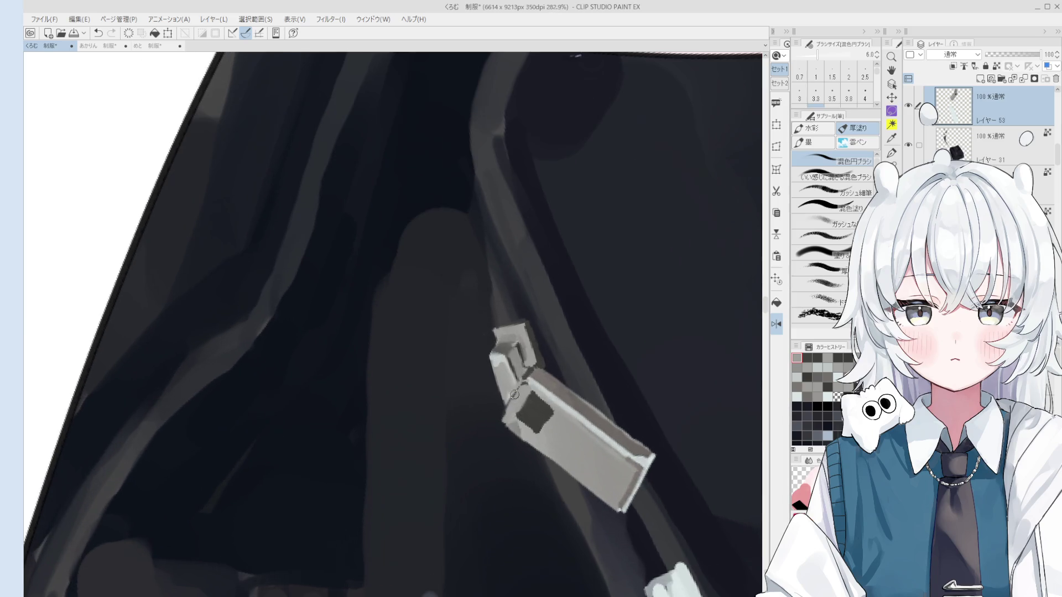
pyautogui.scroll(-3, 520, 410)
pyautogui.press('o')
pyautogui.scroll(-2, 540, 427)
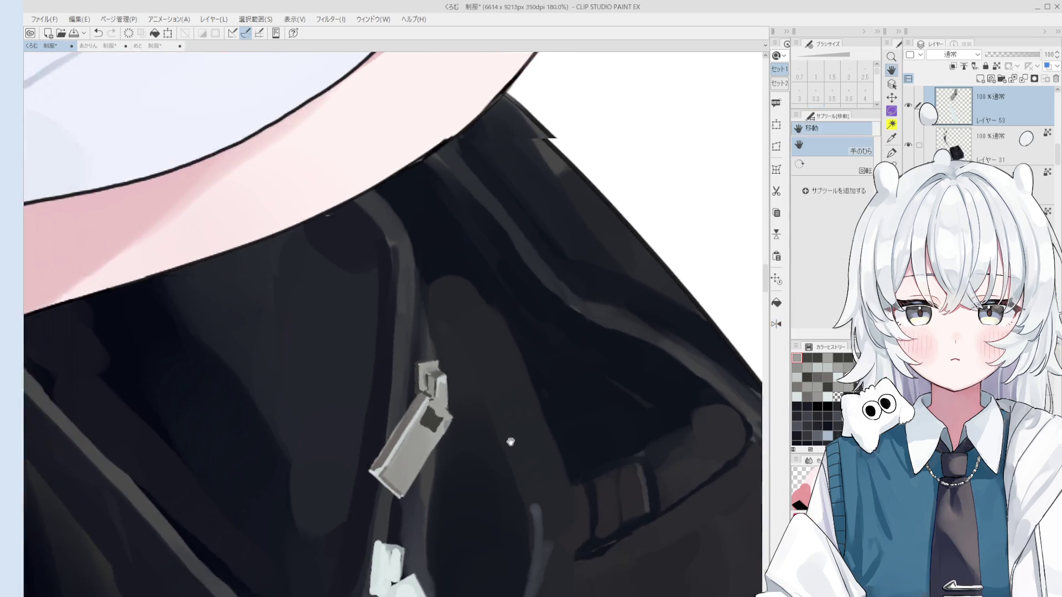
pyautogui.scroll(-2, 509, 440)
pyautogui.scroll(-2, 540, 415)
# Erase a stray mark near the zipper and dab a light highlight on the rivet.
pyautogui.press('e')
pyautogui.scroll(2, 553, 347)
pyautogui.scroll(1, 554, 345)
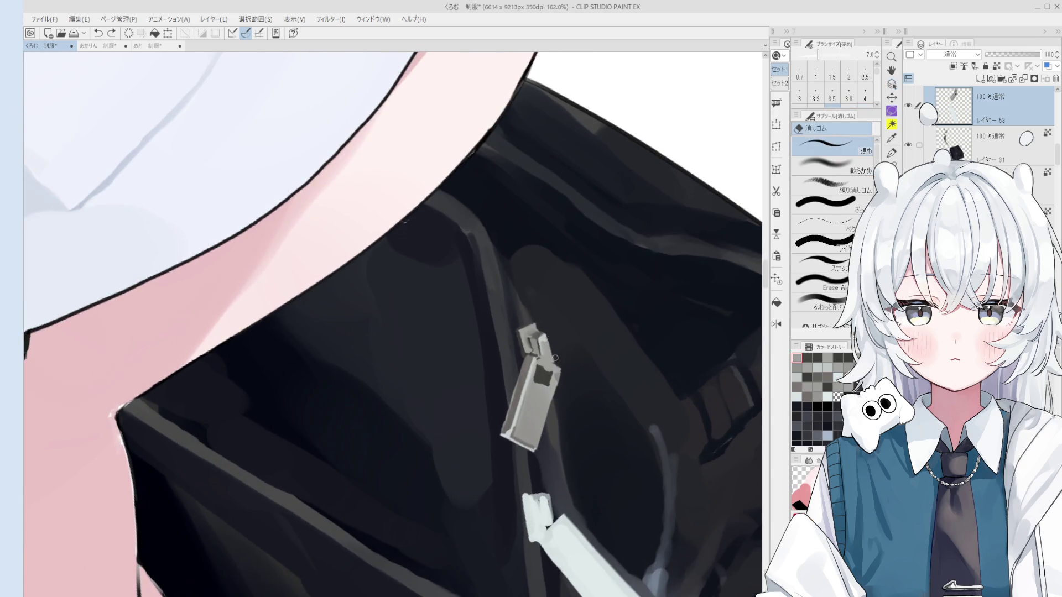
pyautogui.click(555, 358)
pyautogui.scroll(3, 548, 373)
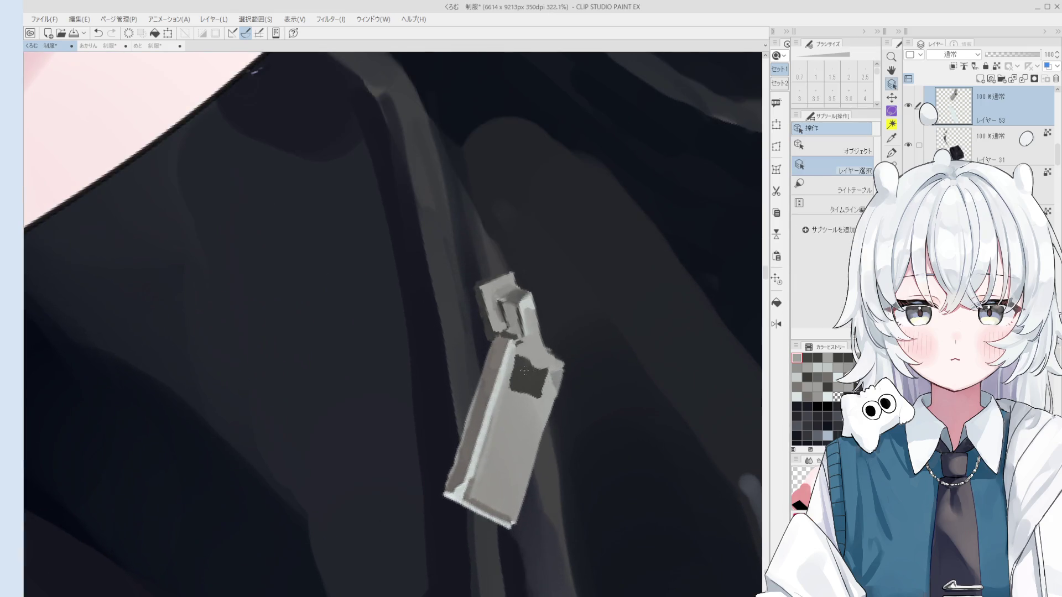
pyautogui.press('b')
pyautogui.scroll(-3, 547, 371)
pyautogui.scroll(1, 547, 370)
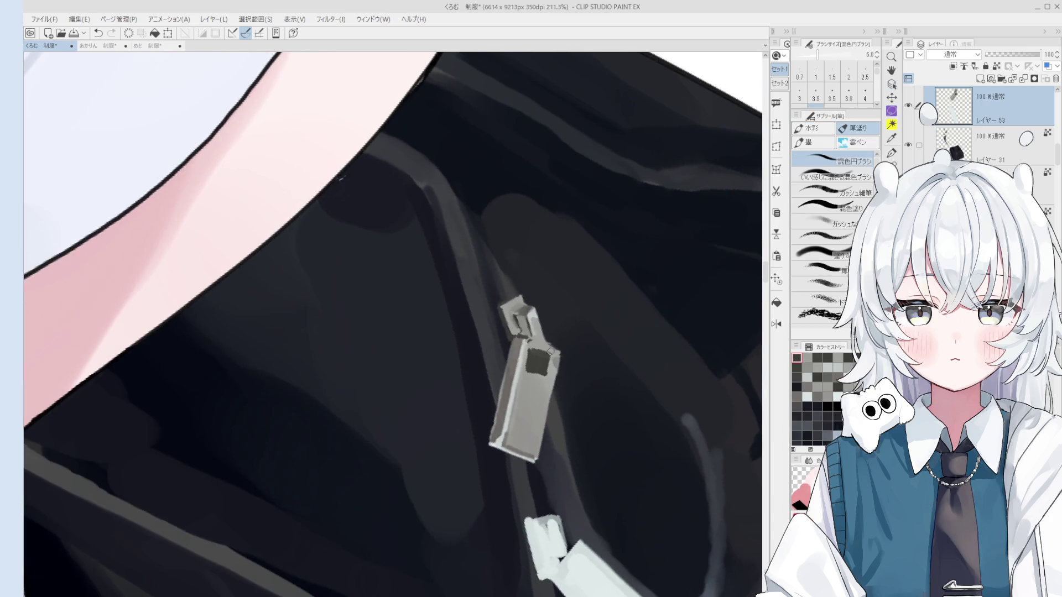
pyautogui.scroll(1, 548, 367)
pyautogui.scroll(1, 549, 362)
pyautogui.scroll(-2, 548, 362)
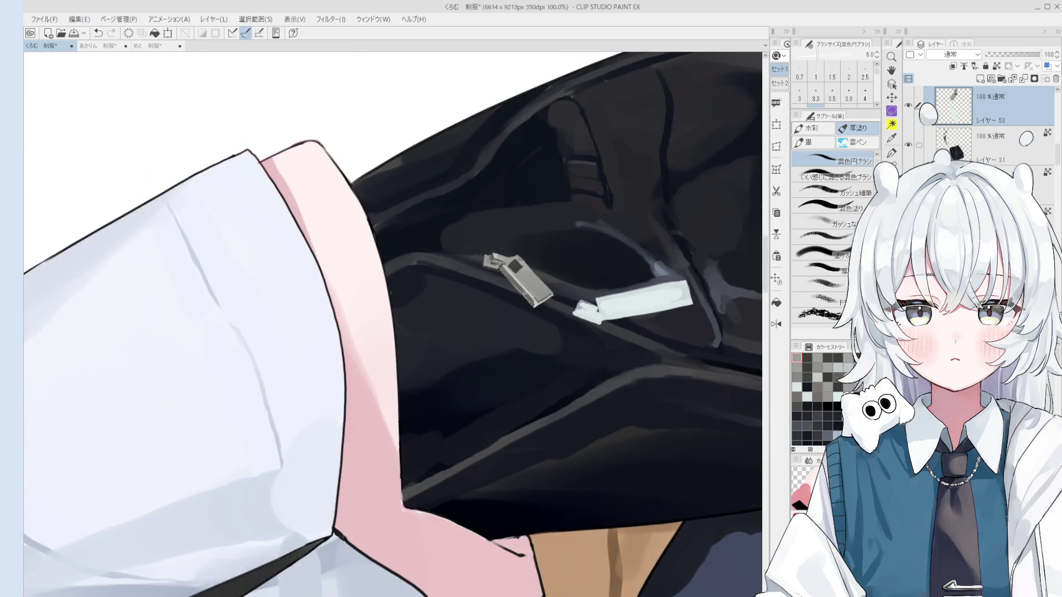
pyautogui.scroll(-2, 522, 296)
pyautogui.scroll(1, 524, 366)
pyautogui.scroll(1, 523, 366)
pyautogui.press('b')
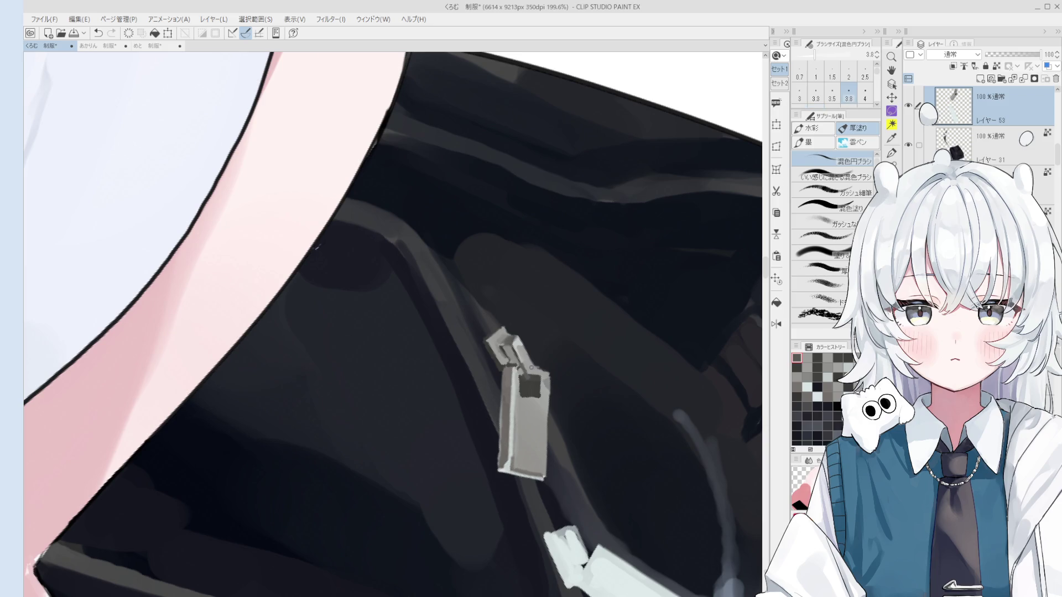
pyautogui.scroll(-1, 533, 375)
pyautogui.press(']')
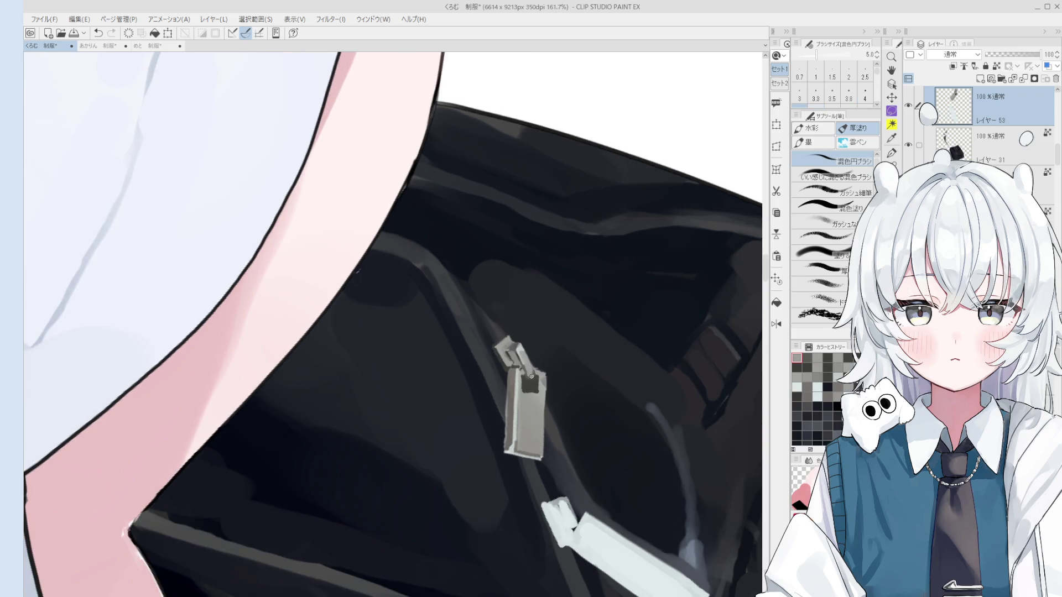
pyautogui.click(531, 376)
pyautogui.scroll(-1, 527, 378)
pyautogui.scroll(-1, 526, 377)
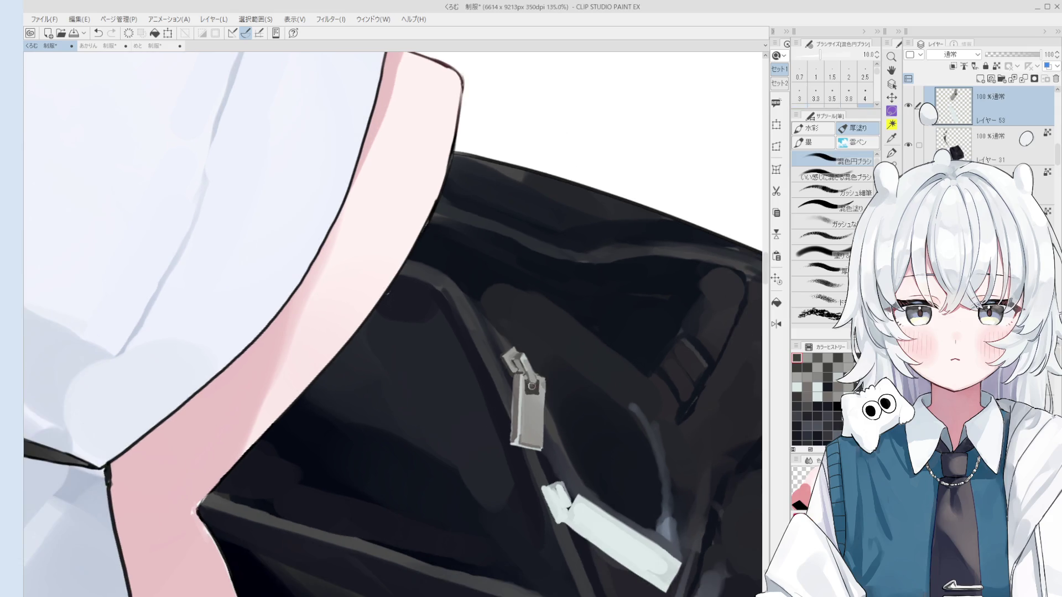
pyautogui.scroll(1, 589, 464)
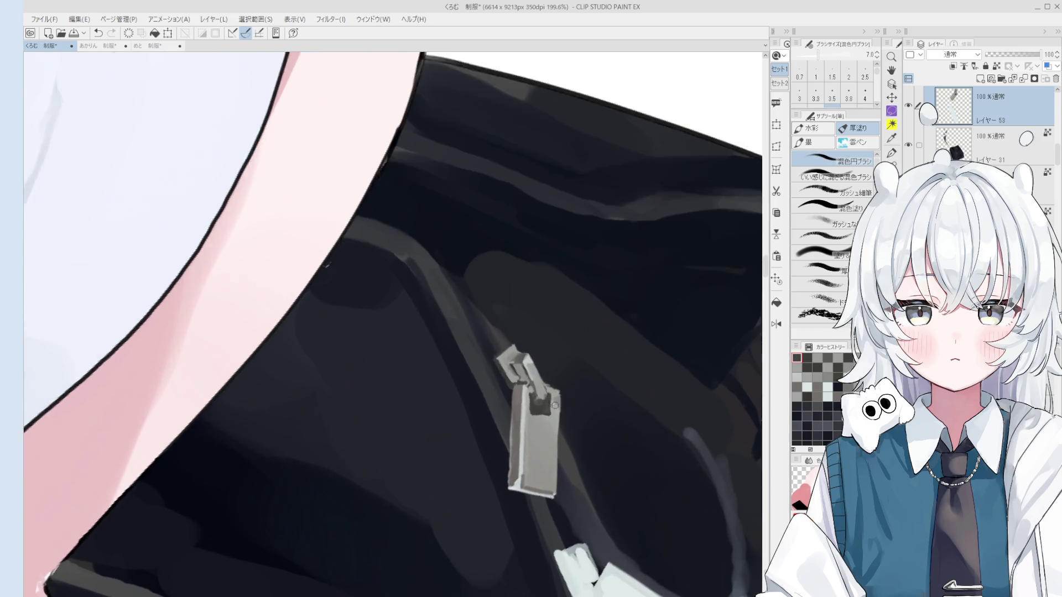
pyautogui.scroll(1, 550, 404)
# Sample greys from the zipper pull and dab refined shading onto it, then view the whole bag.
pyautogui.click(549, 404)
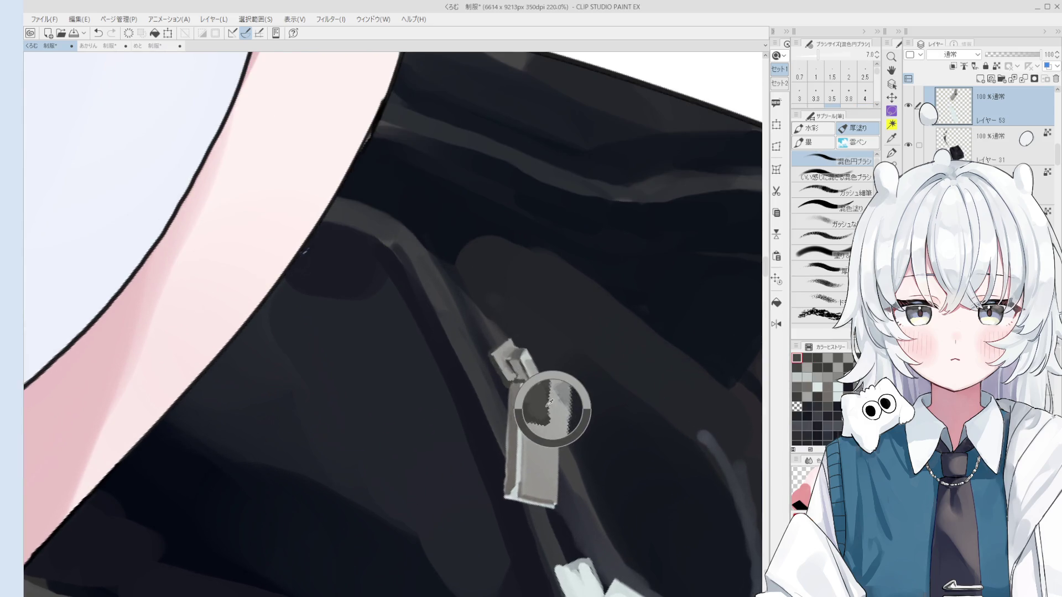
pyautogui.click(546, 400)
pyautogui.scroll(1, 546, 400)
pyautogui.scroll(1, 548, 396)
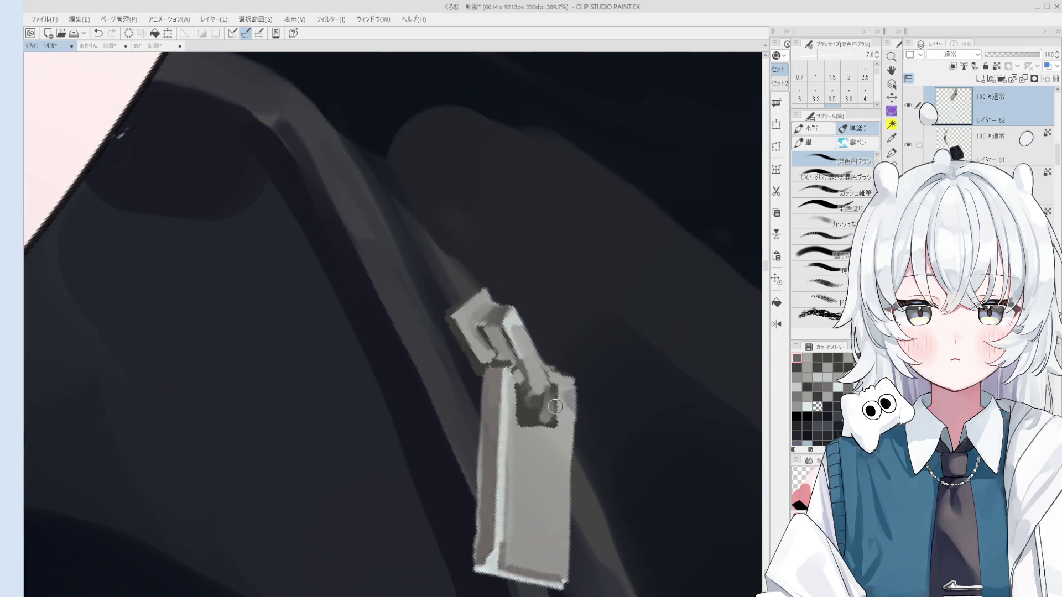
pyautogui.click(537, 411)
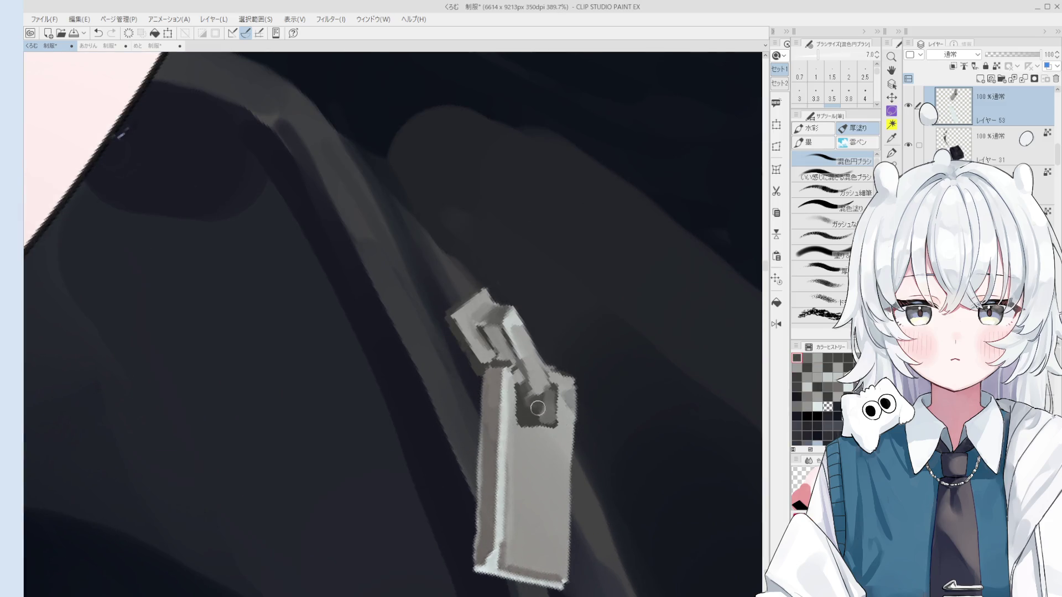
pyautogui.click(537, 412)
pyautogui.scroll(-1, 547, 398)
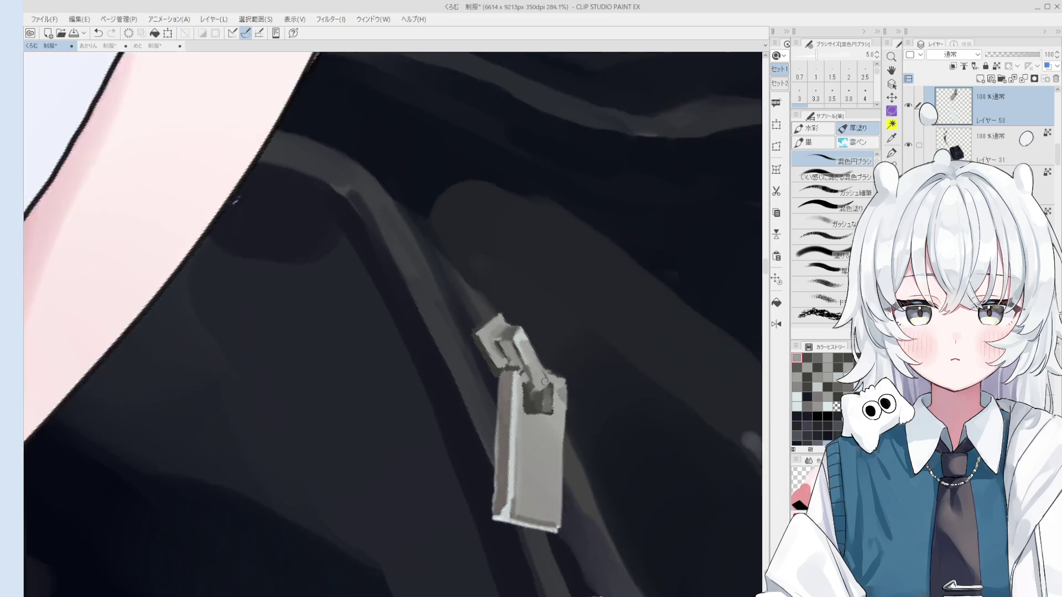
pyautogui.scroll(-1, 570, 440)
pyautogui.scroll(-2, 569, 441)
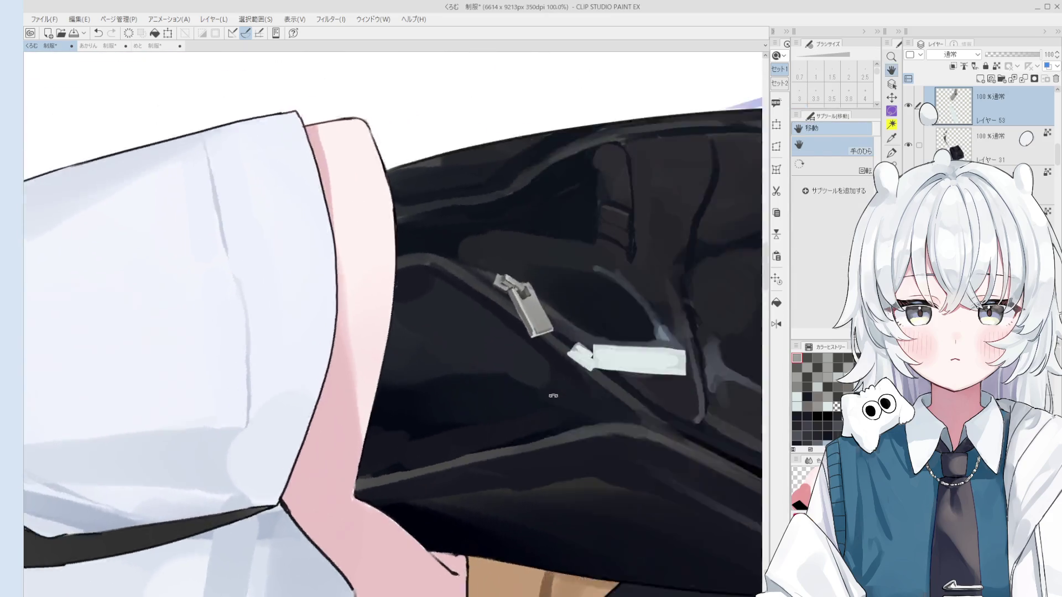
pyautogui.moveTo(570, 439)
pyautogui.mouseDown()
pyautogui.moveTo(531, 345)
pyautogui.moveTo(544, 396)
pyautogui.moveTo(510, 421)
pyautogui.mouseUp()
pyautogui.scroll(-2, 531, 344)
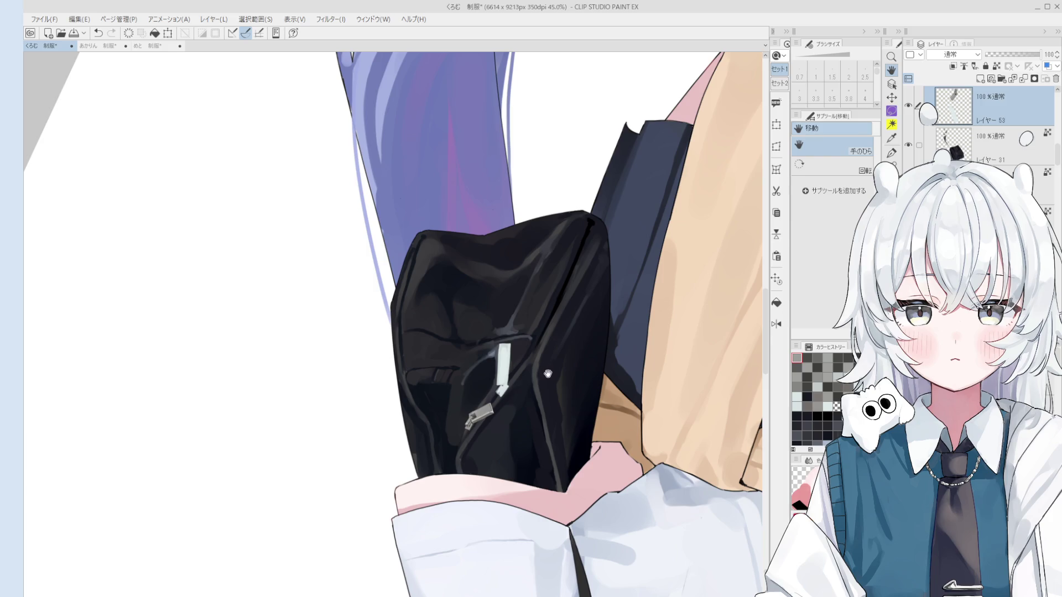
# Rotate the view to the strap tab and erase a thin dark edge along its left side with a small eraser.
pyautogui.press('o')
pyautogui.scroll(3, 521, 402)
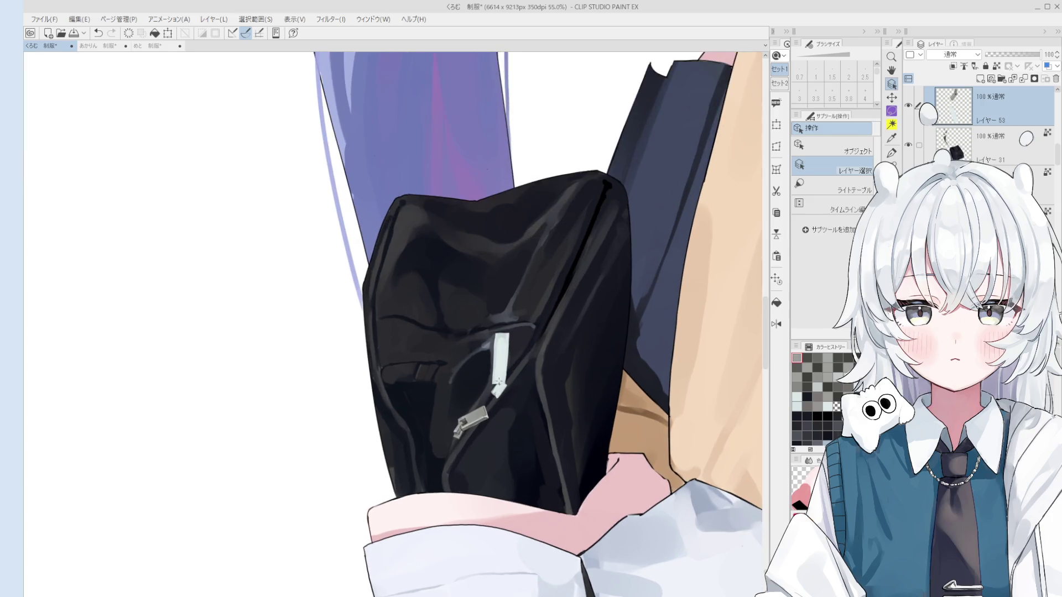
pyautogui.press('e')
pyautogui.scroll(2, 505, 374)
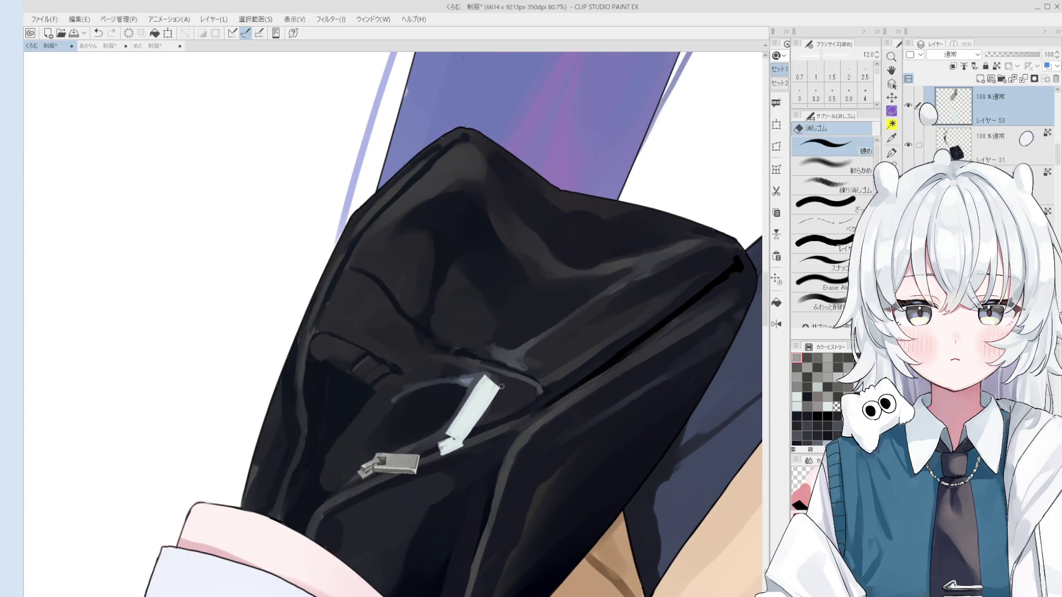
pyautogui.scroll(3, 474, 382)
pyautogui.press('e')
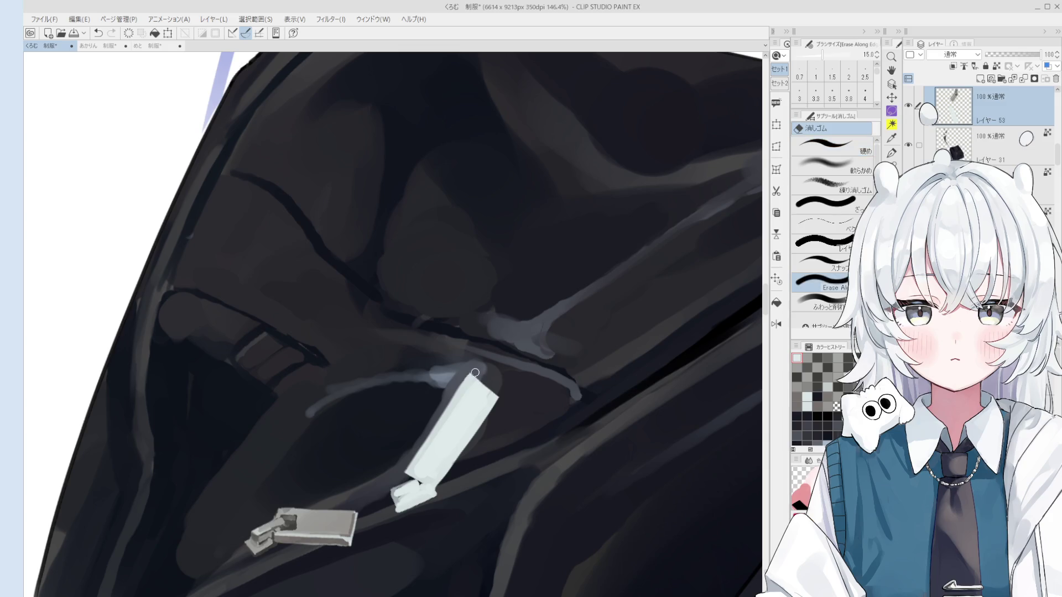
pyautogui.scroll(-1, 498, 397)
pyautogui.moveTo(499, 397)
pyautogui.mouseDown()
pyautogui.moveTo(517, 428)
pyautogui.moveTo(481, 512)
pyautogui.moveTo(422, 503)
pyautogui.moveTo(437, 362)
pyautogui.mouseUp()
pyautogui.press('o')
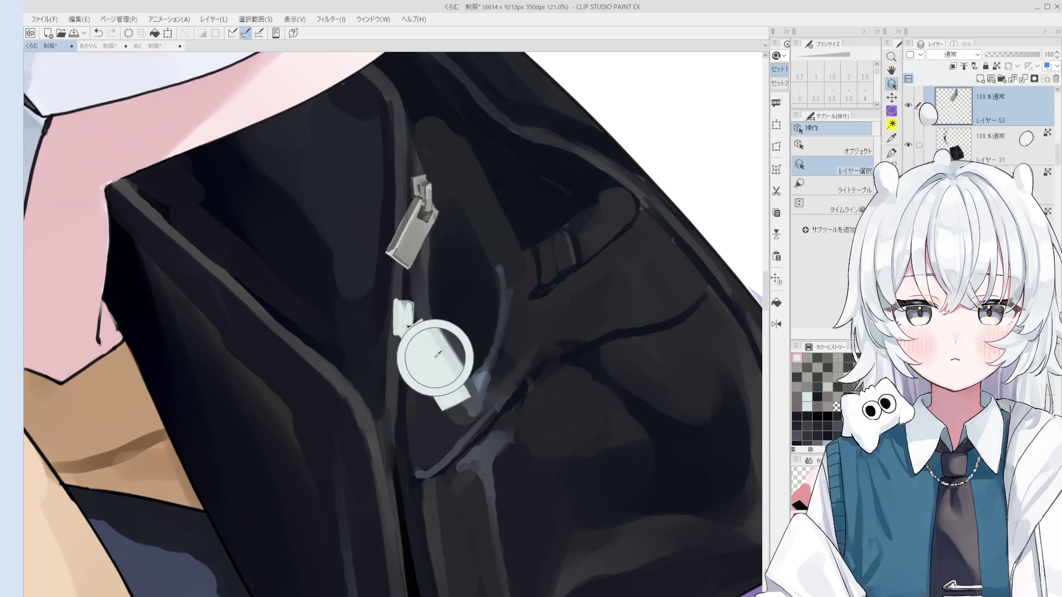
pyautogui.press('b')
pyautogui.scroll(2, 403, 319)
pyautogui.scroll(-2, 403, 319)
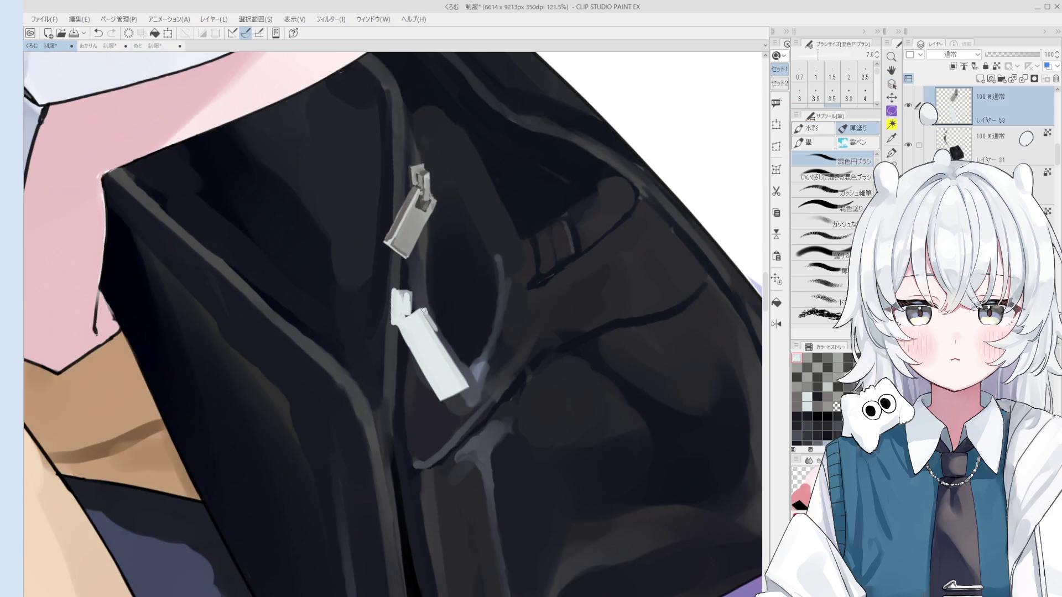
pyautogui.press('e')
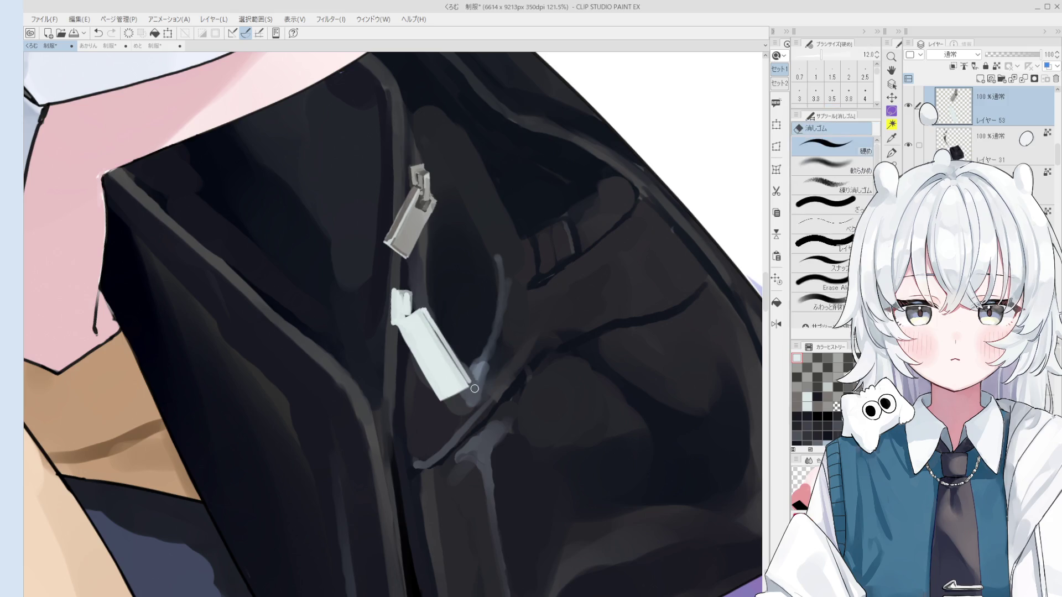
pyautogui.press('[')
pyautogui.press('[')
pyautogui.press('[')
pyautogui.moveTo(399, 327); pyautogui.dragTo(427, 378)
# Lasso the area around the white strap tab to check it, clear the selection and resume erasing.
pyautogui.press('-')
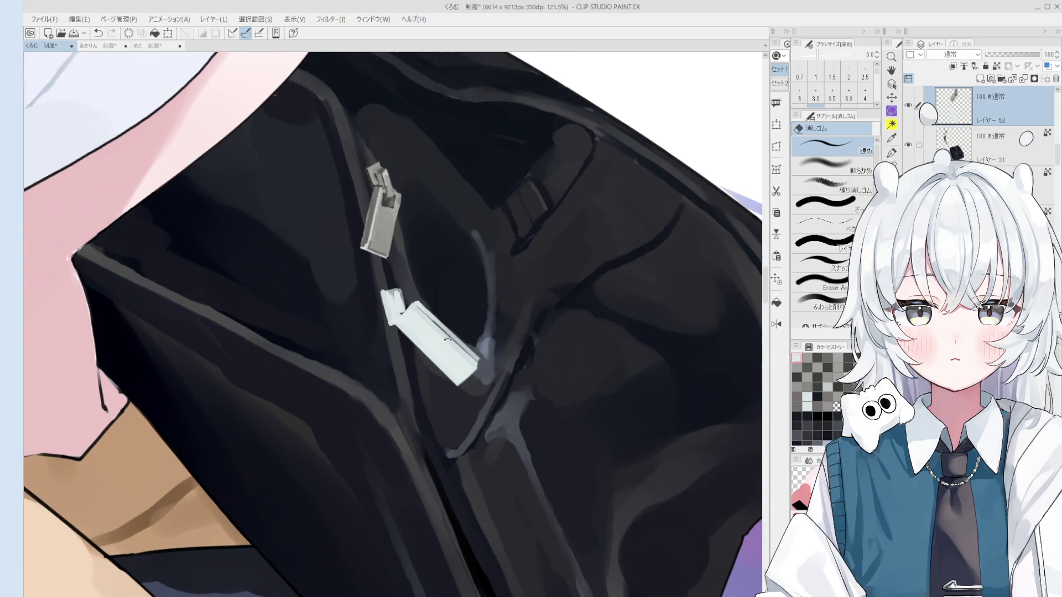
pyautogui.press('^')
pyautogui.press('m')
pyautogui.moveTo(390, 312); pyautogui.dragTo(422, 307)
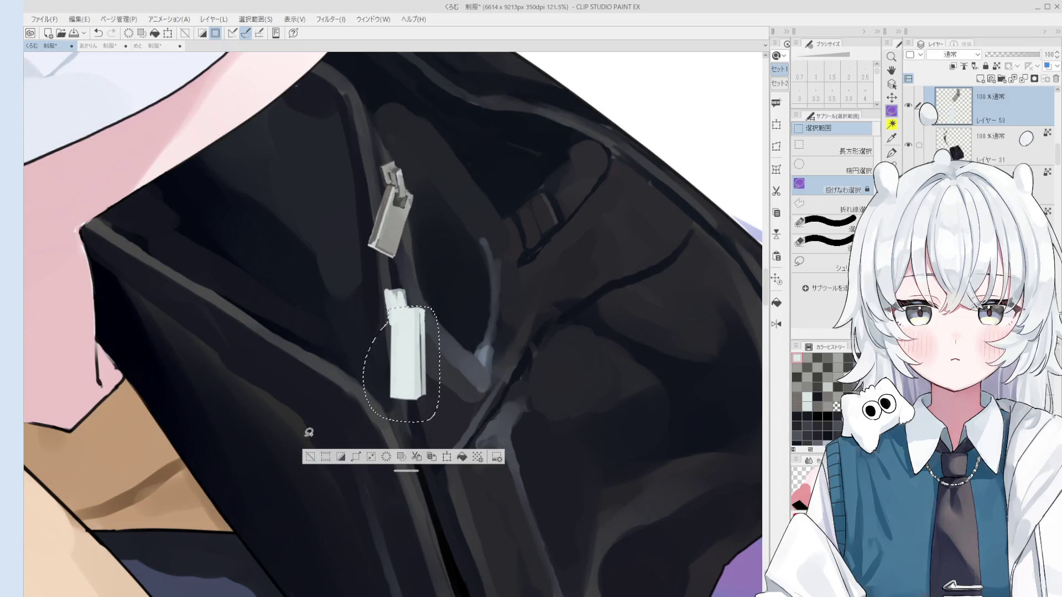
pyautogui.click(310, 458)
pyautogui.press('-')
pyautogui.press('-')
pyautogui.press('e')
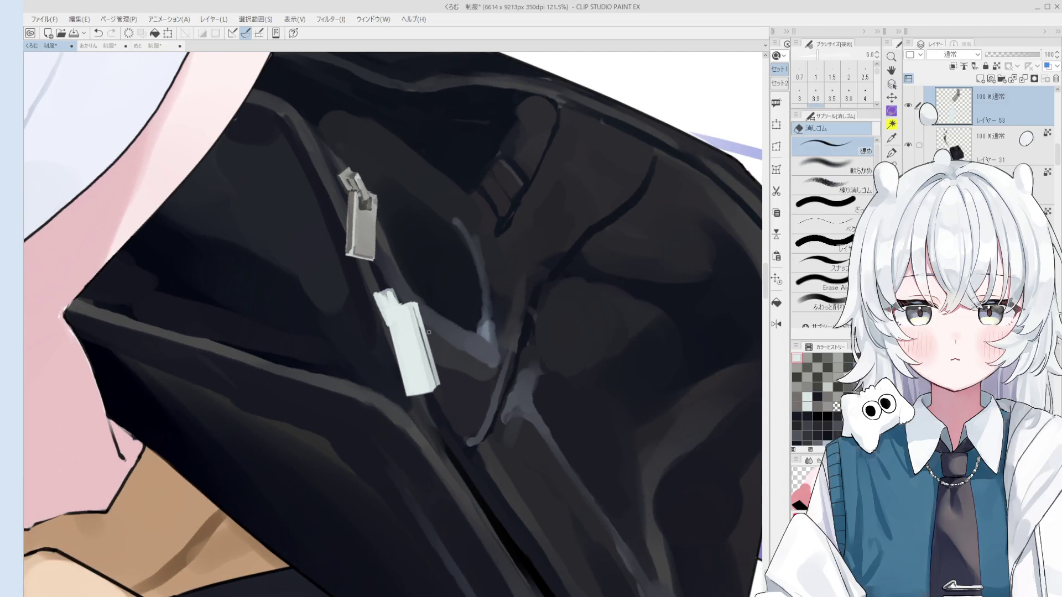
pyautogui.scroll(-1, 428, 341)
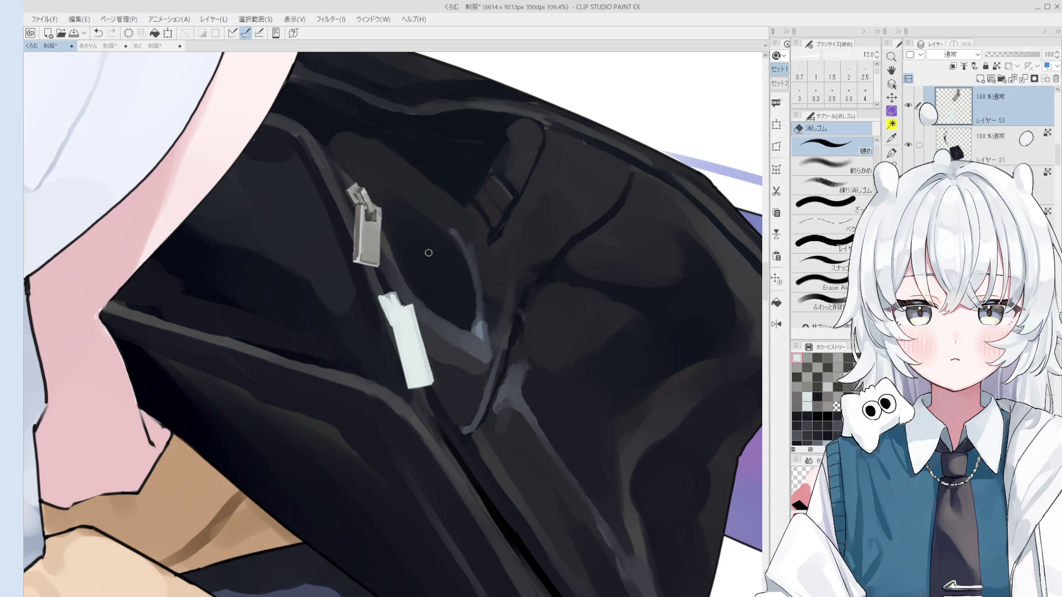
pyautogui.scroll(3, 407, 332)
# Trim the strap tab's lower edge and erase the small nub at its lower-left corner.
pyautogui.press('b')
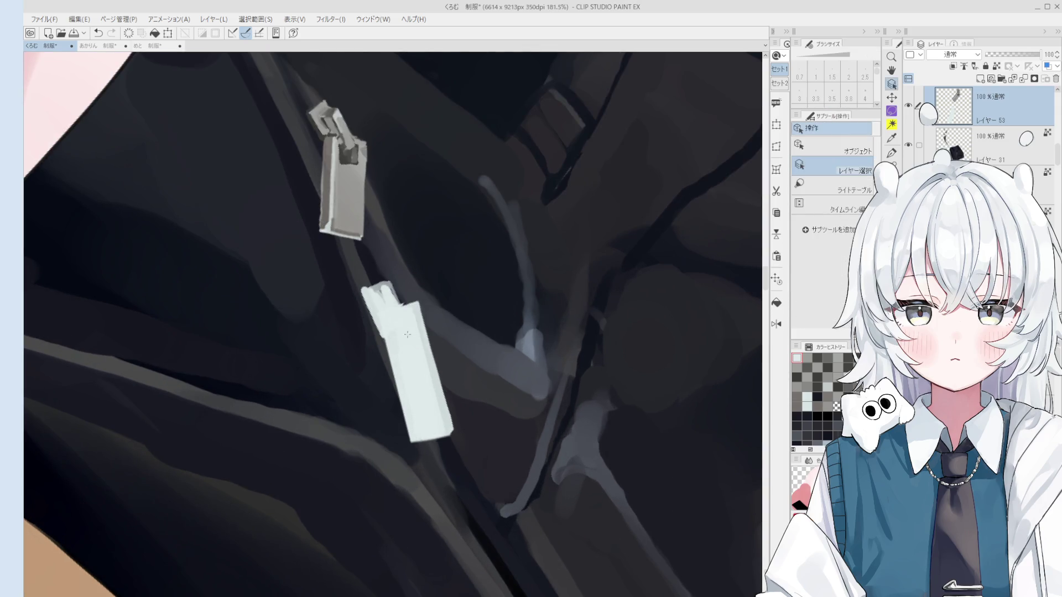
pyautogui.press('e')
pyautogui.moveTo(448, 433); pyautogui.dragTo(456, 433)
pyautogui.scroll(-2, 457, 432)
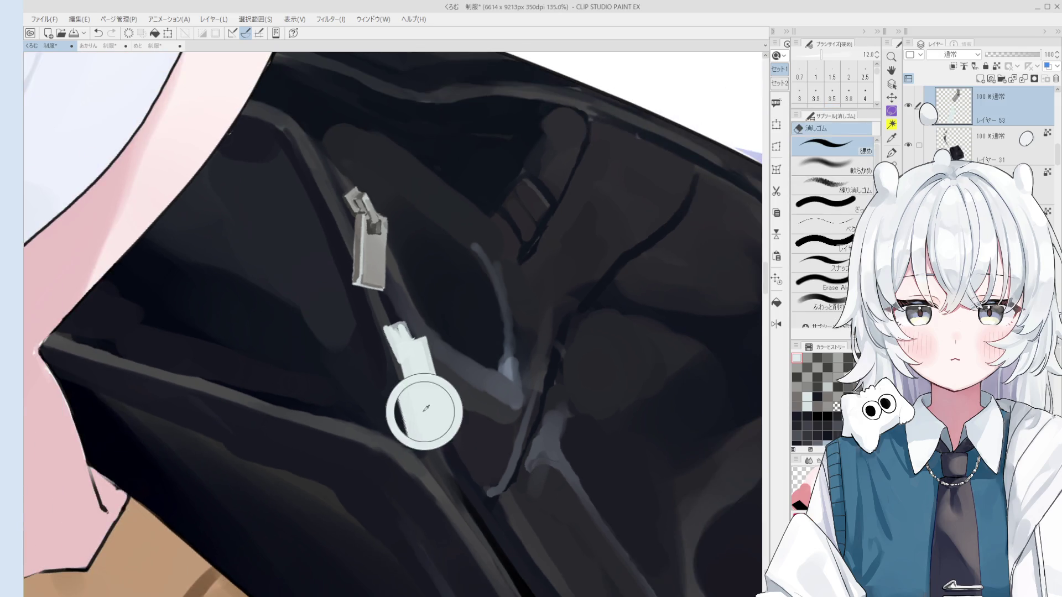
pyautogui.click(415, 435)
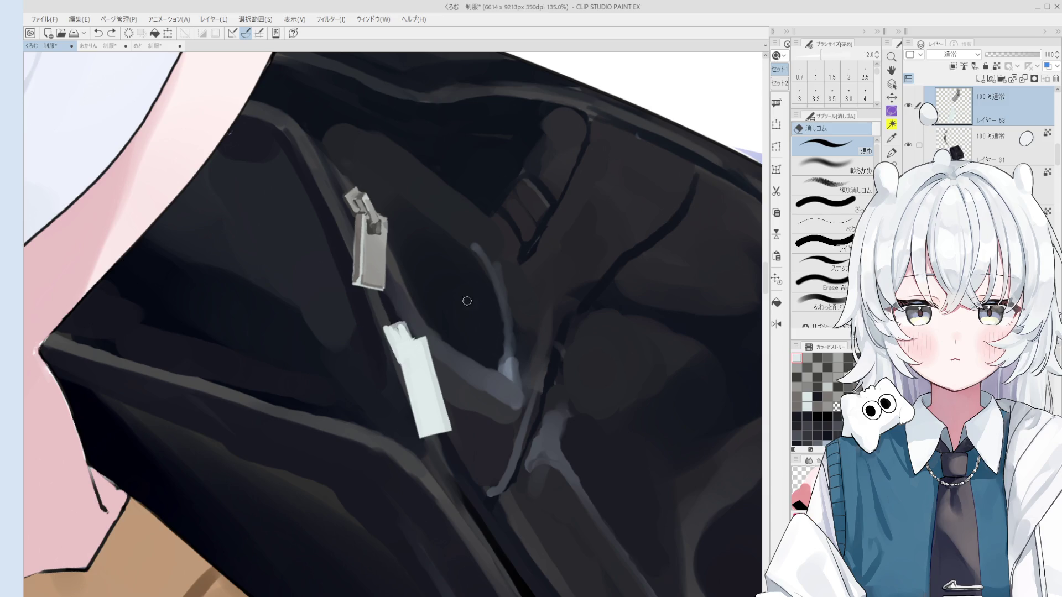
pyautogui.press('b')
pyautogui.scroll(1, 467, 302)
pyautogui.scroll(1, 432, 332)
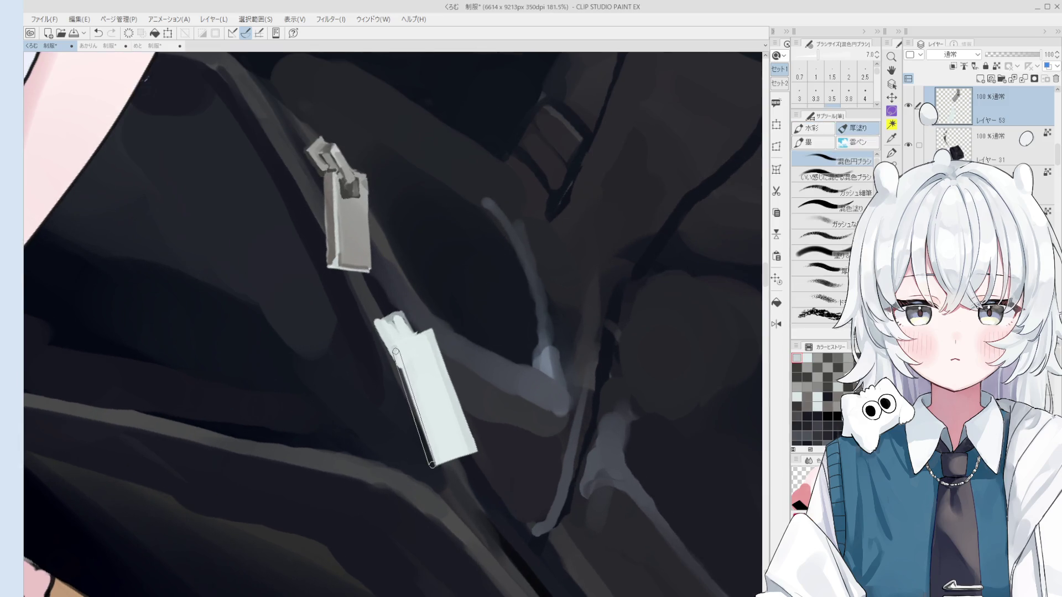
pyautogui.press('-')
pyautogui.press('e')
pyautogui.scroll(-1, 454, 460)
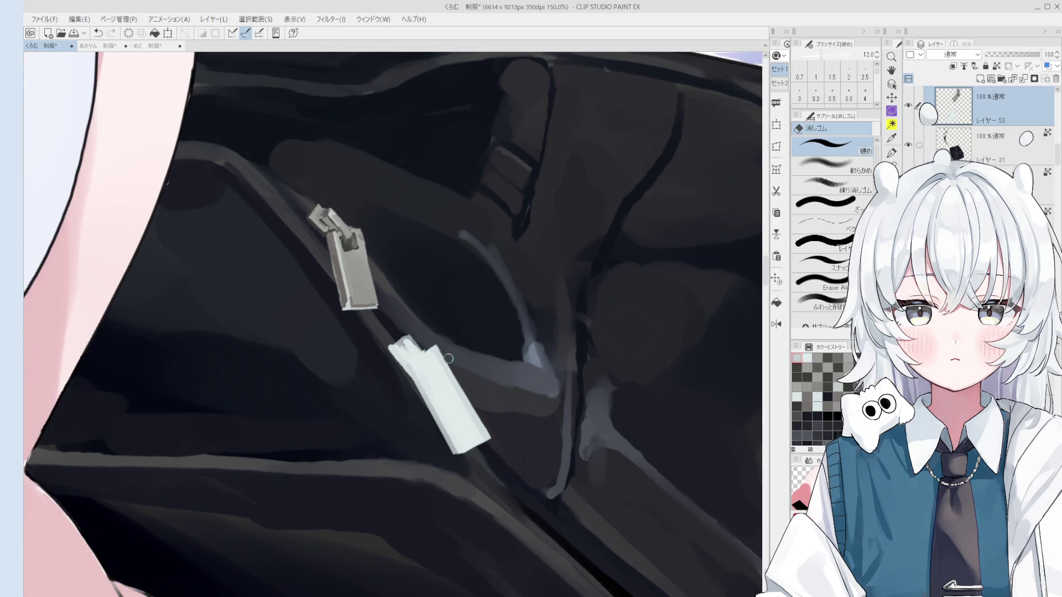
pyautogui.scroll(-1, 442, 345)
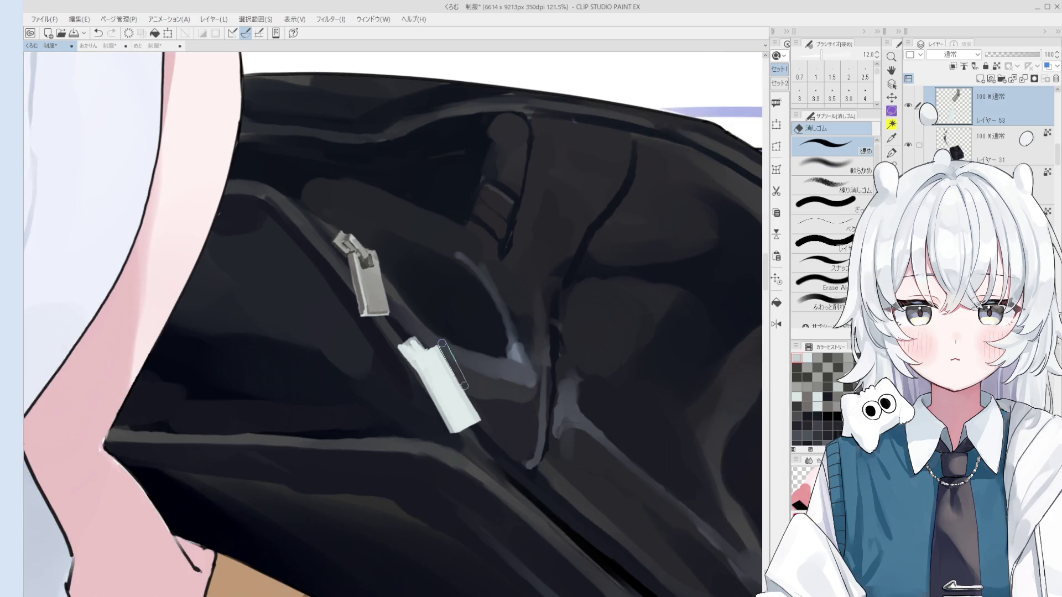
pyautogui.scroll(1, 443, 345)
pyautogui.press('b')
pyautogui.scroll(1, 439, 347)
pyautogui.scroll(2, 440, 346)
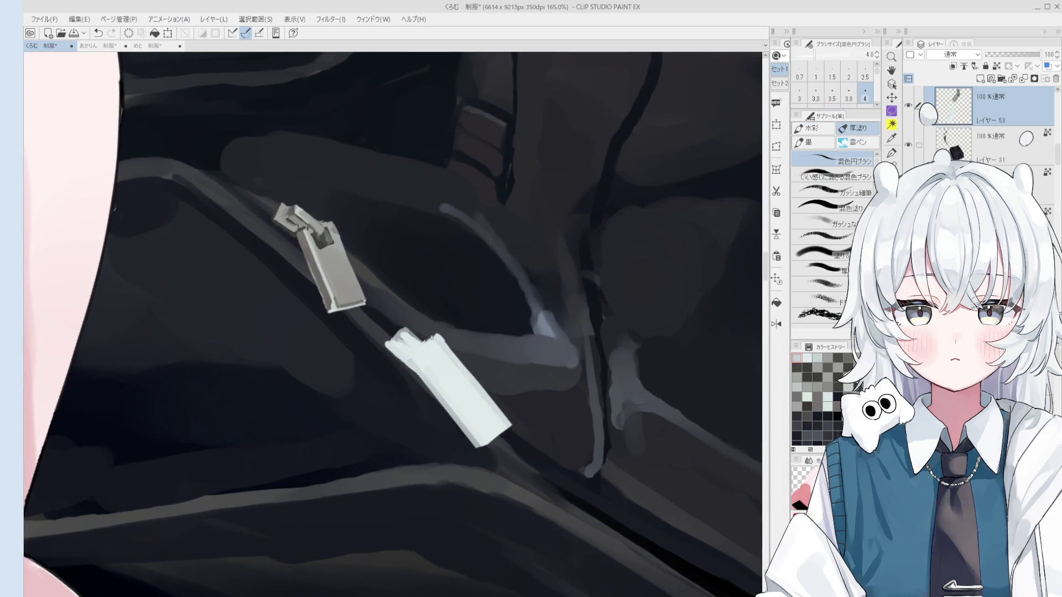
pyautogui.scroll(1, 421, 370)
# Sample the zipper grey, shade down the lower white pull and paint a small dark mark on it.
pyautogui.keyDown('alt'); pyautogui.click(312, 276); pyautogui.keyUp('alt')
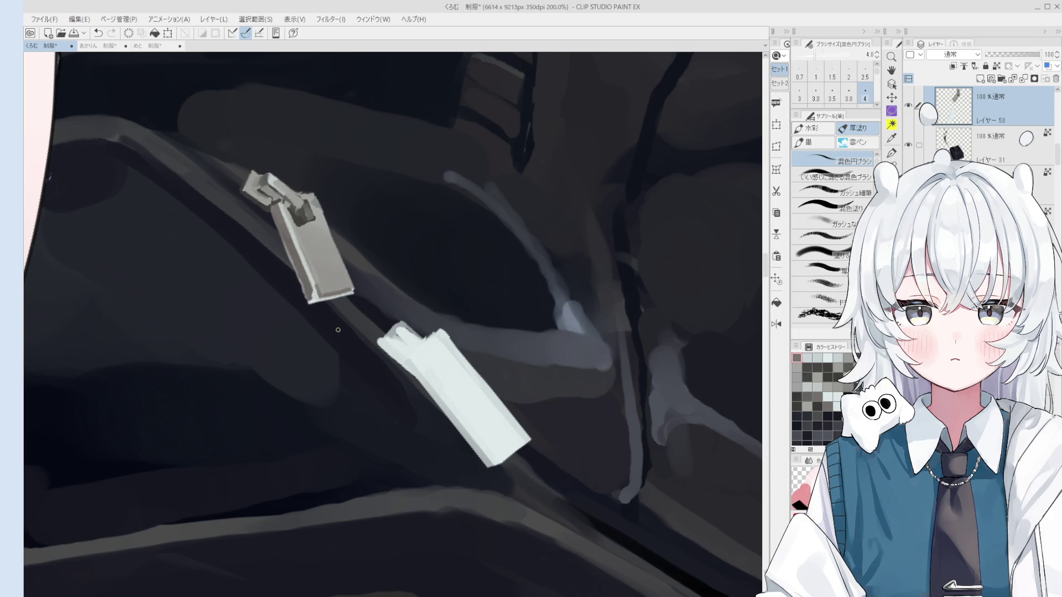
pyautogui.press(']')
pyautogui.press(']')
pyautogui.press(']')
pyautogui.press(']')
pyautogui.press(']')
pyautogui.press(']')
pyautogui.moveTo(411, 365); pyautogui.dragTo(485, 457)
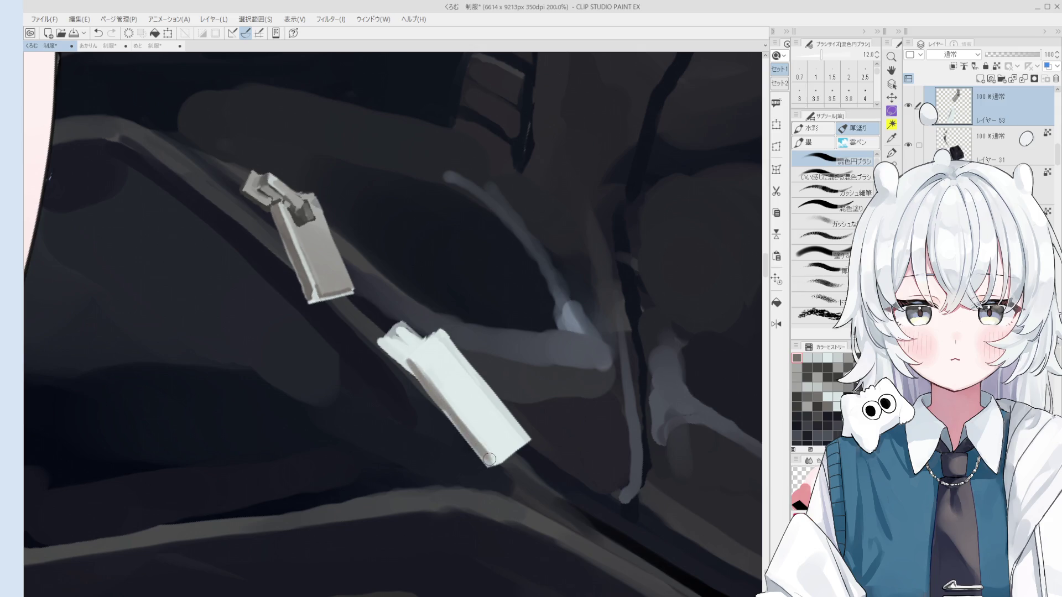
pyautogui.press('[')
pyautogui.press('[')
pyautogui.scroll(-1, 497, 455)
pyautogui.press('[')
pyautogui.press('[')
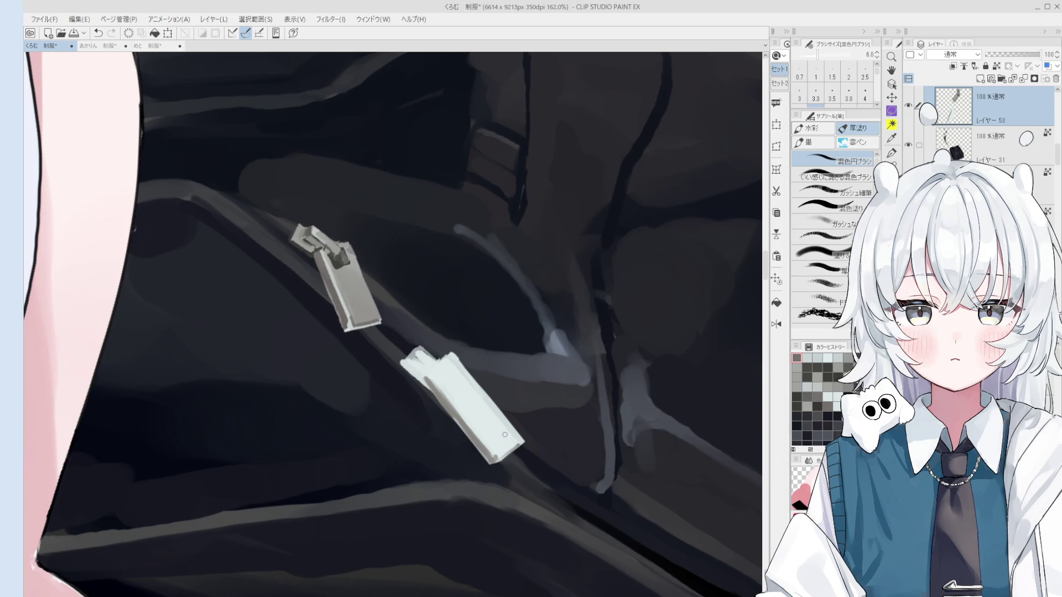
pyautogui.scroll(2, 452, 358)
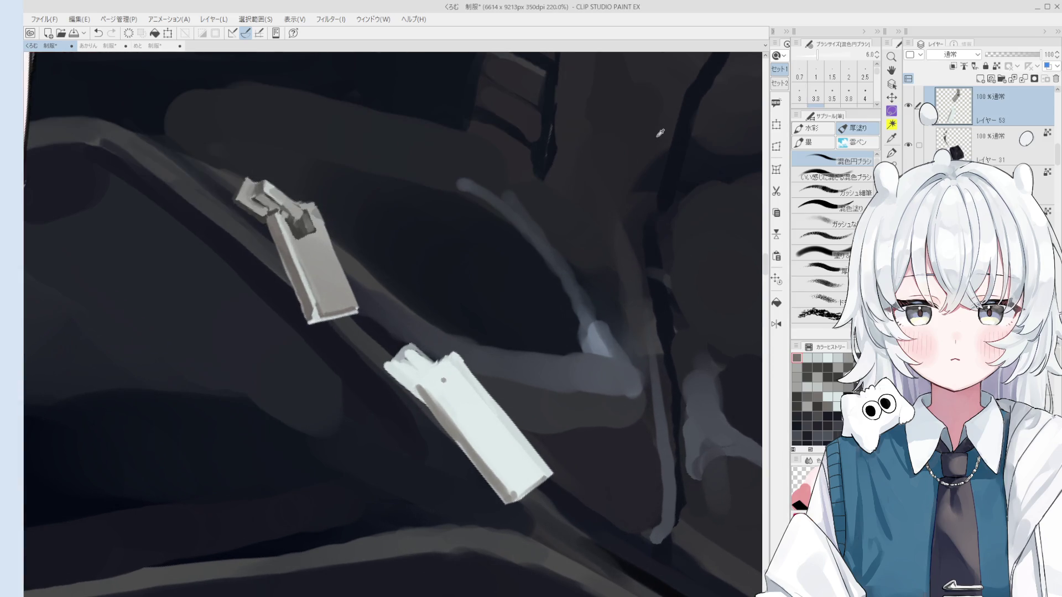
pyautogui.press(']')
pyautogui.press(']')
pyautogui.moveTo(449, 380)
pyautogui.mouseDown()
pyautogui.moveTo(449, 395)
pyautogui.moveTo(470, 387)
pyautogui.moveTo(453, 390)
pyautogui.mouseUp()
pyautogui.keyDown('alt'); pyautogui.click(440, 369); pyautogui.keyUp('alt')
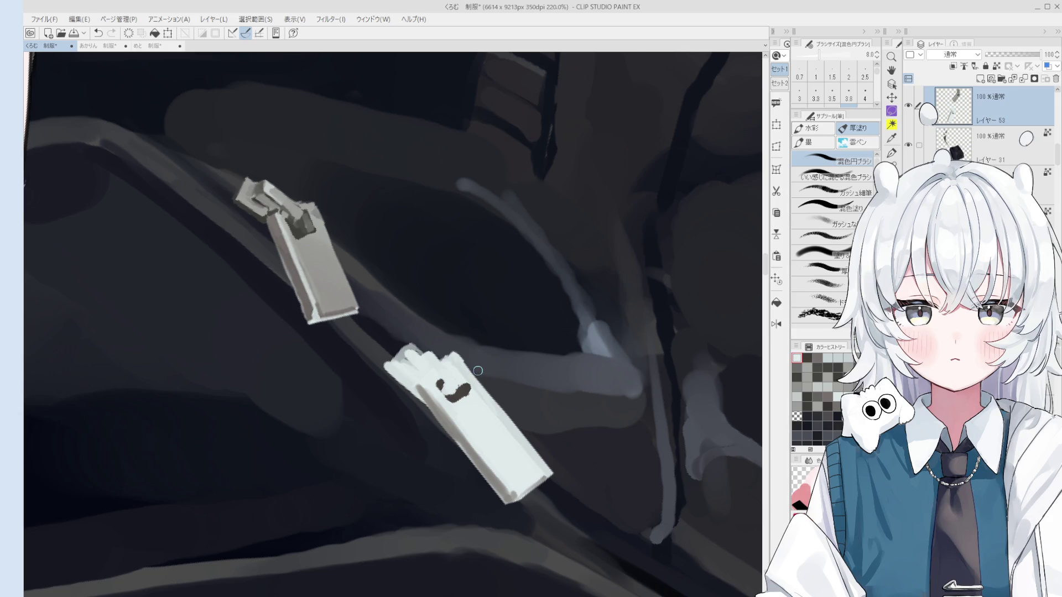
# Thicken the right end of the mouth mark, save with Ctrl+S and rotate the canvas view.
pyautogui.moveTo(478, 370); pyautogui.dragTo(465, 381)
pyautogui.hotkey('ctrl', 's')
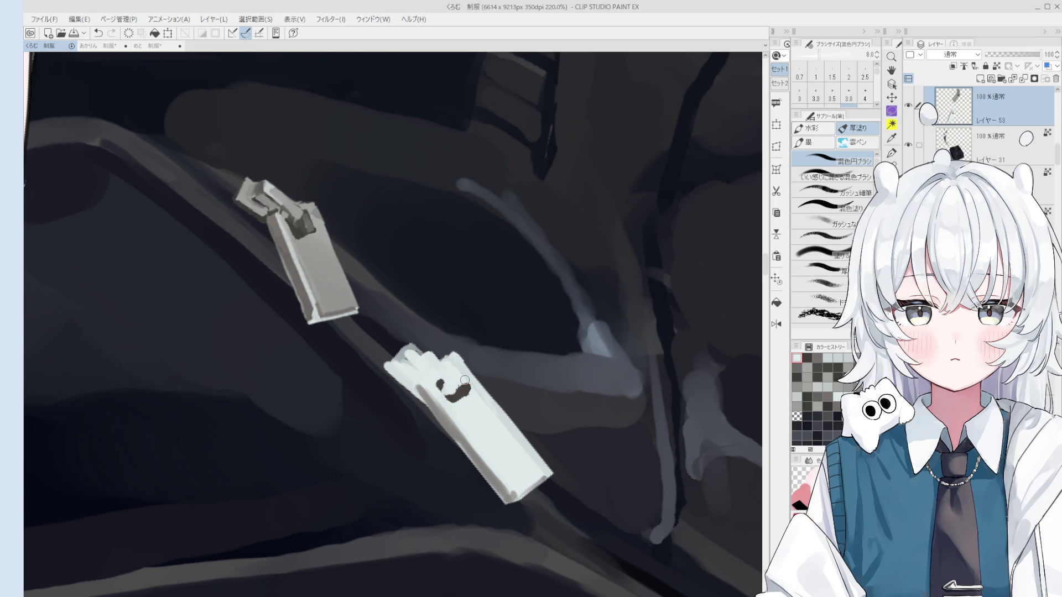
pyautogui.click(464, 380)
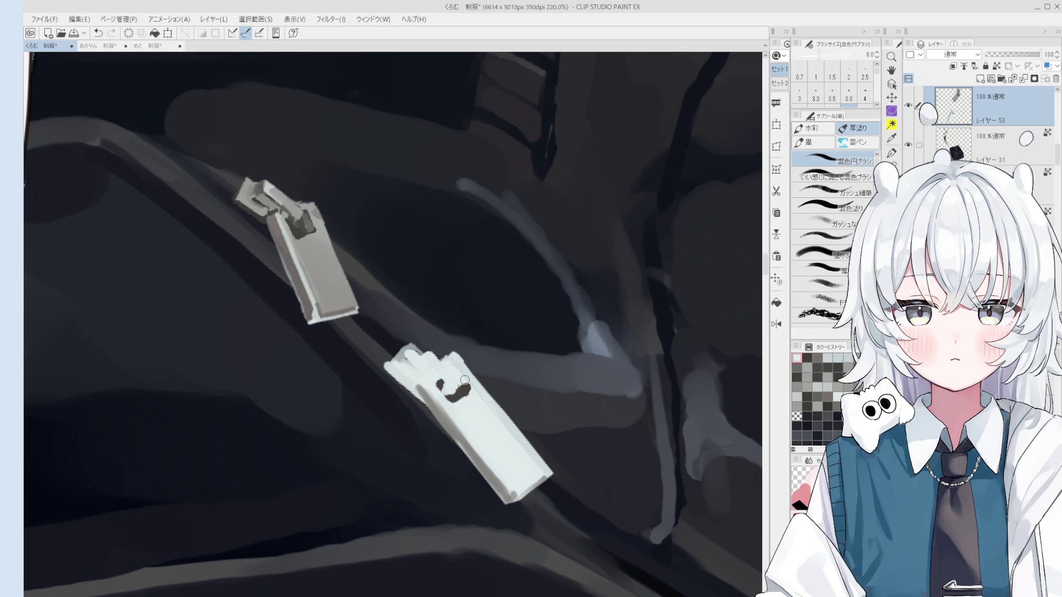
pyautogui.press('^')
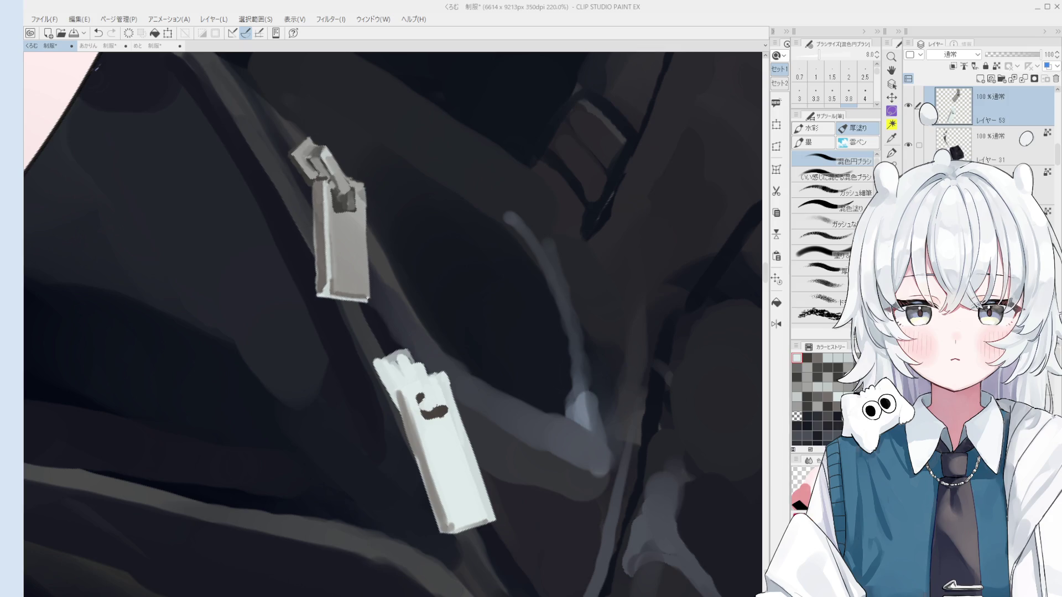
# Paint dark gouache strokes over the lower pull's top and sample colours near the zipper.
pyautogui.moveTo(422, 414); pyautogui.dragTo(449, 430)
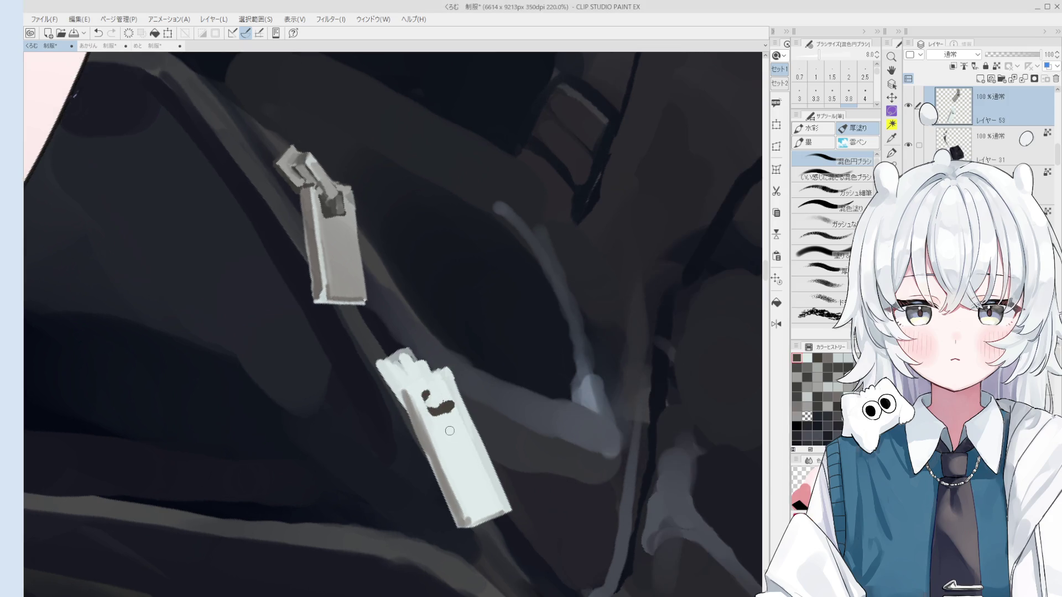
pyautogui.press('b')
pyautogui.press('b')
pyautogui.scroll(2, 420, 359)
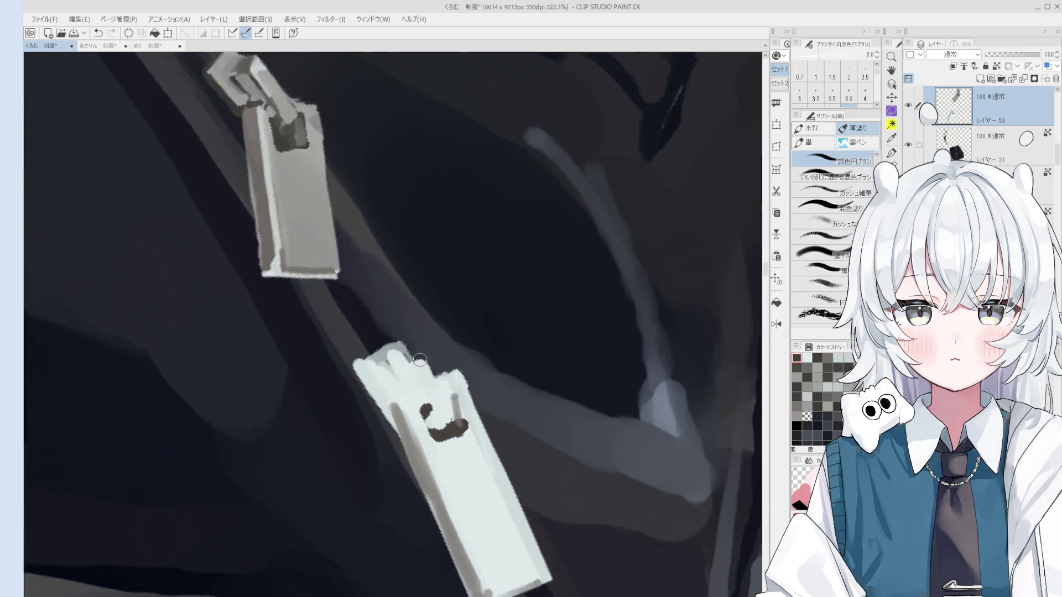
pyautogui.moveTo(420, 359); pyautogui.dragTo(332, 374)
pyautogui.scroll(-1, 329, 379)
pyautogui.keyDown('alt'); pyautogui.click(328, 379); pyautogui.keyUp('alt')
pyautogui.keyDown('alt'); pyautogui.click(342, 374); pyautogui.keyUp('alt')
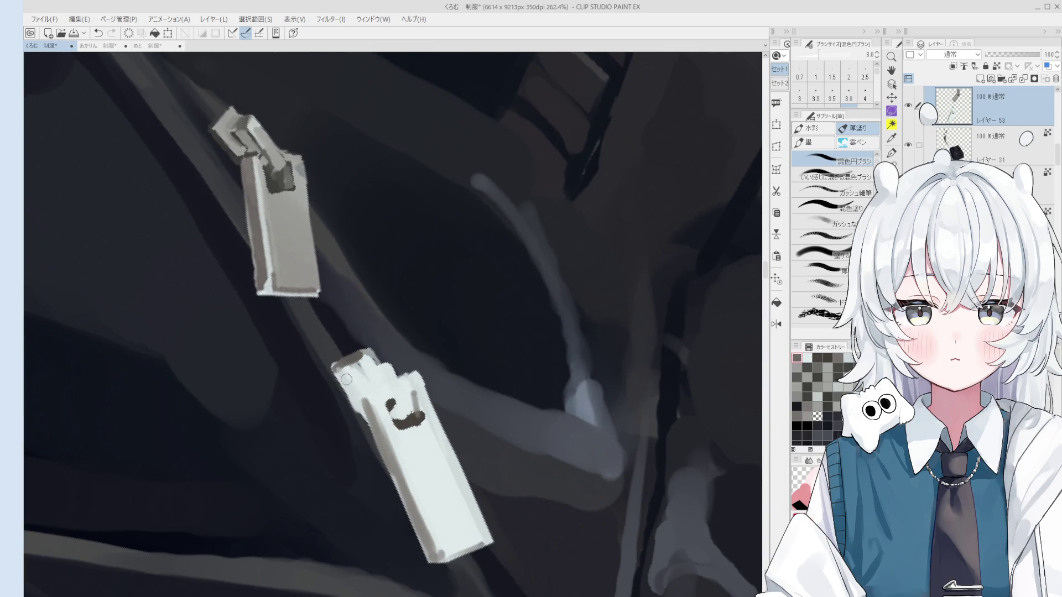
pyautogui.scroll(-2, 348, 386)
pyautogui.scroll(2, 357, 395)
pyautogui.scroll(2, 370, 407)
pyautogui.scroll(-2, 373, 412)
pyautogui.scroll(-1, 390, 399)
pyautogui.click(849, 77)
pyautogui.scroll(-1, 447, 375)
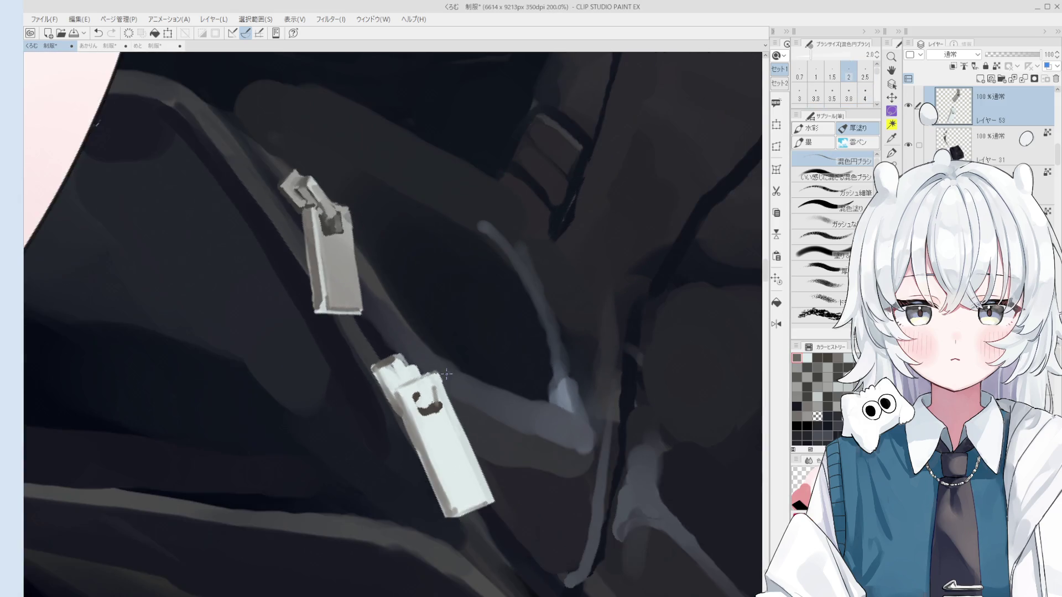
pyautogui.scroll(2, 446, 374)
pyautogui.press(']')
pyautogui.press(']')
pyautogui.press(']')
pyautogui.press(']')
pyautogui.press(']')
pyautogui.press(']')
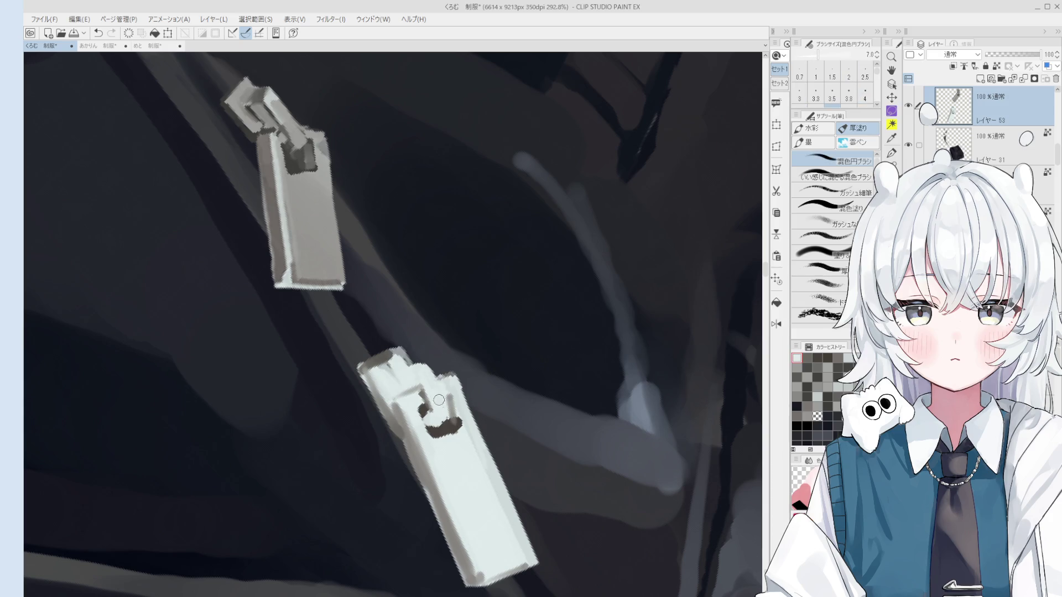
pyautogui.scroll(-3, 440, 407)
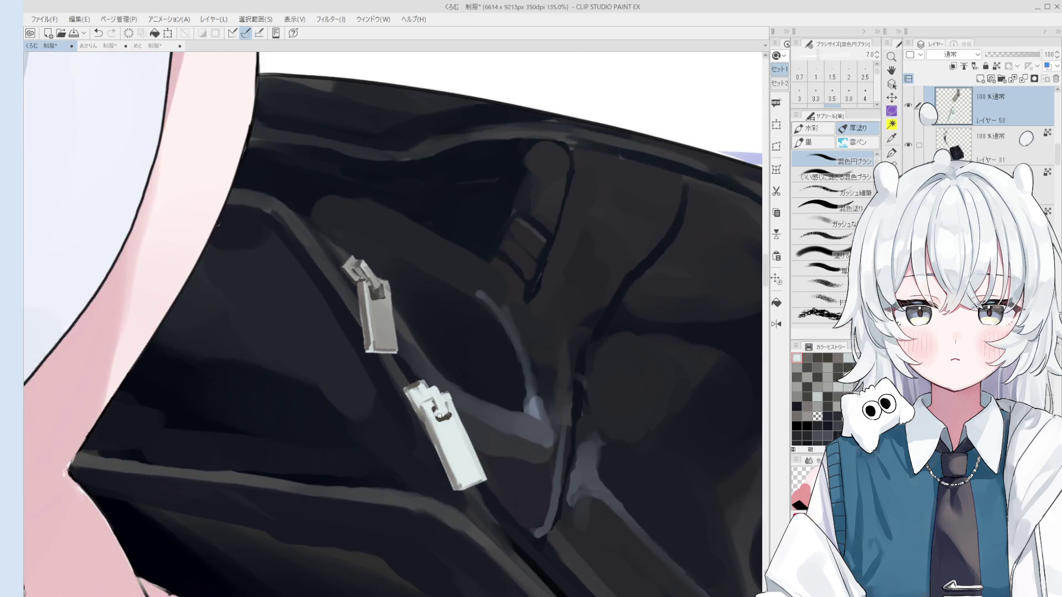
pyautogui.scroll(-1, 438, 417)
pyautogui.press(']')
pyautogui.press(']')
pyautogui.press(']')
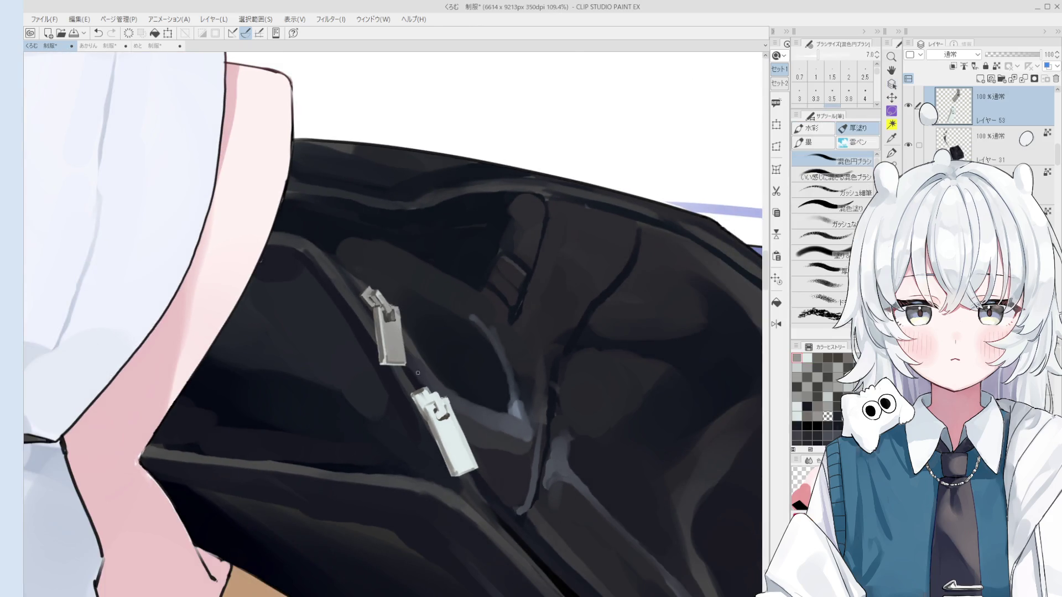
pyautogui.scroll(2, 429, 403)
pyautogui.moveTo(418, 399); pyautogui.dragTo(416, 407)
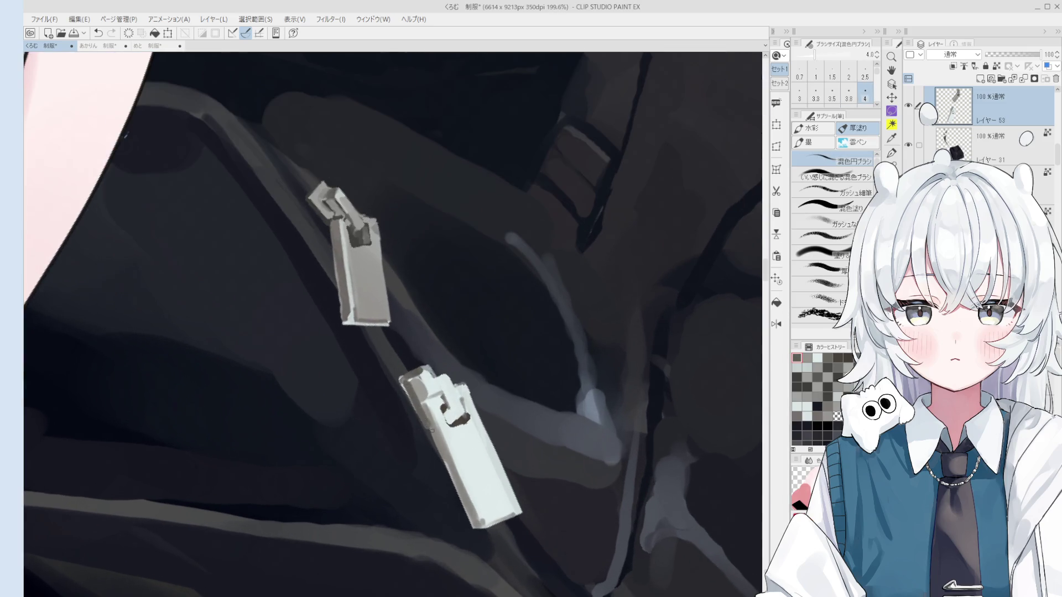
pyautogui.scroll(1, 419, 406)
pyautogui.press('[')
pyautogui.moveTo(426, 406); pyautogui.dragTo(440, 416)
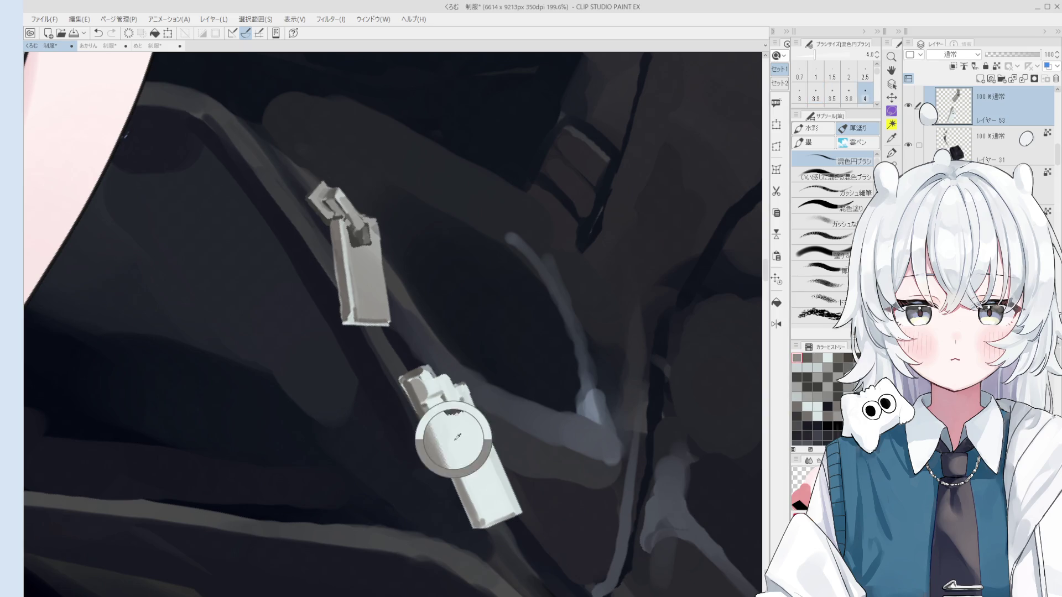
pyautogui.scroll(-1, 438, 412)
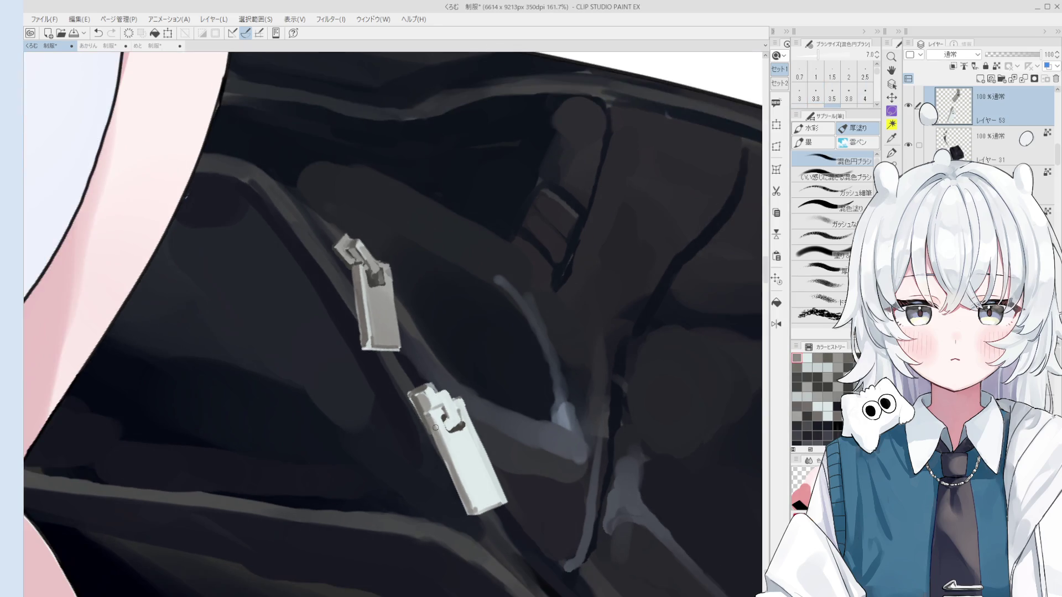
pyautogui.scroll(-2, 465, 439)
pyautogui.scroll(-1, 469, 441)
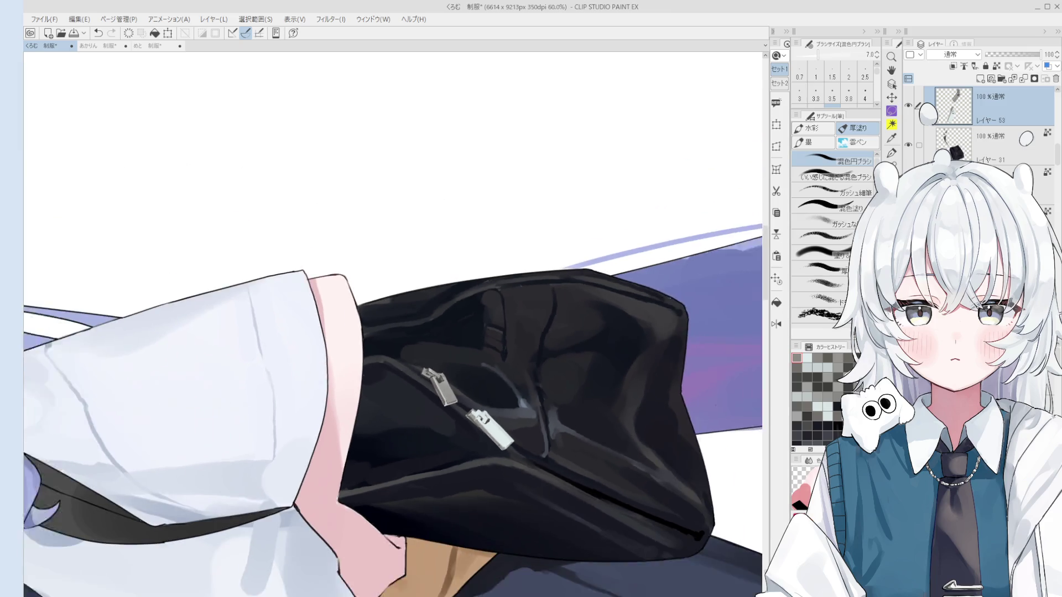
pyautogui.scroll(-1, 473, 437)
pyautogui.scroll(-1, 479, 432)
pyautogui.scroll(-1, 484, 428)
pyautogui.scroll(2, 485, 429)
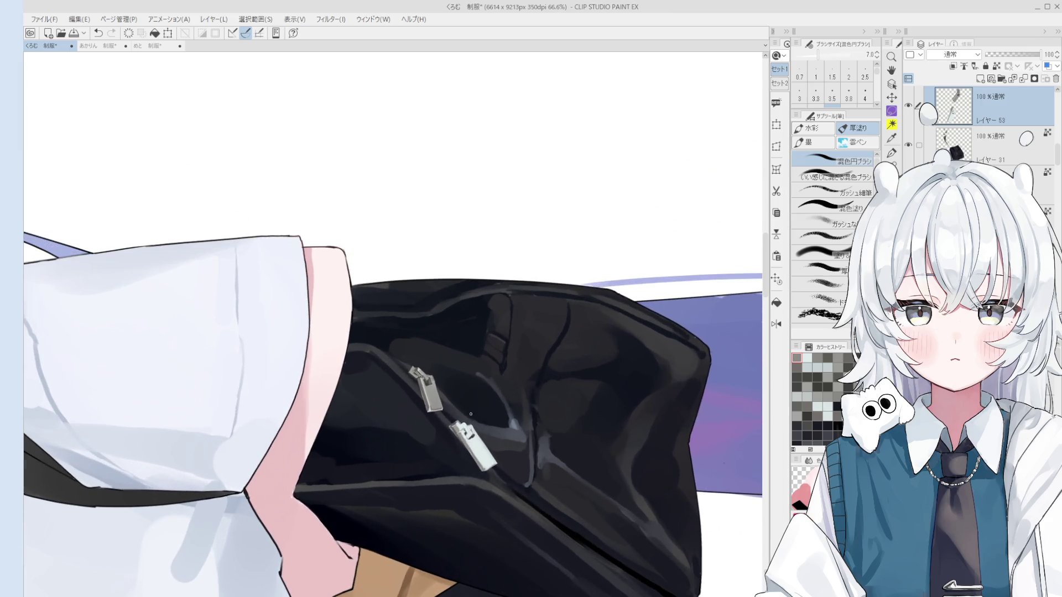
pyautogui.scroll(2, 482, 429)
pyautogui.scroll(2, 467, 436)
pyautogui.scroll(1, 466, 435)
# Paint dark strokes along the slider's lower edge and the lower pull with a 3.8 brush.
pyautogui.press('[')
pyautogui.press('[')
pyautogui.press('[')
pyautogui.press(']')
pyautogui.press(']')
pyautogui.press(']')
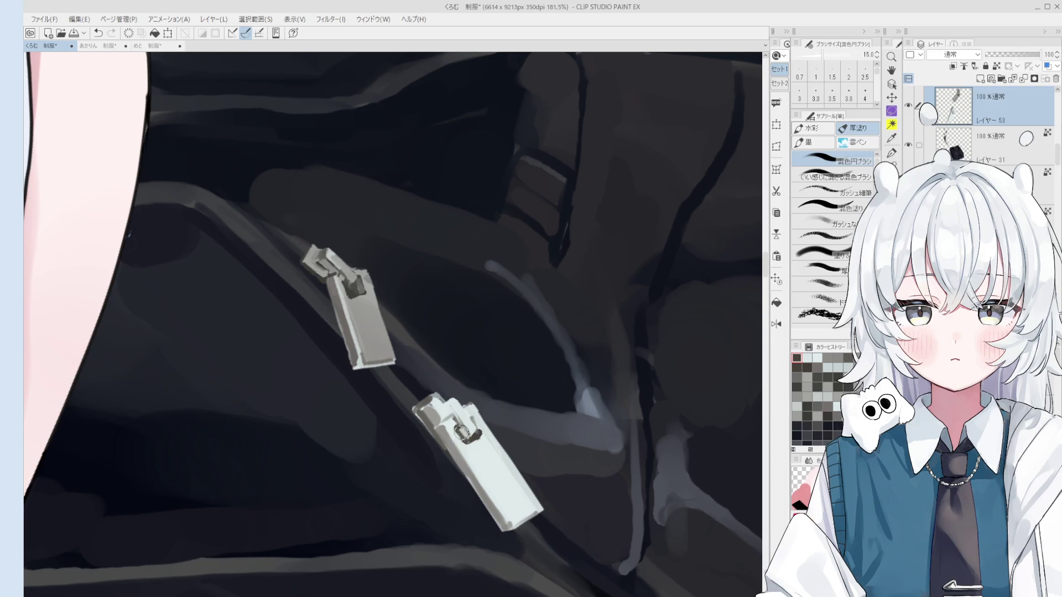
pyautogui.press('[')
pyautogui.press('[')
pyautogui.press('[')
pyautogui.press('[')
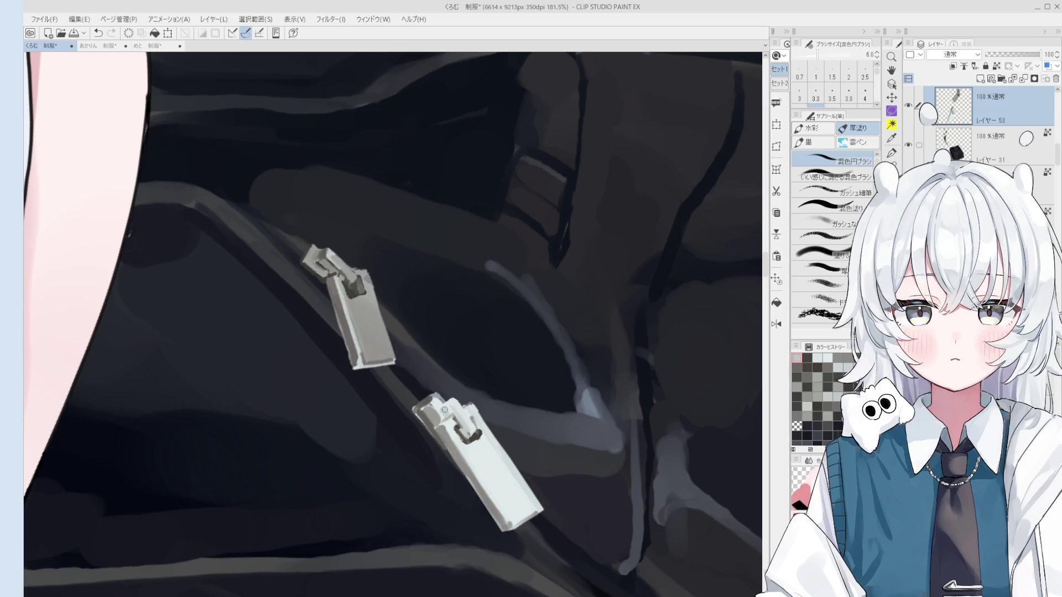
pyautogui.scroll(-1, 445, 412)
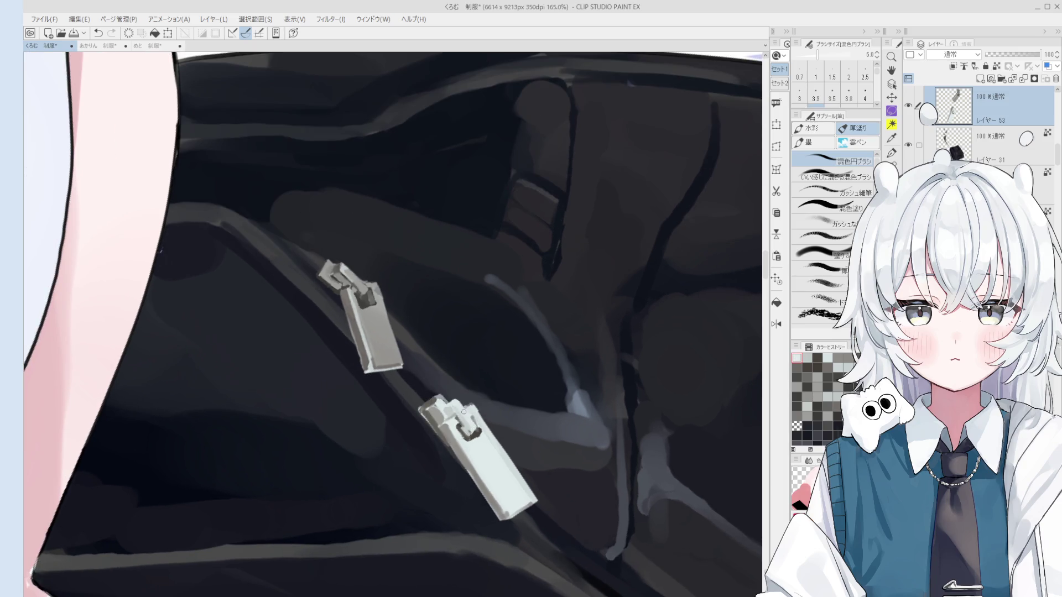
pyautogui.scroll(-2, 466, 423)
pyautogui.press(']')
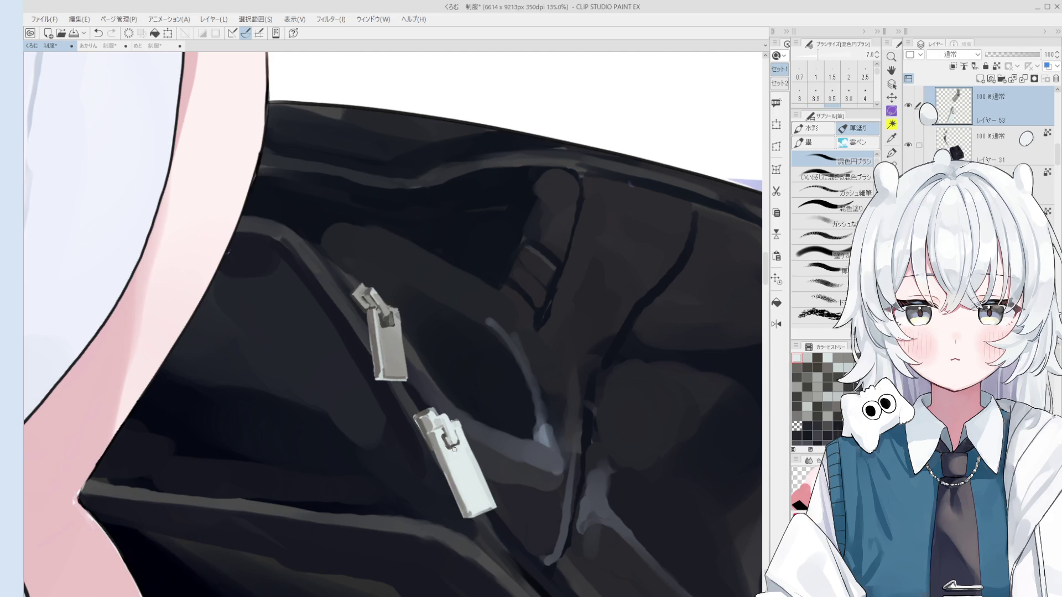
pyautogui.scroll(2, 448, 443)
pyautogui.press('[')
pyautogui.press('[')
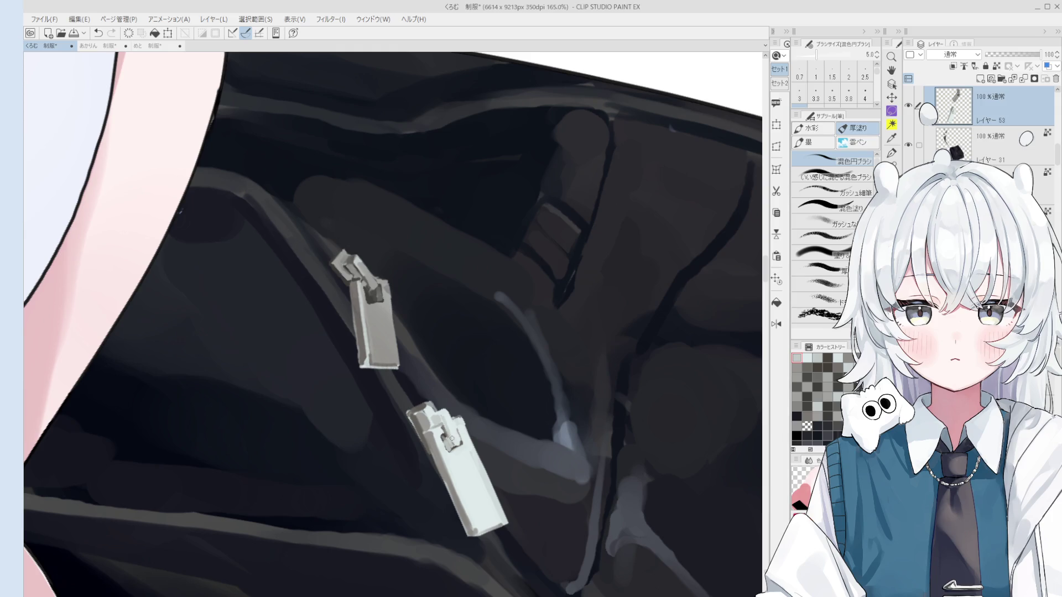
pyautogui.scroll(1, 464, 461)
pyautogui.scroll(1, 465, 460)
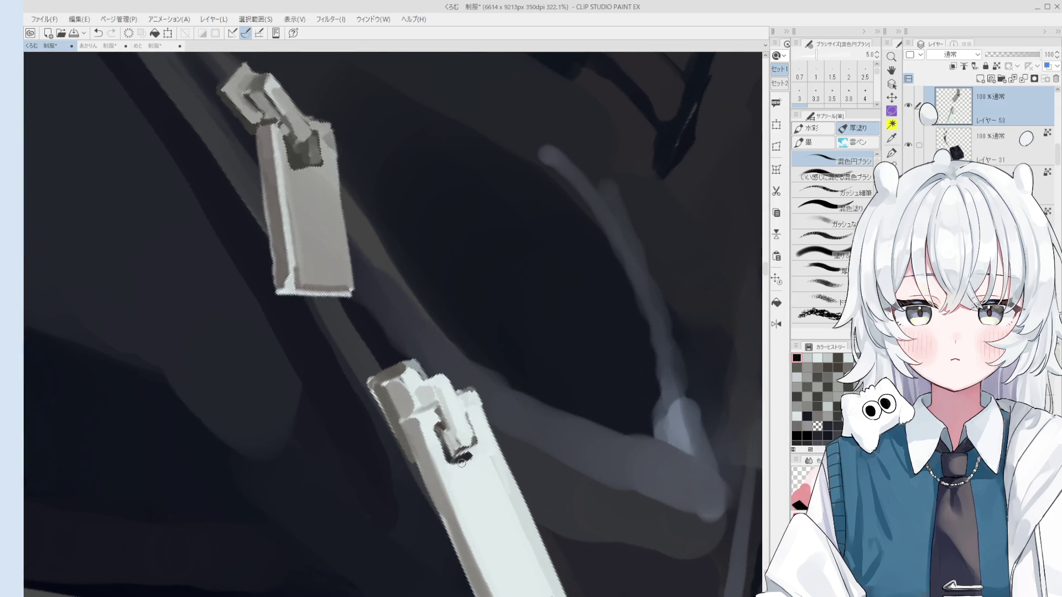
pyautogui.moveTo(476, 450); pyautogui.dragTo(454, 461)
pyautogui.scroll(-2, 479, 444)
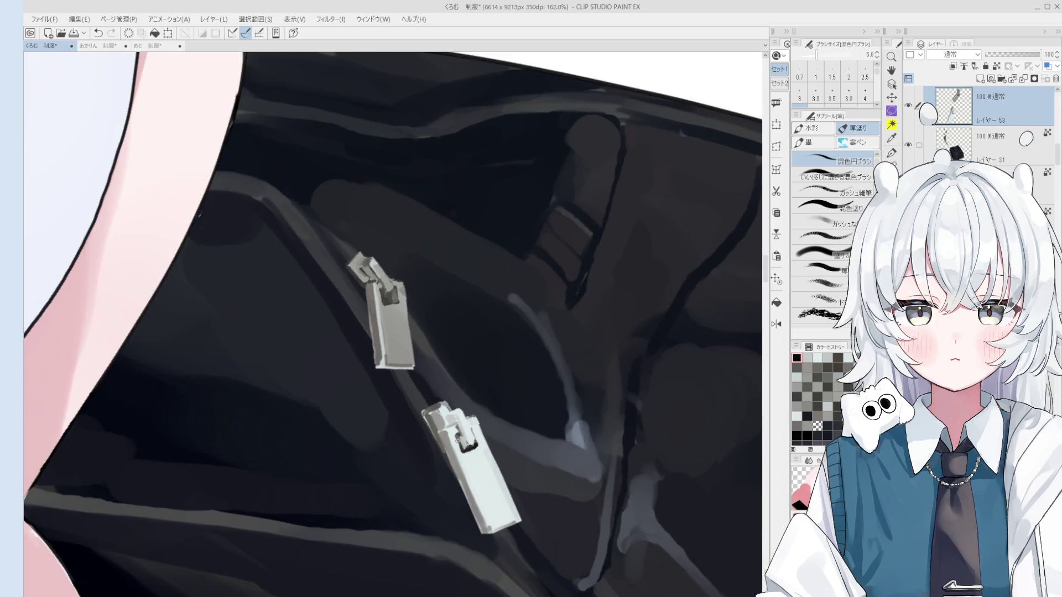
pyautogui.scroll(-1, 448, 438)
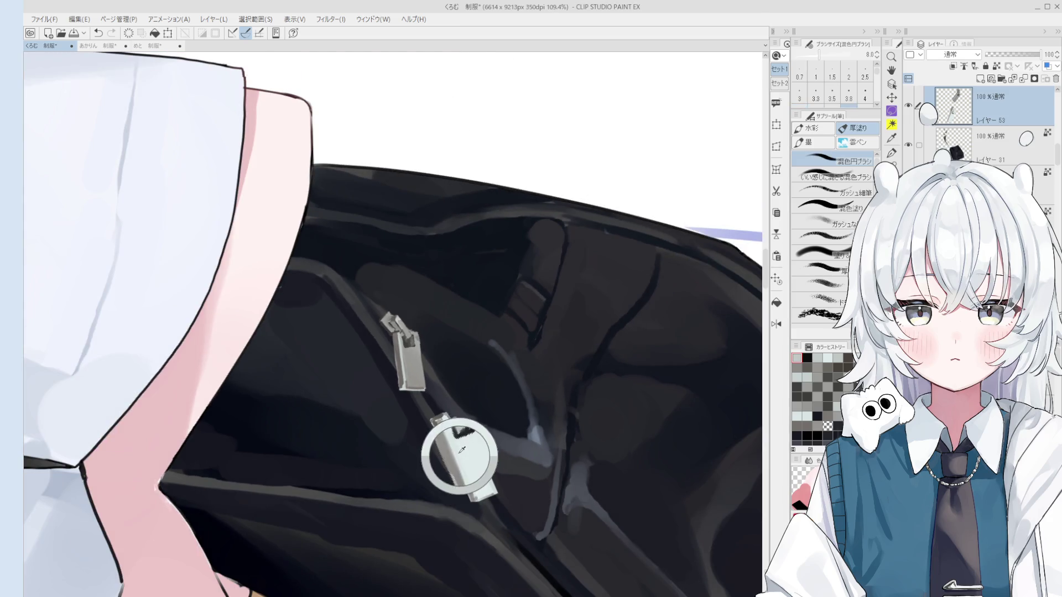
pyautogui.keyDown('alt'); pyautogui.click(466, 477); pyautogui.keyUp('alt')
pyautogui.click(848, 91)
pyautogui.moveTo(459, 458); pyautogui.dragTo(474, 498)
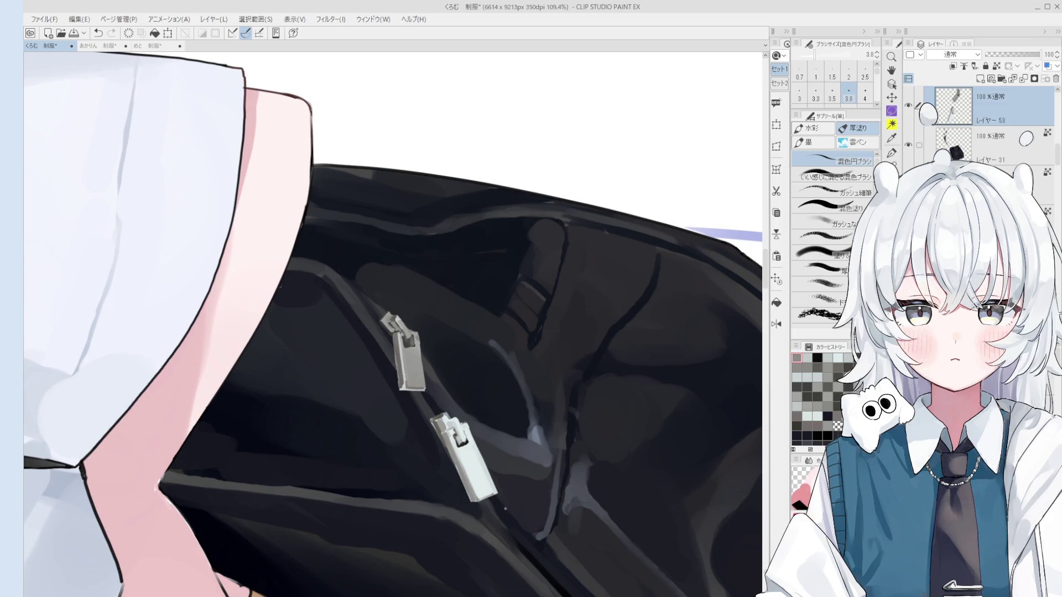
# Sample the light zipper colour and paint a light rim along the pull's lower-left edge and bottom.
pyautogui.press('e')
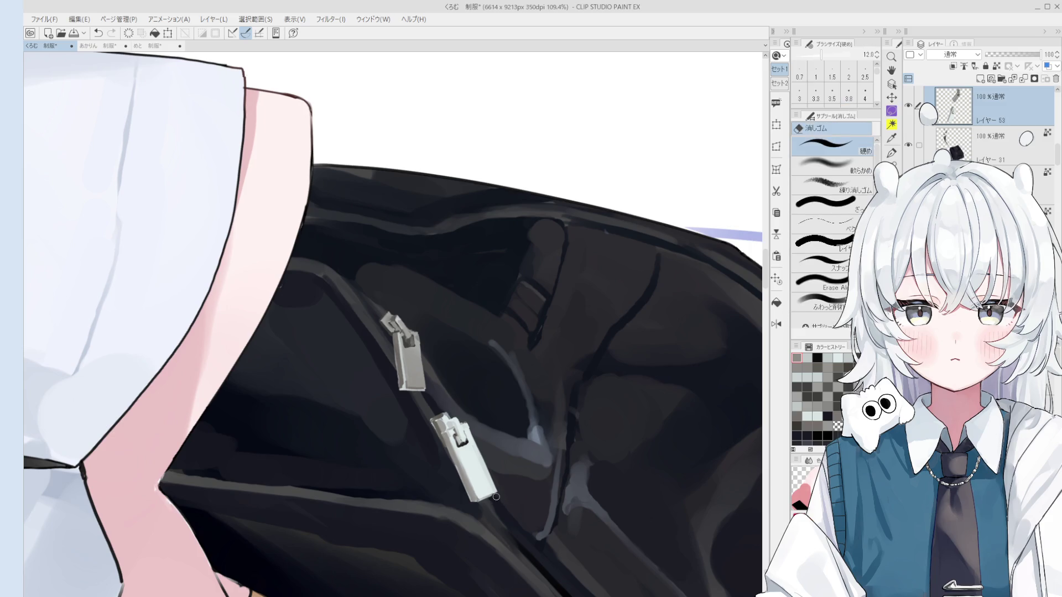
pyautogui.scroll(-1, 495, 496)
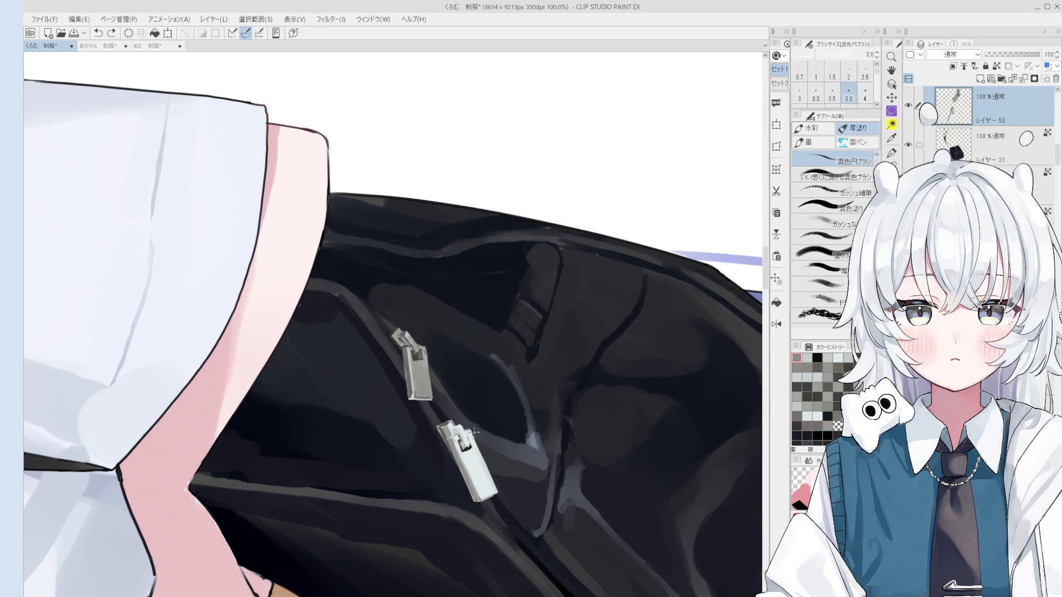
pyautogui.press('b')
pyautogui.scroll(1, 472, 428)
pyautogui.press(']')
pyautogui.press(']')
pyautogui.press(']')
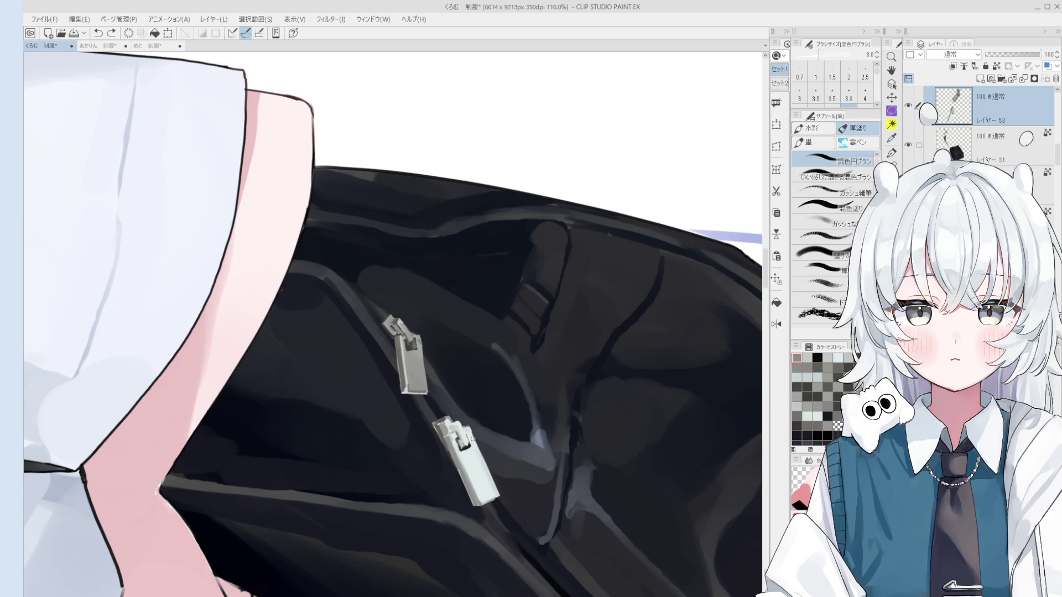
pyautogui.press('e')
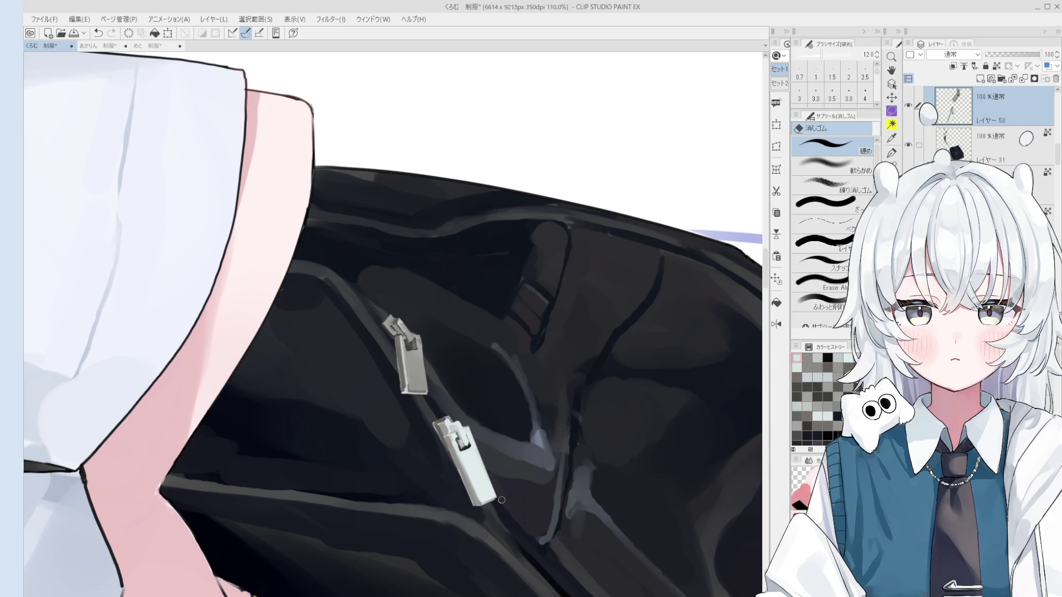
pyautogui.scroll(-2, 473, 425)
pyautogui.scroll(-3, 479, 452)
pyautogui.moveTo(466, 438); pyautogui.dragTo(456, 409)
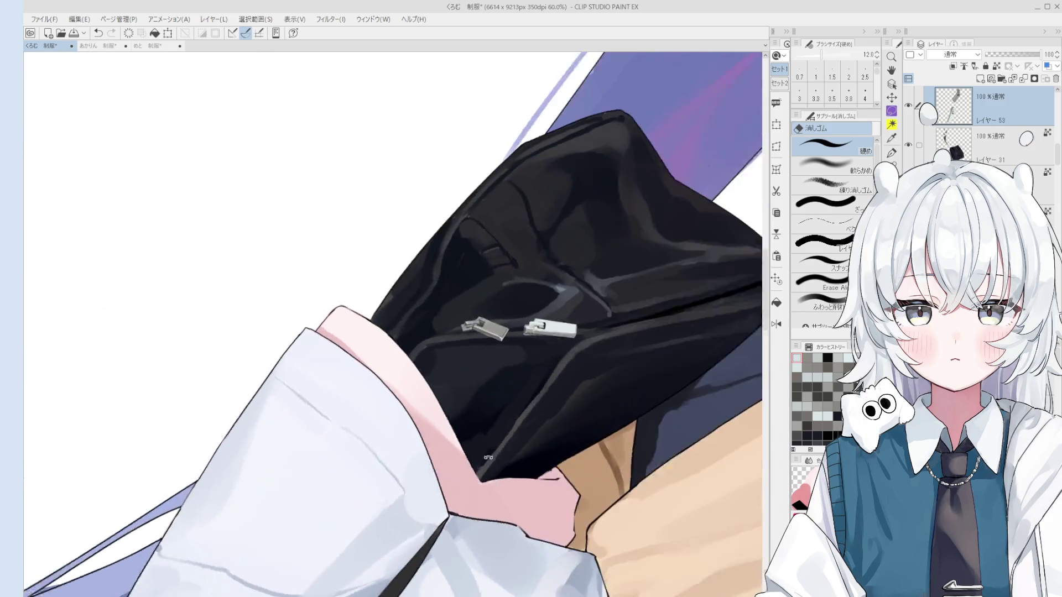
pyautogui.scroll(2, 489, 374)
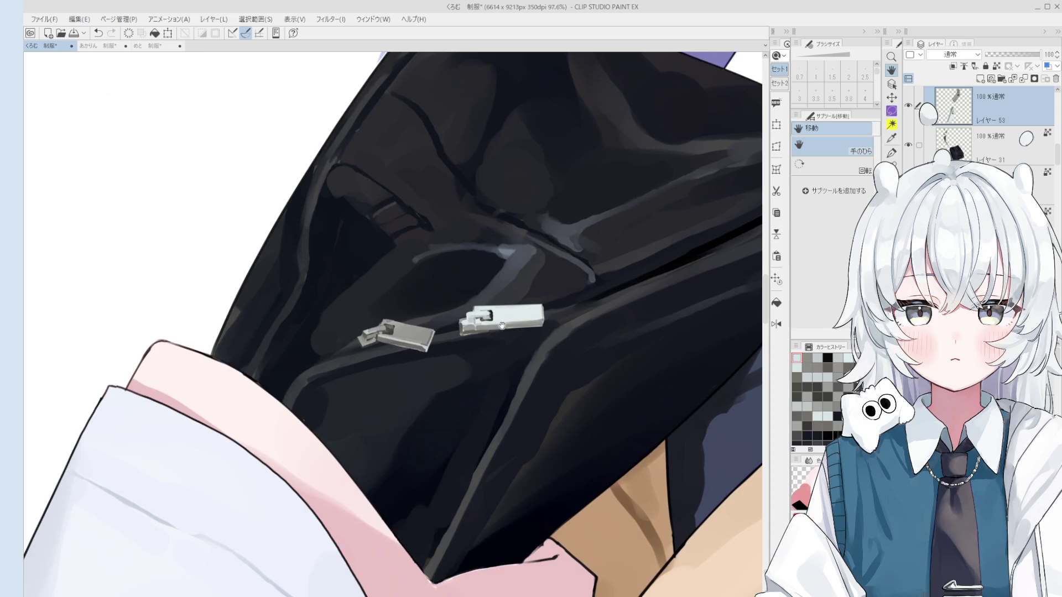
pyautogui.scroll(2, 427, 376)
pyautogui.scroll(2, 484, 466)
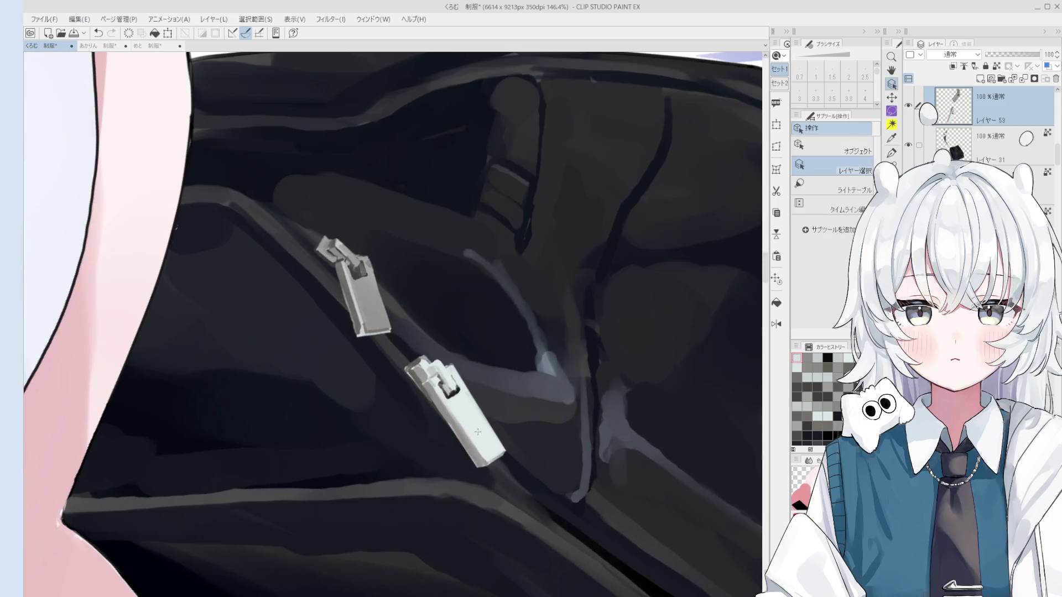
pyautogui.keyDown('ctrl'); pyautogui.keyDown('shift'); pyautogui.click(449, 416); pyautogui.keyUp('shift'); pyautogui.keyUp('ctrl')
pyautogui.press(']')
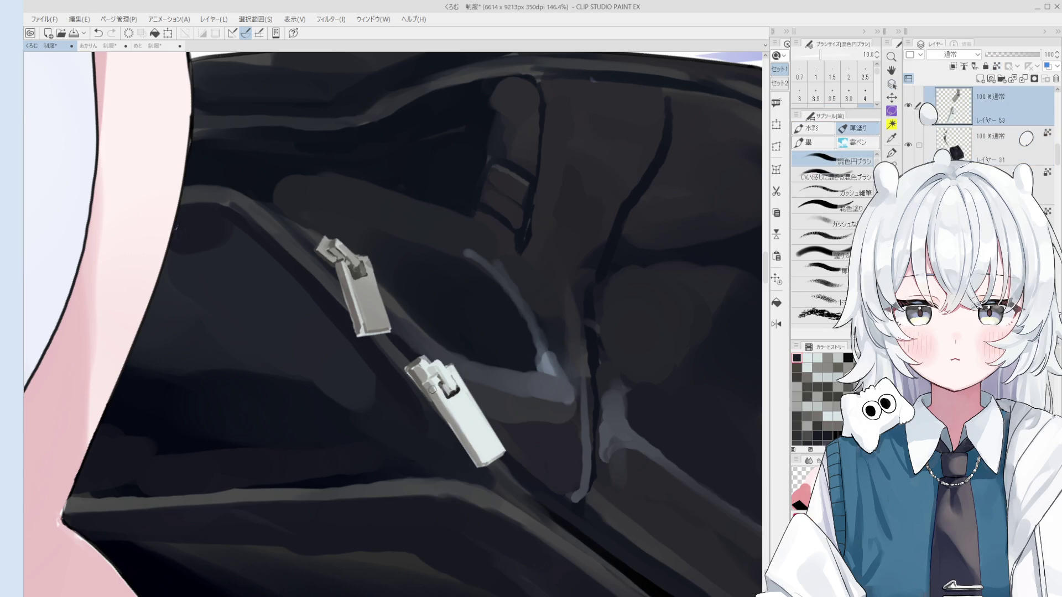
pyautogui.keyDown('alt'); pyautogui.click(453, 423); pyautogui.keyUp('alt')
pyautogui.press('[')
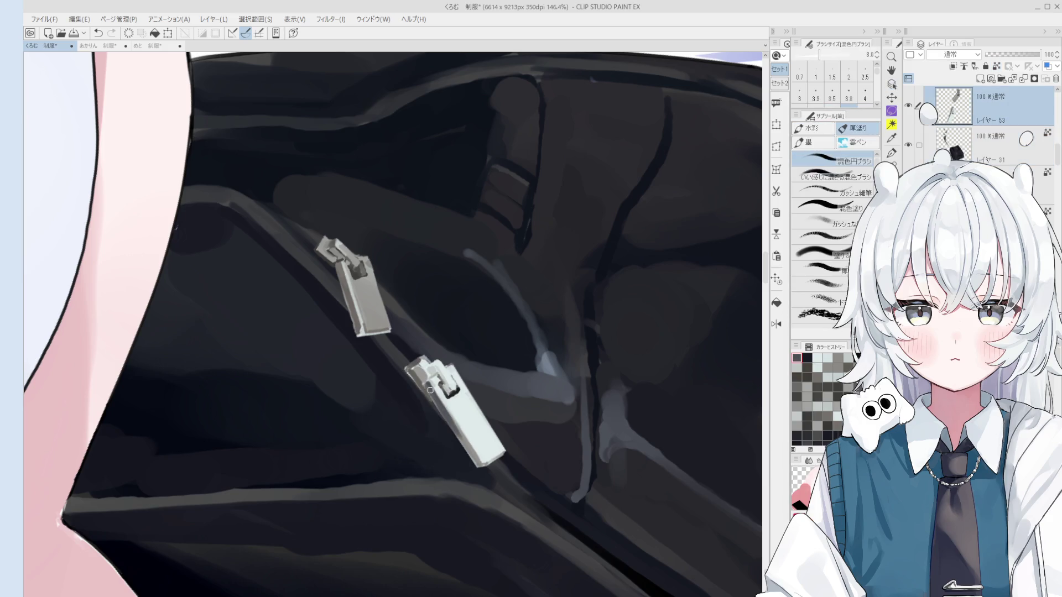
pyautogui.moveTo(432, 387); pyautogui.dragTo(476, 458)
pyautogui.moveTo(445, 408); pyautogui.dragTo(481, 465)
pyautogui.scroll(-1, 465, 433)
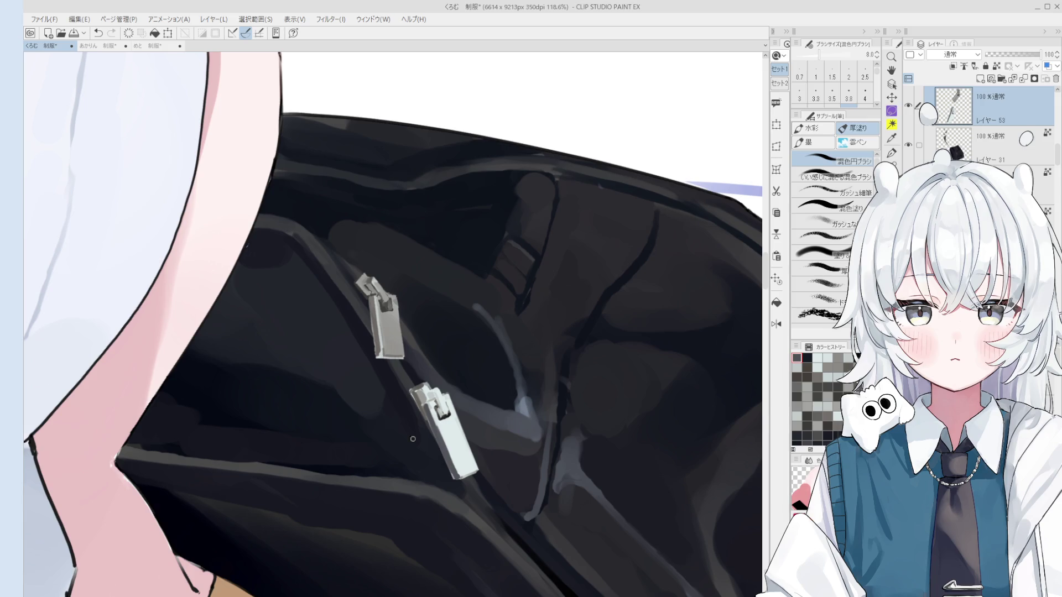
pyautogui.scroll(3, 442, 504)
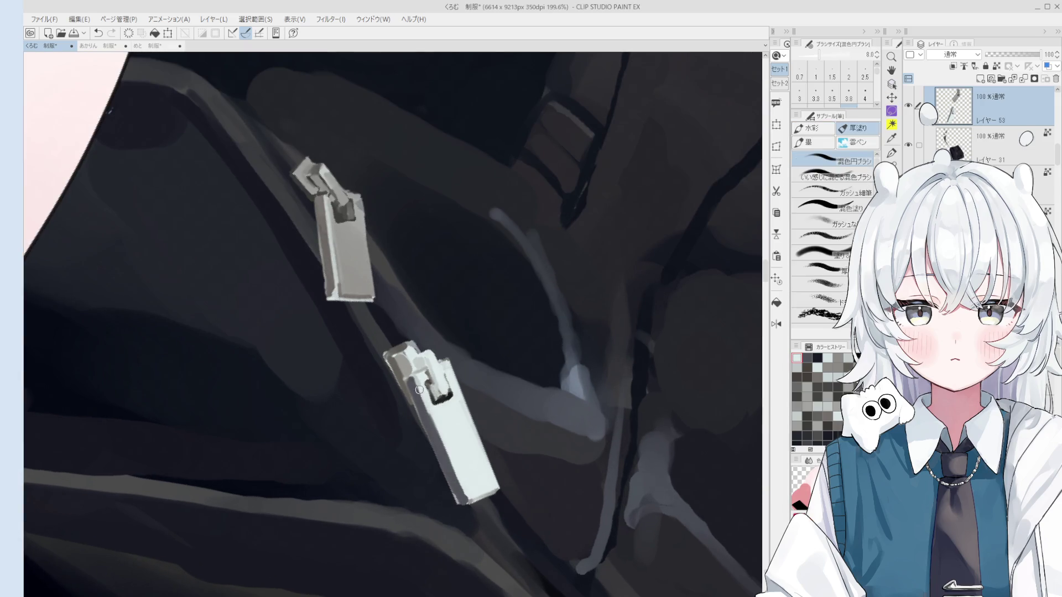
pyautogui.scroll(-1, 462, 431)
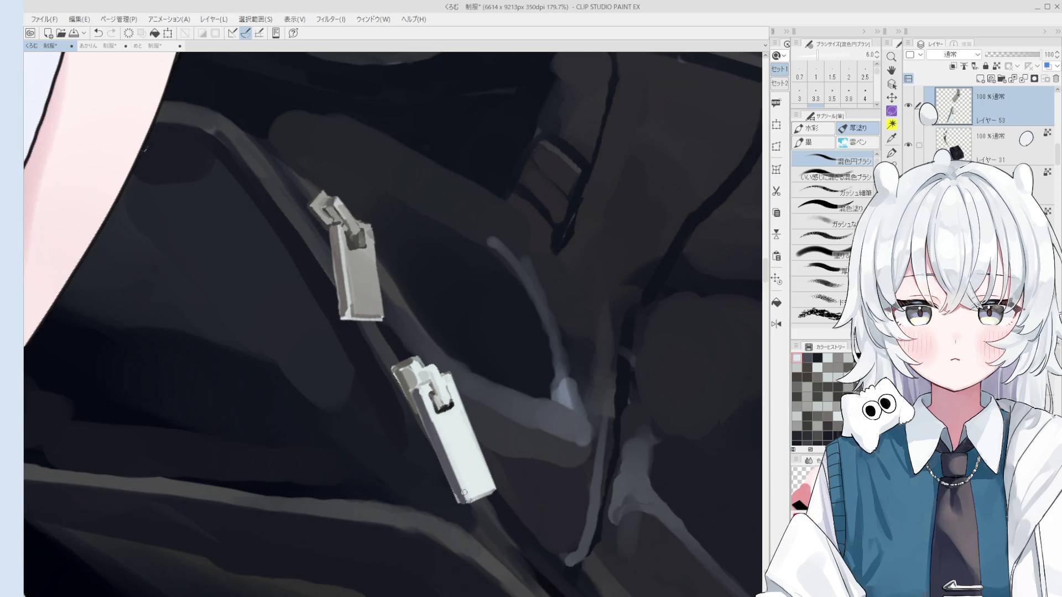
# Shade the pull's left edge grey, redo it lower down, and erase to tidy its bottom edge.
pyautogui.keyDown('alt'); pyautogui.click(459, 442); pyautogui.keyUp('alt')
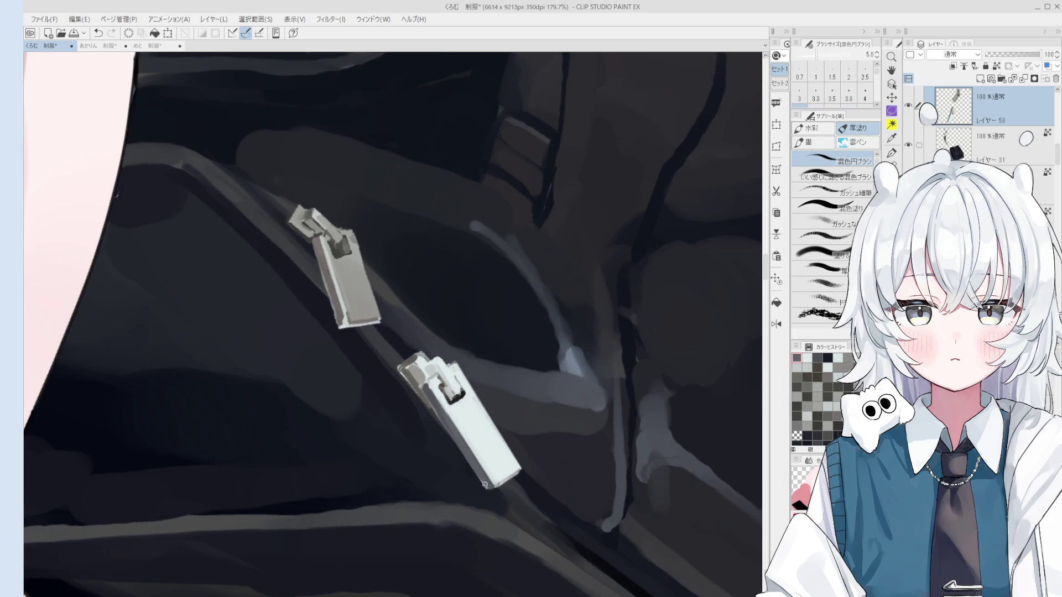
pyautogui.moveTo(440, 404); pyautogui.dragTo(478, 471)
pyautogui.hotkey('ctrl', 'z')
pyautogui.moveTo(476, 469); pyautogui.dragTo(490, 489)
pyautogui.scroll(-1, 490, 489)
pyautogui.press('e')
pyautogui.scroll(2, 494, 494)
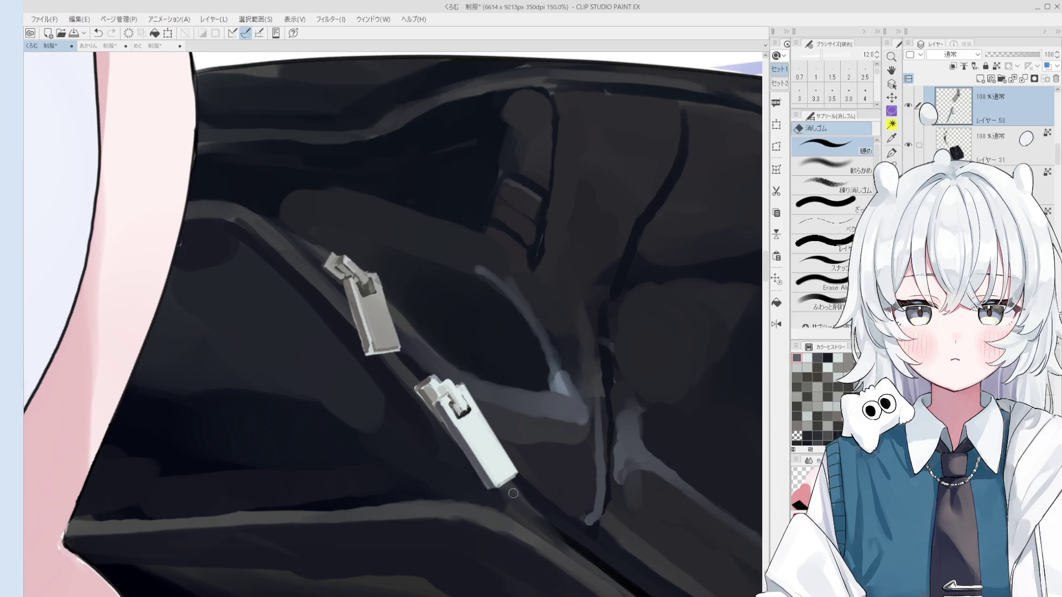
pyautogui.moveTo(523, 475)
pyautogui.mouseDown()
pyautogui.moveTo(491, 490)
pyautogui.moveTo(523, 475)
pyautogui.mouseUp()
pyautogui.scroll(-2, 523, 484)
pyautogui.scroll(1, 523, 483)
pyautogui.scroll(1, 519, 481)
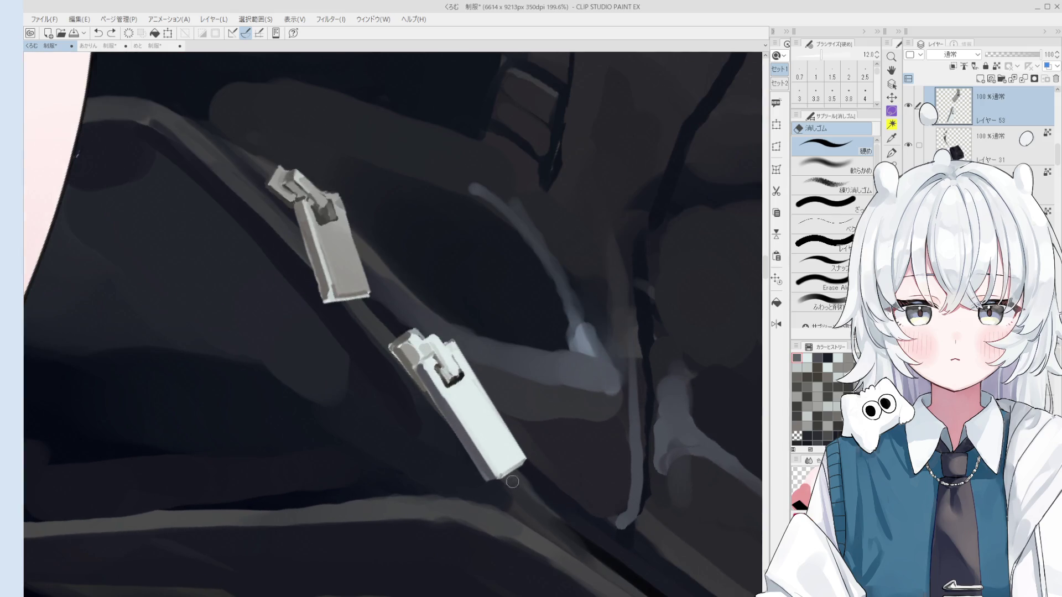
pyautogui.scroll(-2, 532, 465)
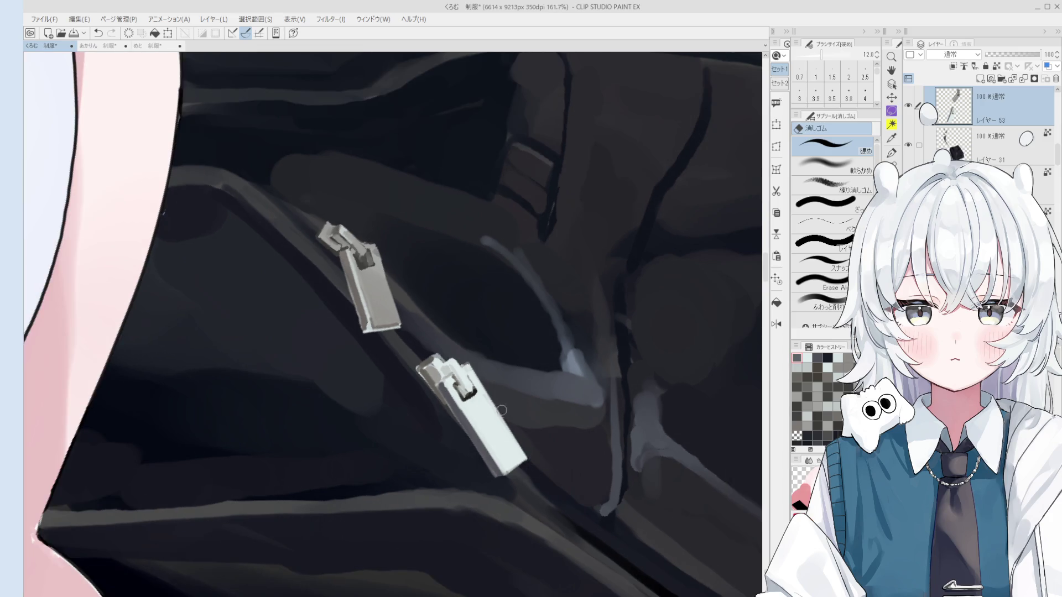
pyautogui.scroll(1, 500, 451)
# Sample the pull's colour and paint head detail and a light edge along its body with a smaller brush.
pyautogui.press('b')
pyautogui.keyDown('alt'); pyautogui.click(509, 462); pyautogui.keyUp('alt')
pyautogui.keyDown('alt'); pyautogui.click(463, 426); pyautogui.keyUp('alt')
pyautogui.moveTo(458, 396); pyautogui.dragTo(498, 461)
pyautogui.keyDown('alt'); pyautogui.click(454, 379); pyautogui.keyUp('alt')
pyautogui.moveTo(448, 379); pyautogui.dragTo(505, 473)
pyautogui.moveTo(457, 402); pyautogui.dragTo(510, 476)
pyautogui.scroll(-4, 509, 477)
pyautogui.moveTo(497, 374); pyautogui.dragTo(531, 349)
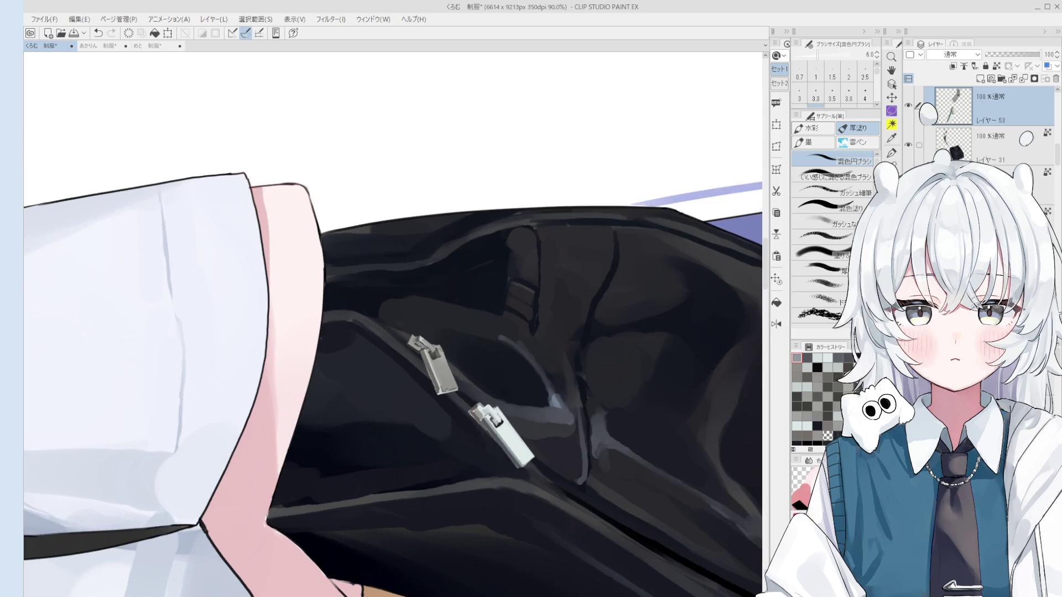
pyautogui.scroll(-1, 498, 447)
pyautogui.scroll(-1, 493, 440)
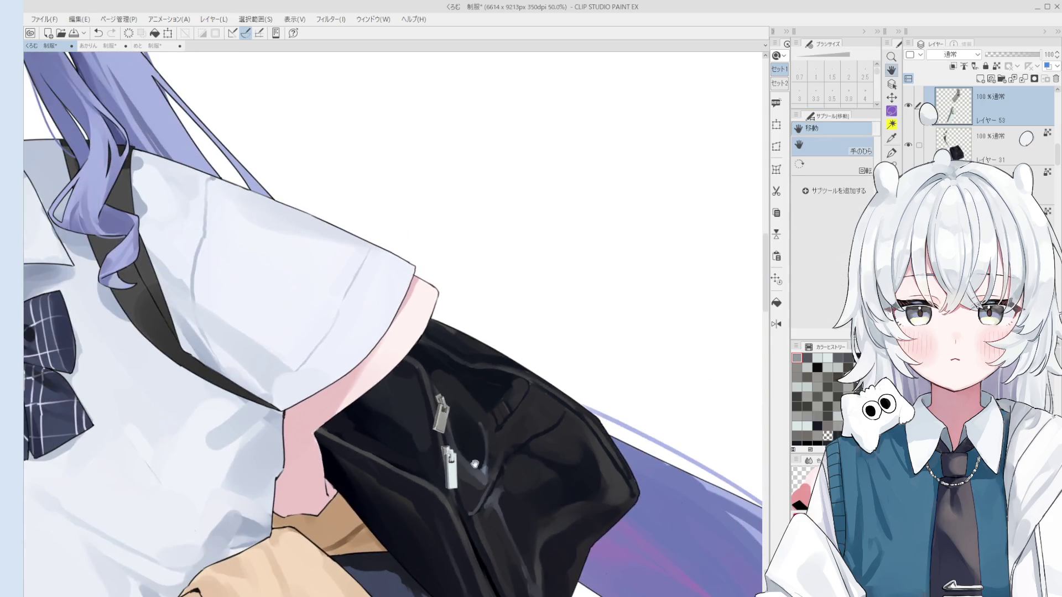
pyautogui.scroll(-1, 487, 427)
pyautogui.scroll(-1, 482, 415)
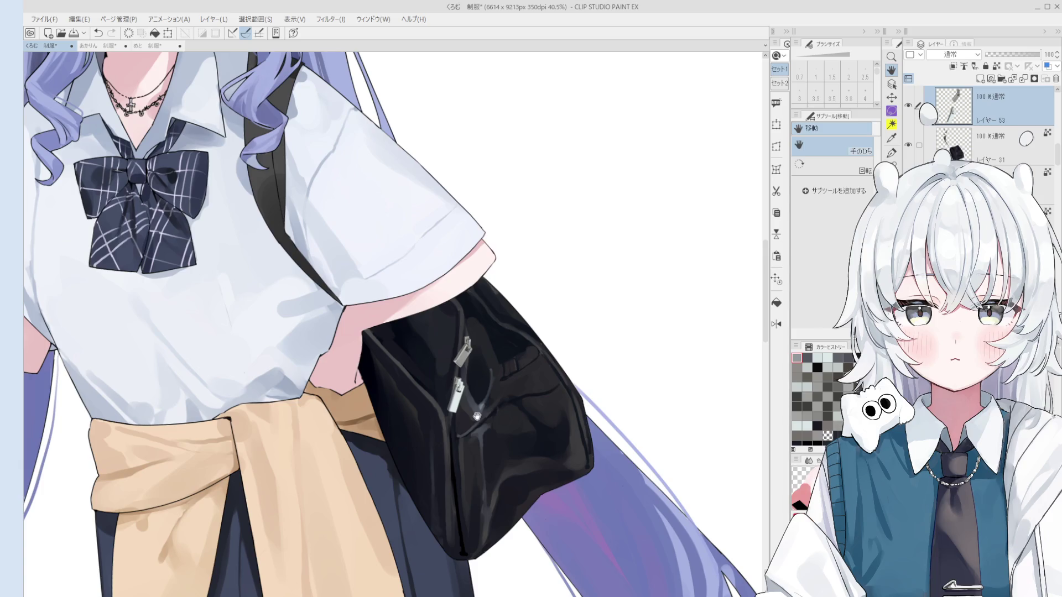
pyautogui.scroll(-2, 477, 415)
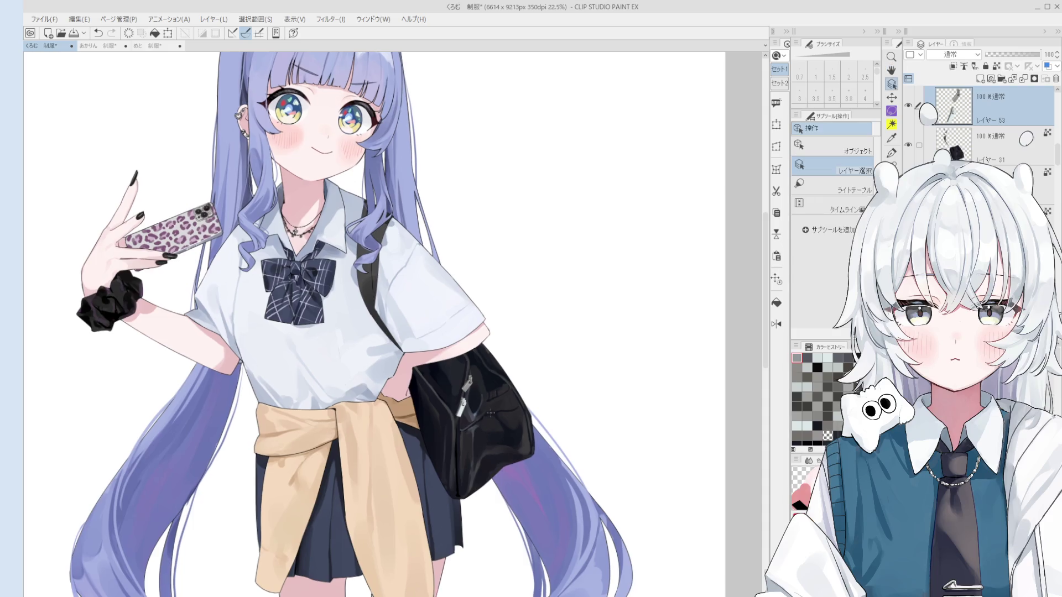
pyautogui.scroll(5, 485, 399)
pyautogui.keyDown('ctrl'); pyautogui.keyDown('shift'); pyautogui.click(481, 387); pyautogui.keyUp('shift'); pyautogui.keyUp('ctrl')
pyautogui.scroll(-1, 483, 385)
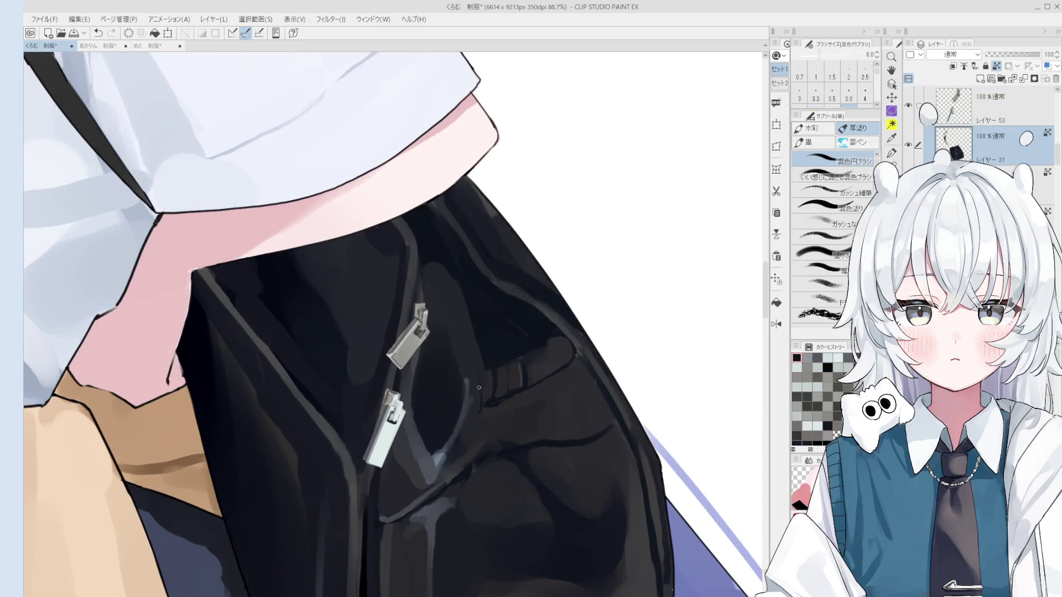
pyautogui.scroll(-1, 483, 390)
pyautogui.scroll(-1, 486, 405)
pyautogui.scroll(-1, 485, 406)
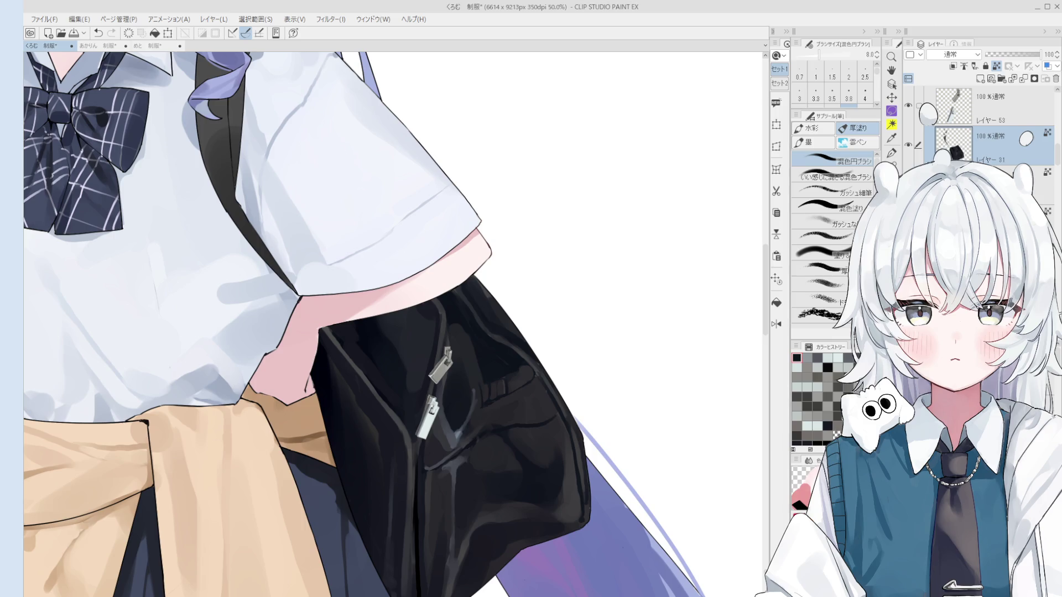
# Save the illustration with Ctrl+S.
pyautogui.hotkey('ctrl', 's')
pyautogui.scroll(-3, 514, 415)
pyautogui.scroll(2, 498, 407)
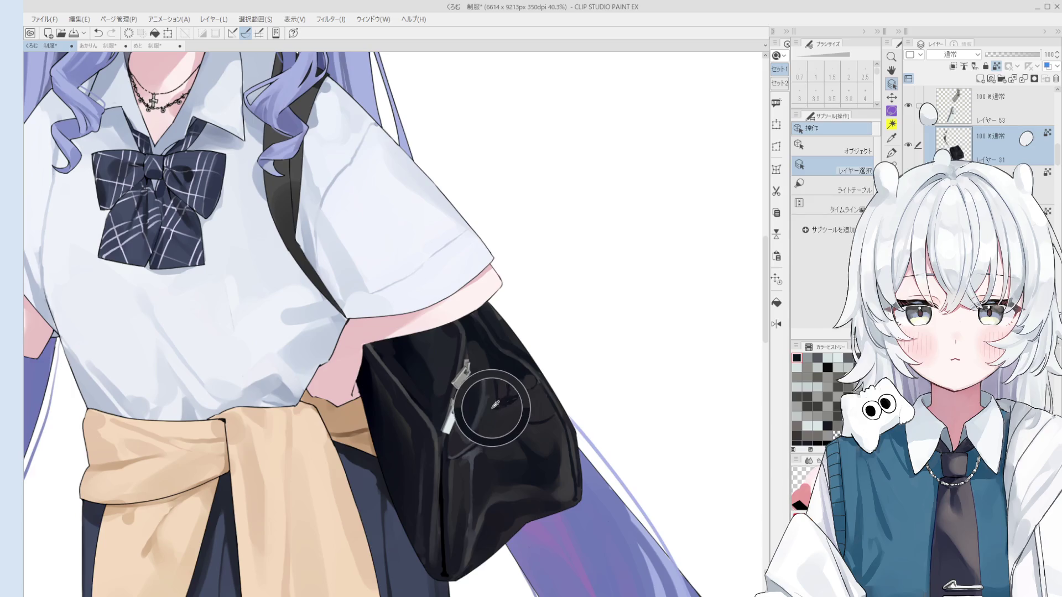
# Pan to the pocket strap and size the thick-paint brush up for painting its highlights.
pyautogui.press('b')
pyautogui.scroll(1, 496, 405)
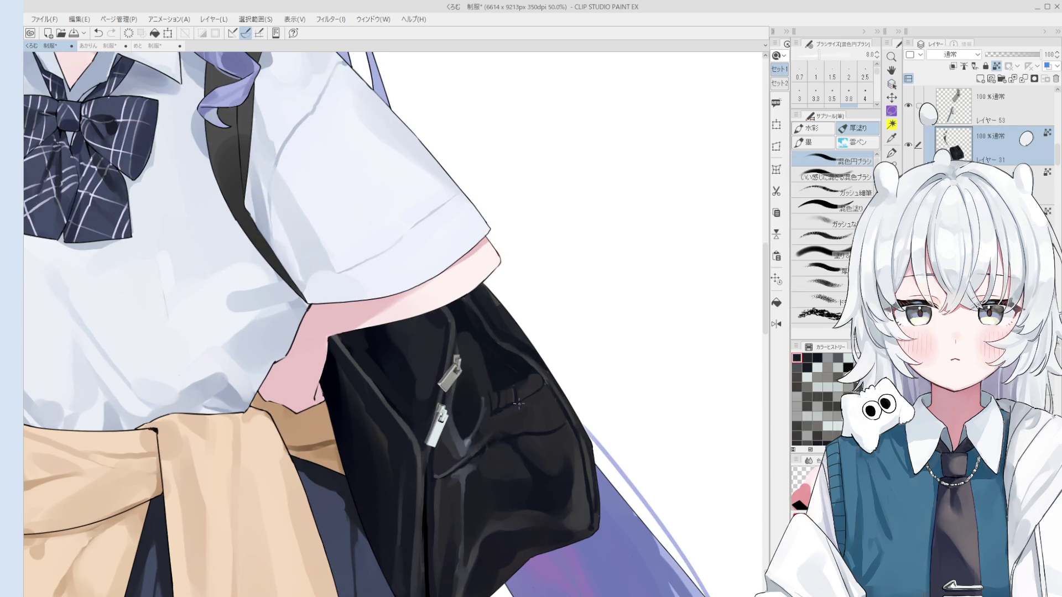
pyautogui.moveTo(521, 419)
pyautogui.mouseDown()
pyautogui.moveTo(510, 442)
pyautogui.moveTo(545, 393)
pyautogui.mouseUp()
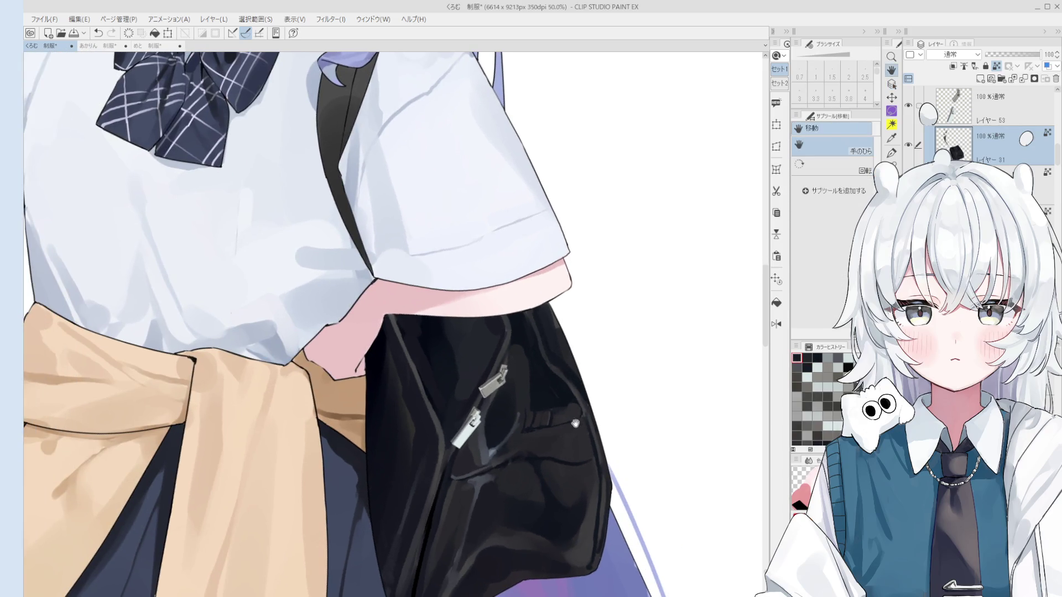
pyautogui.press('o')
pyautogui.press('b')
pyautogui.scroll(1, 549, 393)
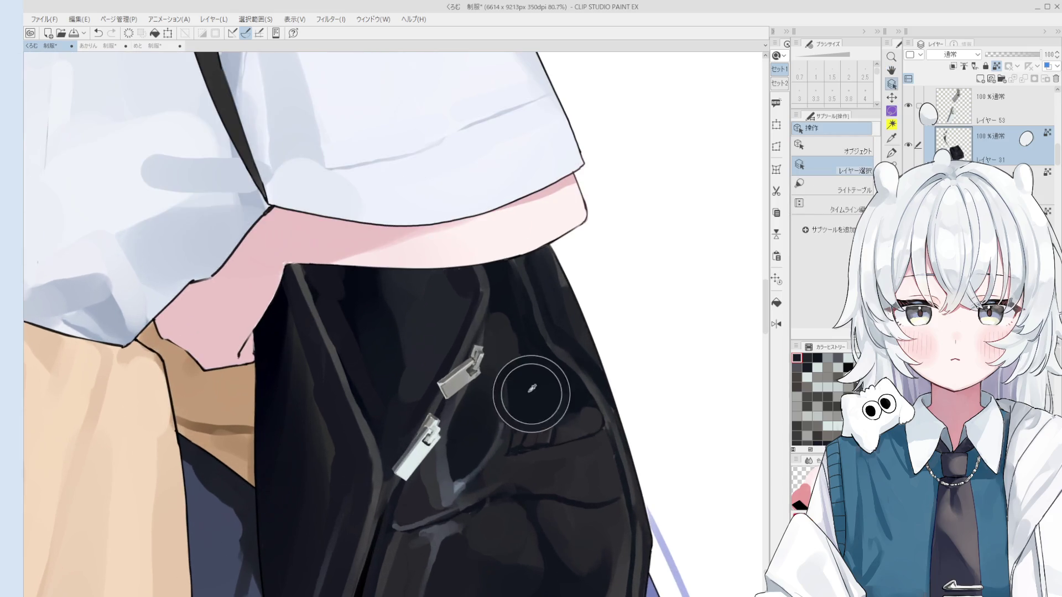
pyautogui.scroll(1, 549, 393)
pyautogui.scroll(1, 549, 394)
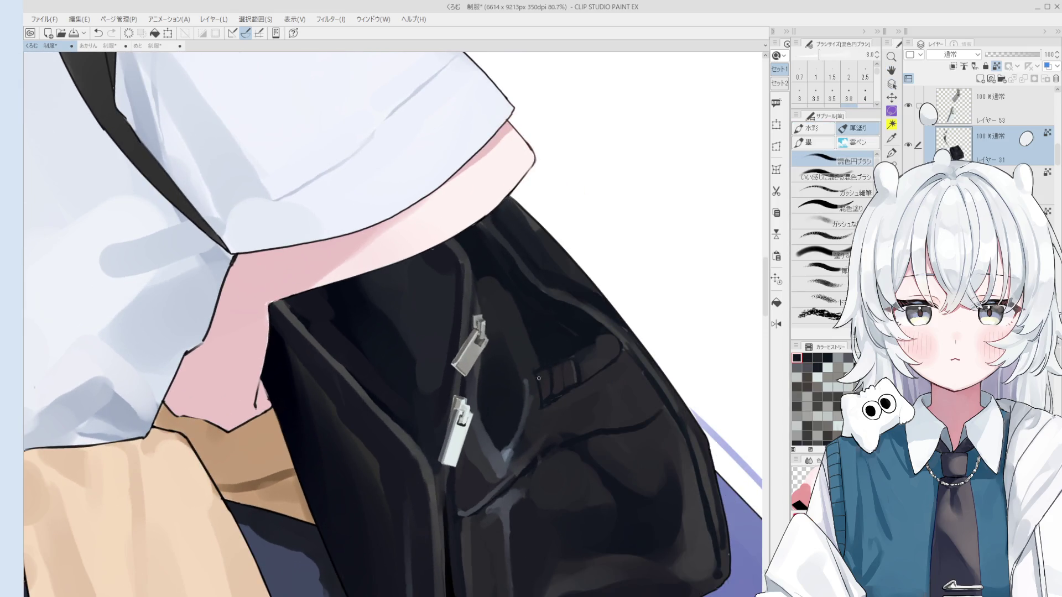
pyautogui.moveTo(539, 379)
pyautogui.mouseDown()
pyautogui.moveTo(535, 364)
pyautogui.moveTo(519, 406)
pyautogui.moveTo(544, 416)
pyautogui.moveTo(554, 388)
pyautogui.moveTo(581, 386)
pyautogui.moveTo(549, 383)
pyautogui.mouseUp()
pyautogui.scroll(2, 535, 364)
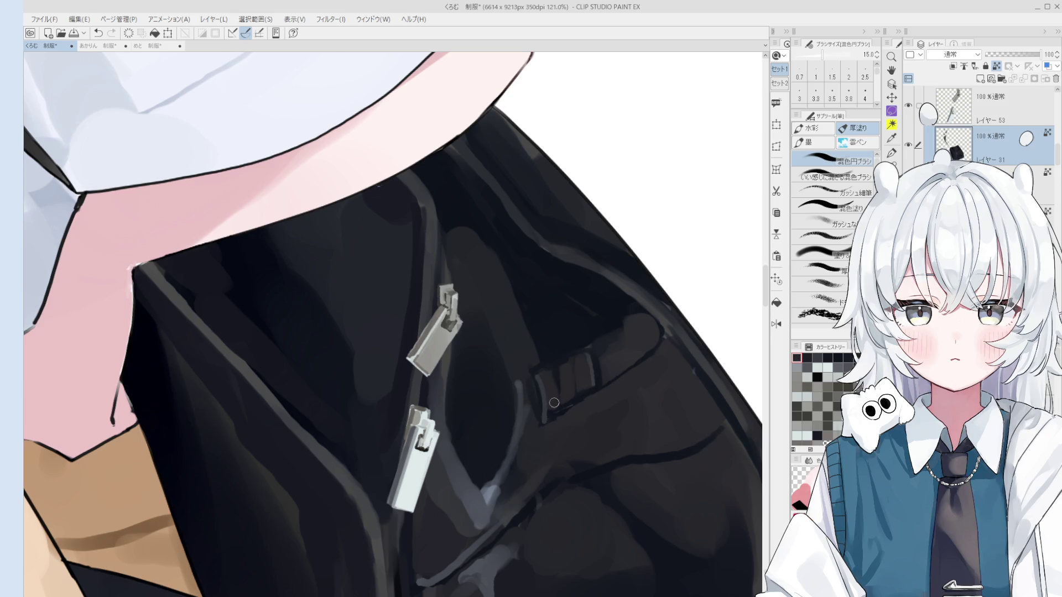
pyautogui.press('[')
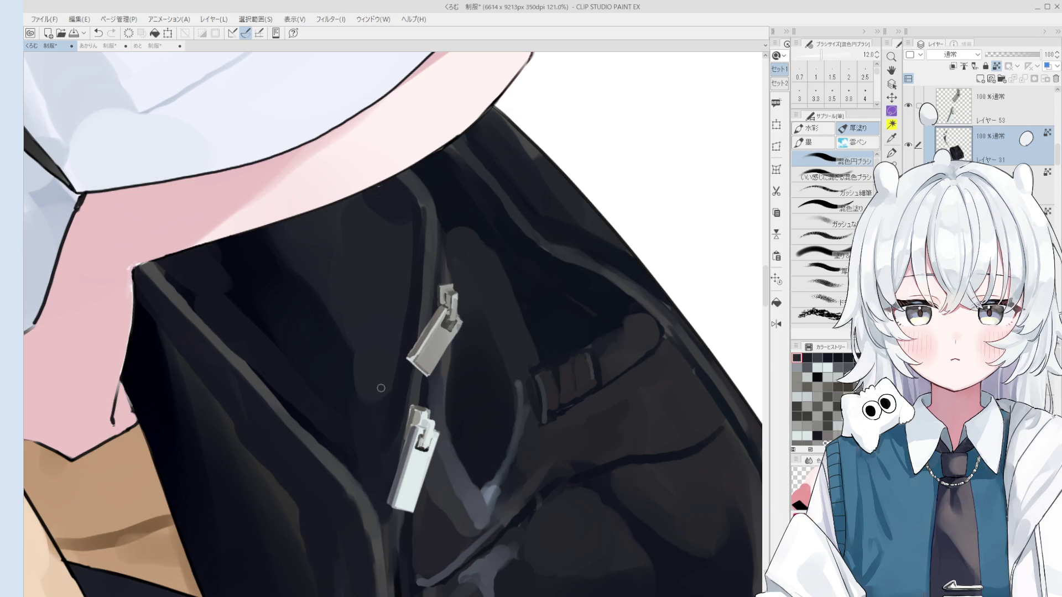
pyautogui.scroll(-1, 465, 425)
# On the zipper pull's layer, lighten the upper pull's left edge and add a dark outline along its top.
pyautogui.press('o')
pyautogui.scroll(2, 443, 374)
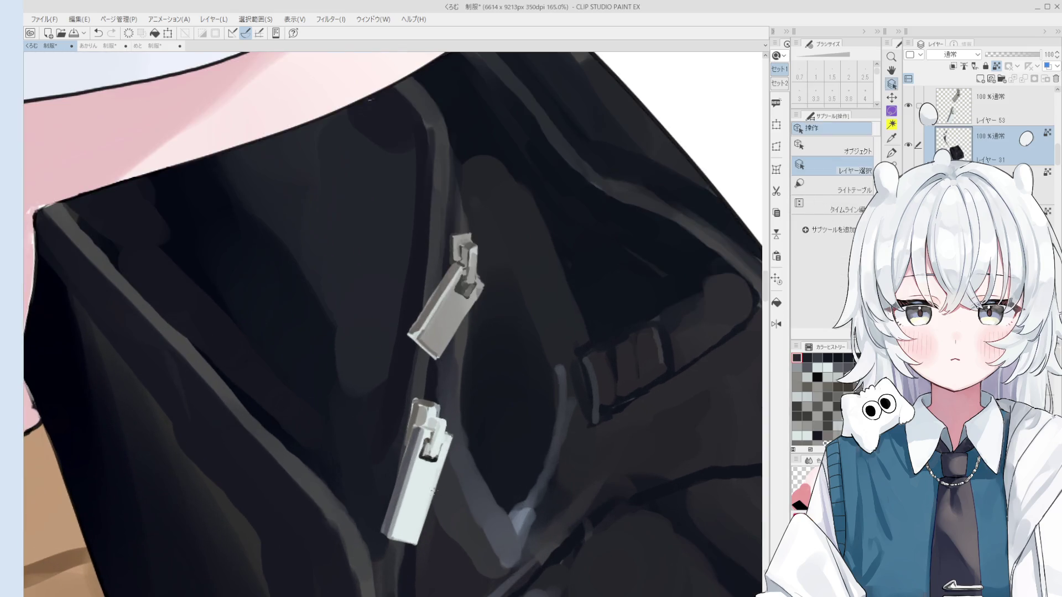
pyautogui.click(437, 344)
pyautogui.press('b')
pyautogui.scroll(1, 437, 344)
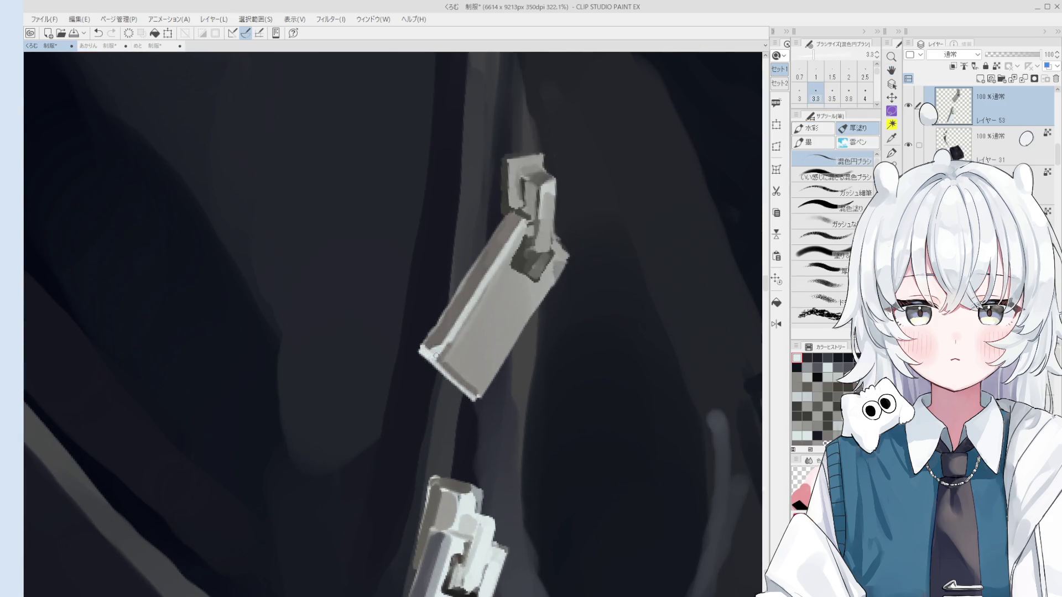
pyautogui.scroll(-2, 425, 354)
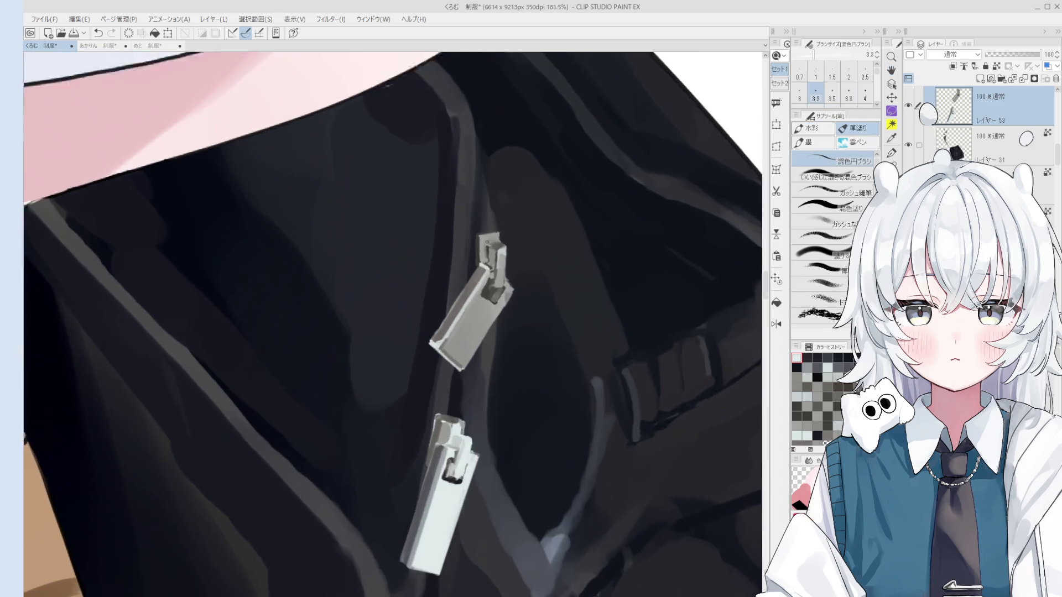
pyautogui.scroll(2, 428, 193)
pyautogui.scroll(3, 428, 193)
pyautogui.moveTo(428, 192); pyautogui.dragTo(452, 170)
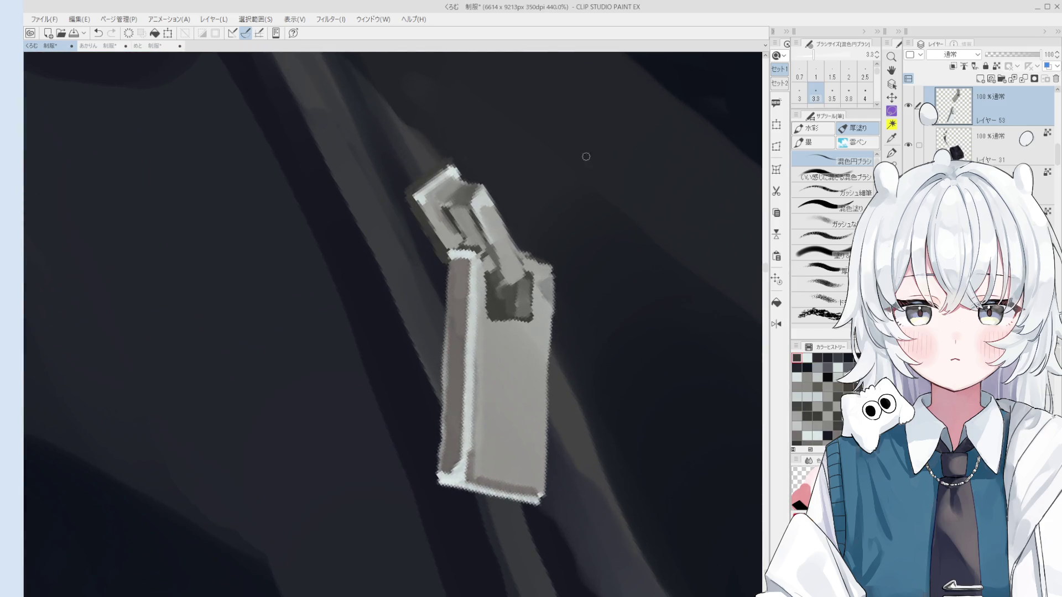
pyautogui.moveTo(411, 194); pyautogui.dragTo(449, 165)
# Erase the stray spot and speck just above the upper pull, then return to the pull's layer.
pyautogui.hotkey('ctrl', 'z')
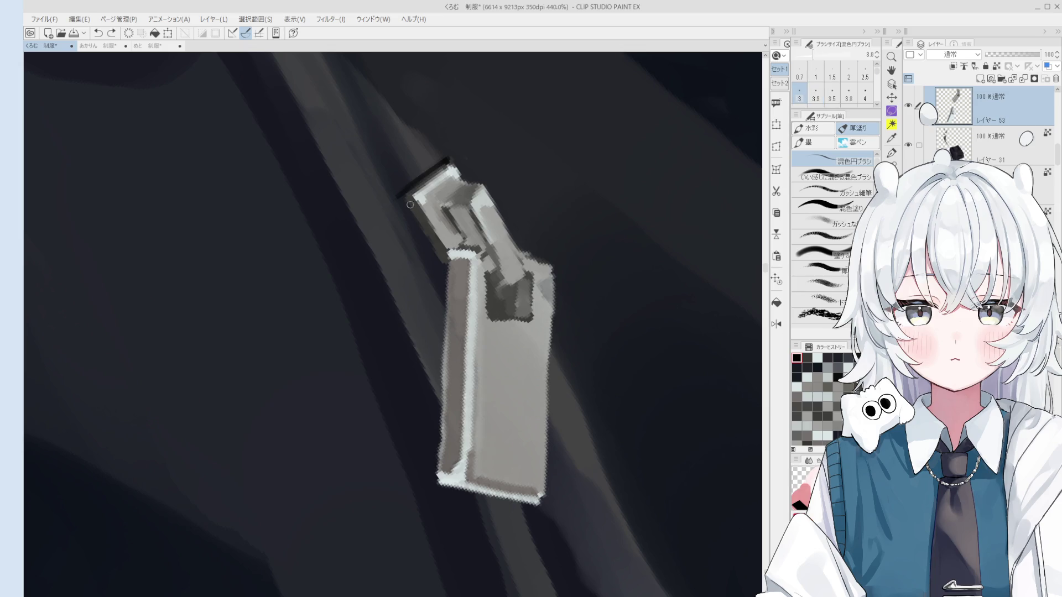
pyautogui.scroll(-1, 414, 214)
pyautogui.press('e')
pyautogui.scroll(-1, 405, 208)
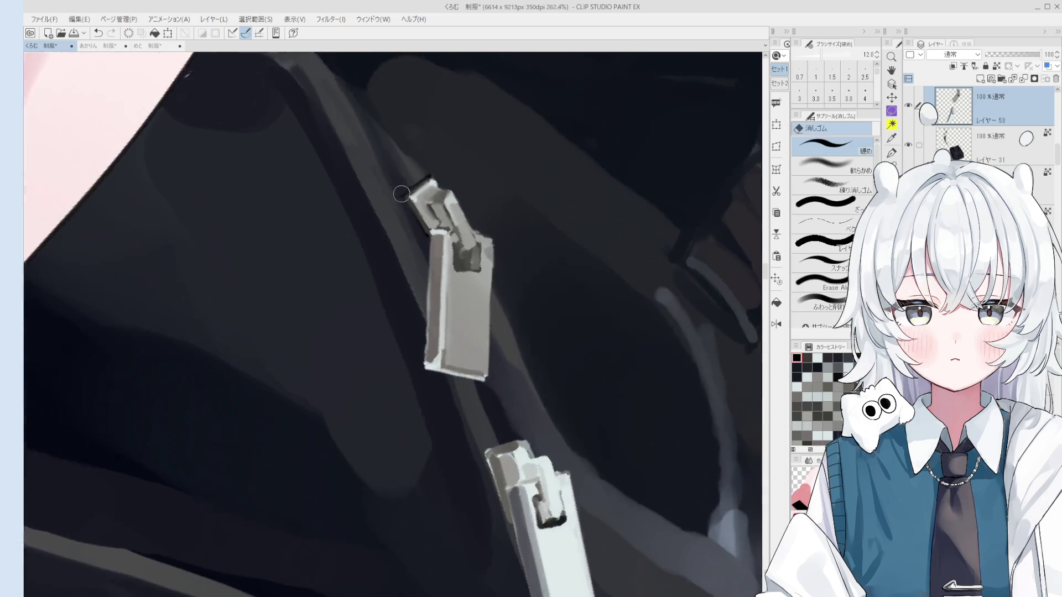
pyautogui.scroll(-1, 424, 220)
pyautogui.scroll(-1, 448, 241)
pyautogui.scroll(-1, 477, 275)
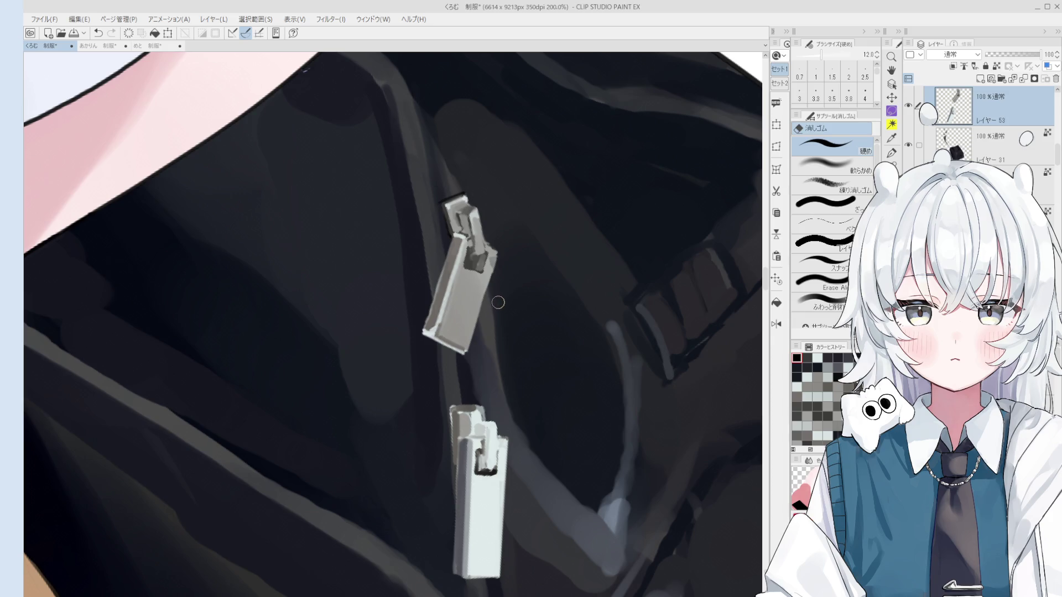
pyautogui.scroll(2, 440, 222)
pyautogui.keyDown('ctrl'); pyautogui.keyDown('shift'); pyautogui.click(451, 220); pyautogui.keyUp('shift'); pyautogui.keyUp('ctrl')
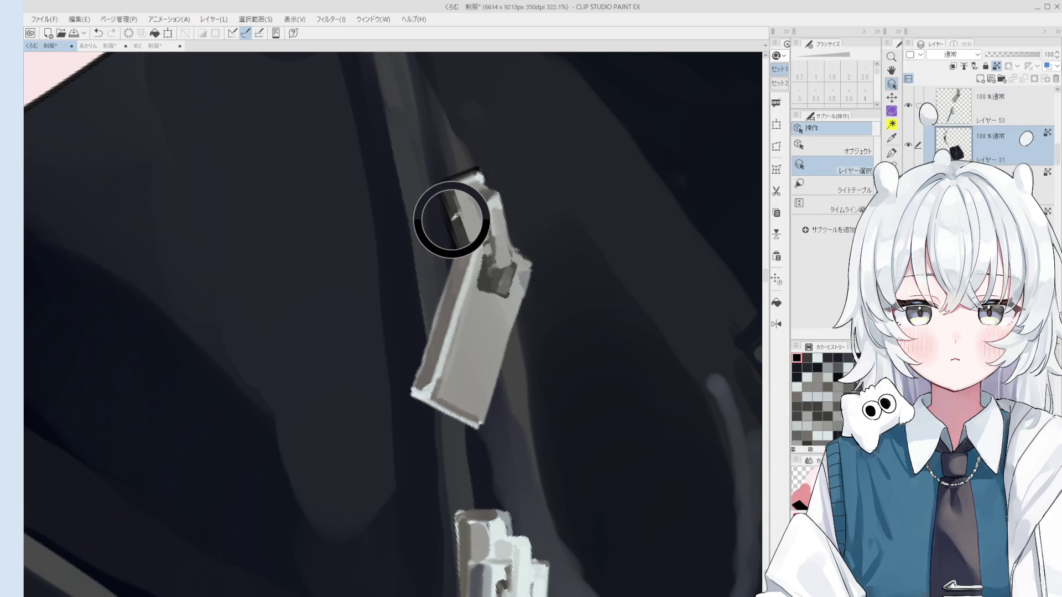
pyautogui.press('e')
pyautogui.moveTo(446, 196); pyautogui.dragTo(485, 237)
pyautogui.click(475, 194)
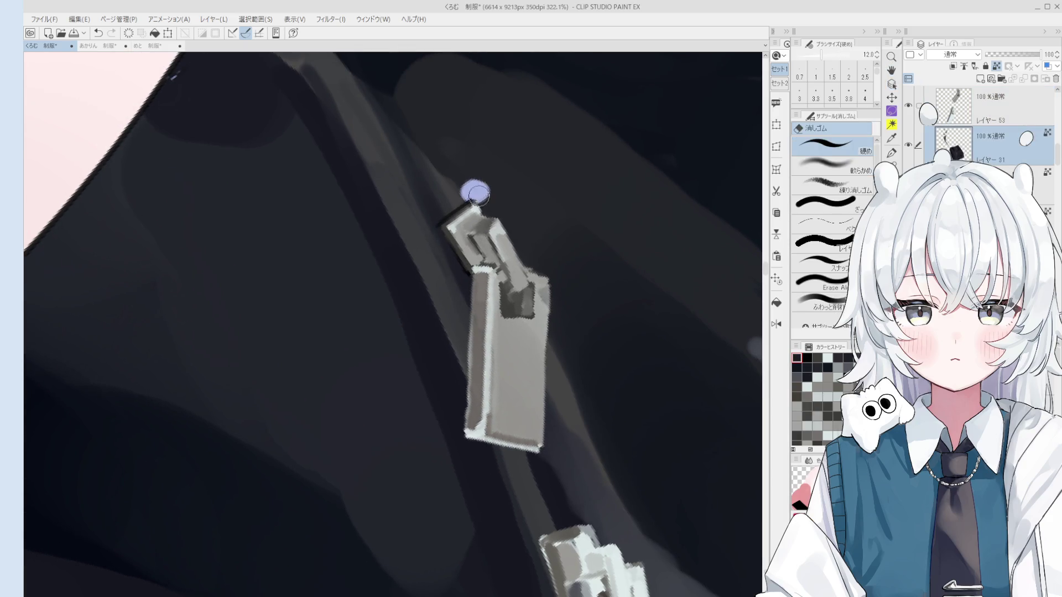
pyautogui.keyDown('ctrl'); pyautogui.keyDown('shift'); pyautogui.click(473, 201); pyautogui.keyUp('shift'); pyautogui.keyUp('ctrl')
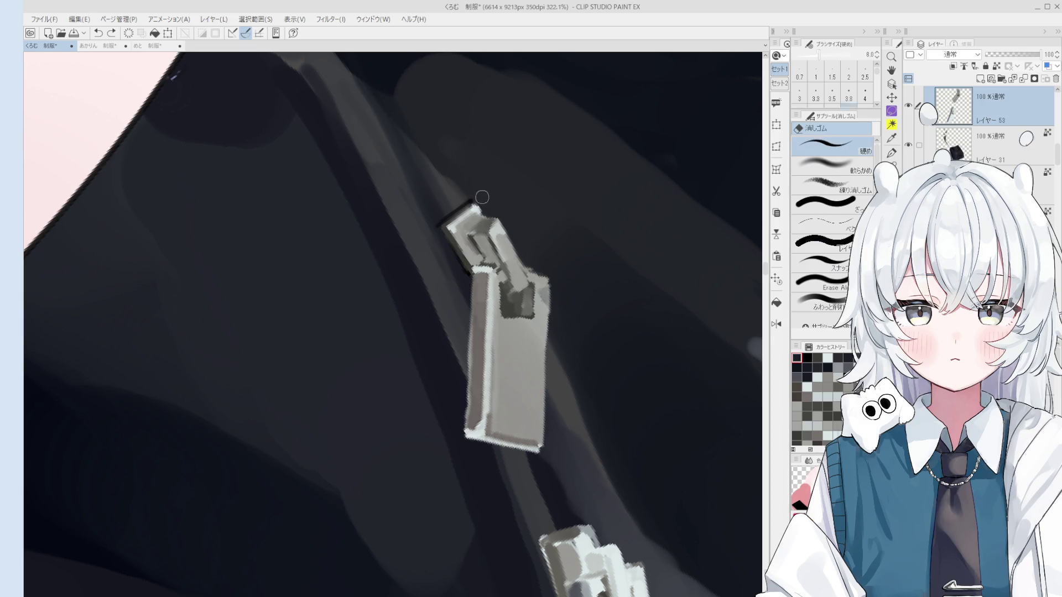
pyautogui.scroll(-1, 473, 200)
pyautogui.scroll(-1, 474, 200)
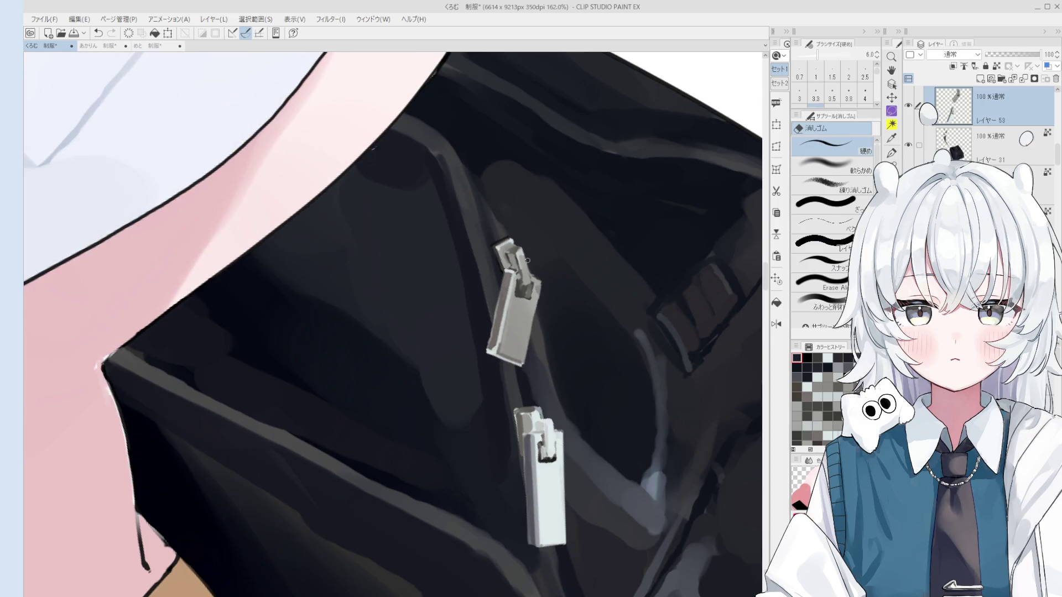
pyautogui.scroll(2, 473, 208)
pyautogui.scroll(-1, 463, 214)
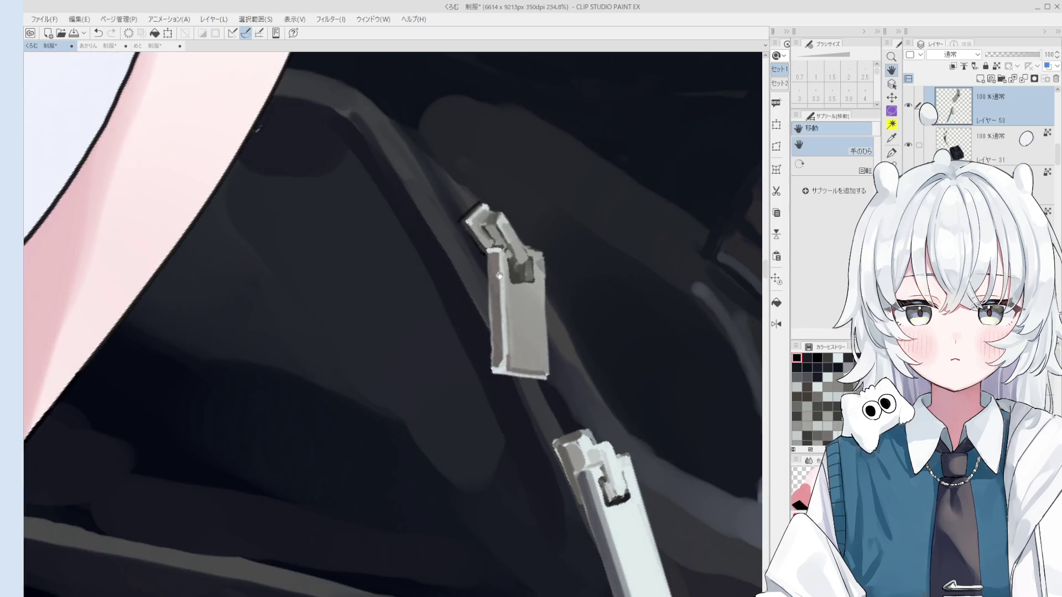
# Stroke a thin dark edge along the lower zipper pull with a G-pen around size 2–3.5.
pyautogui.moveTo(462, 213); pyautogui.dragTo(384, 126)
pyautogui.scroll(1, 384, 126)
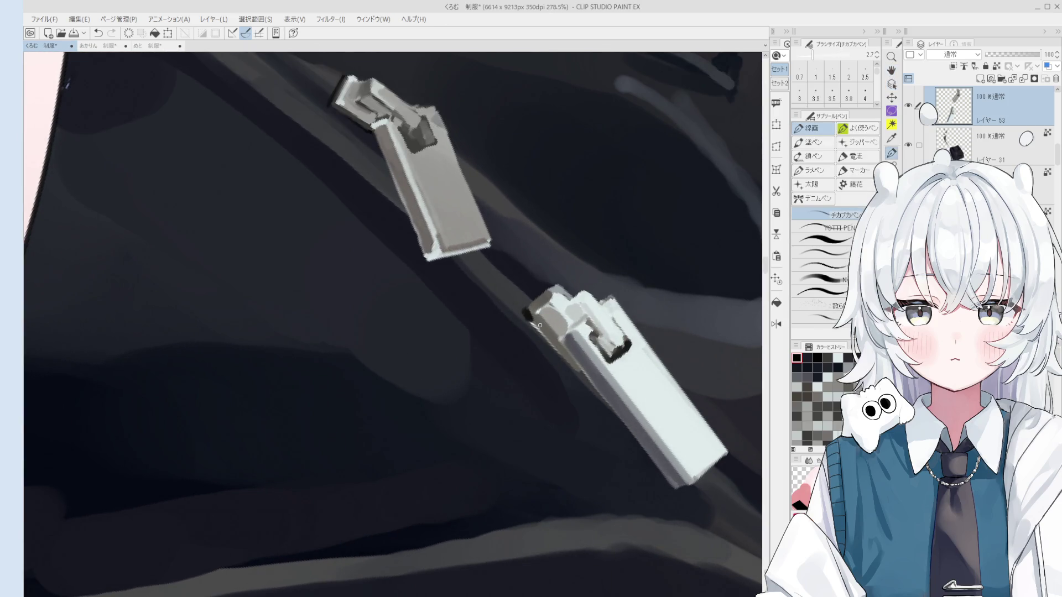
pyautogui.hotkey('ctrl', 'z')
pyautogui.press(']')
pyautogui.moveTo(531, 322); pyautogui.dragTo(577, 372)
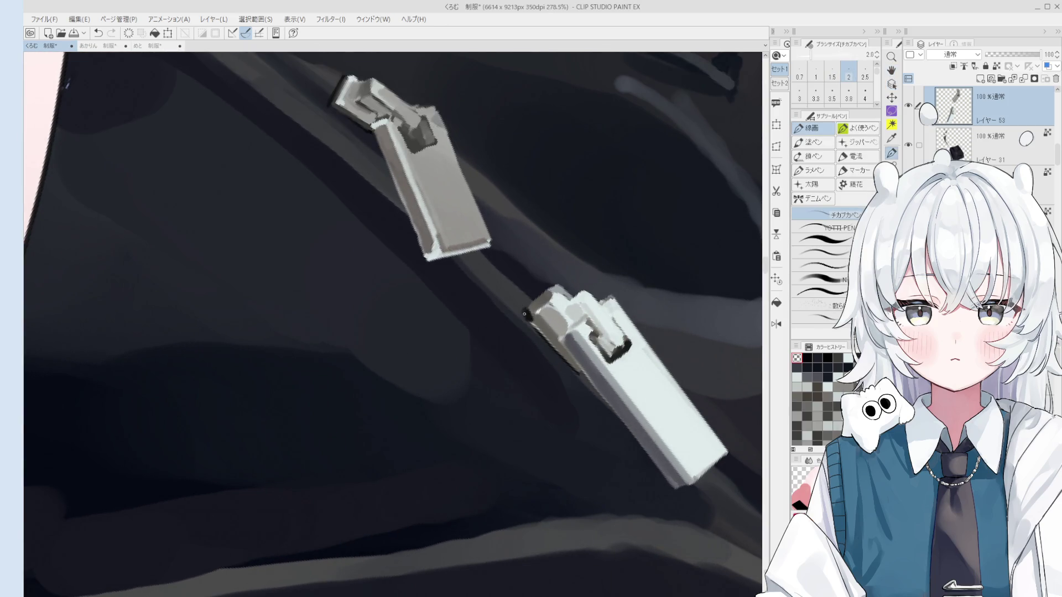
pyautogui.press(']')
pyautogui.press(']')
pyautogui.press(']')
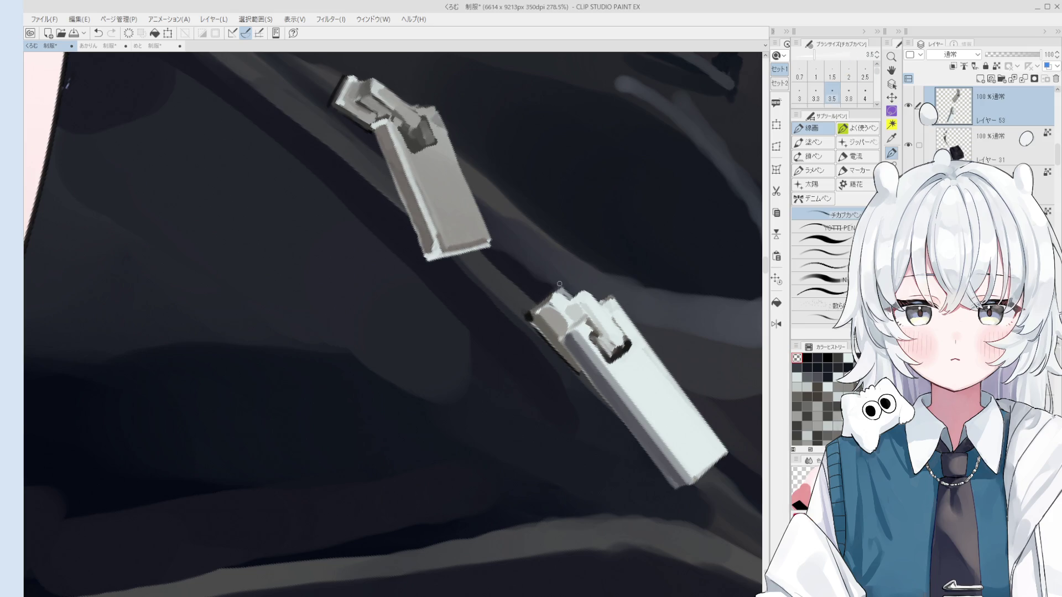
pyautogui.scroll(2, 528, 318)
pyautogui.scroll(-1, 529, 319)
pyautogui.press('[')
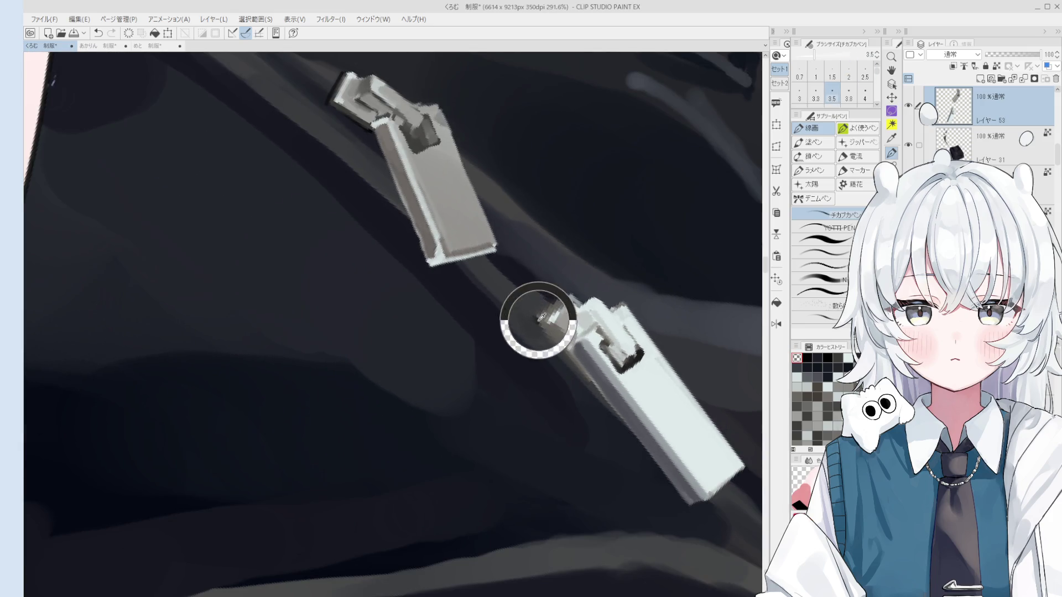
pyautogui.press(']')
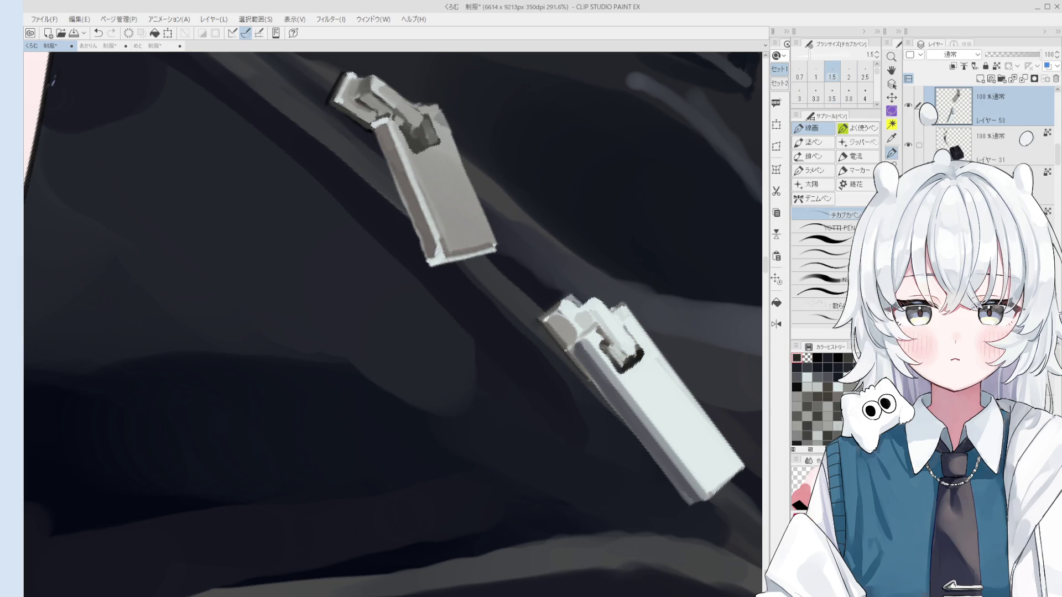
pyautogui.press(']')
pyautogui.scroll(-1, 573, 364)
pyautogui.scroll(2, 573, 357)
pyautogui.press('[')
pyautogui.press('[')
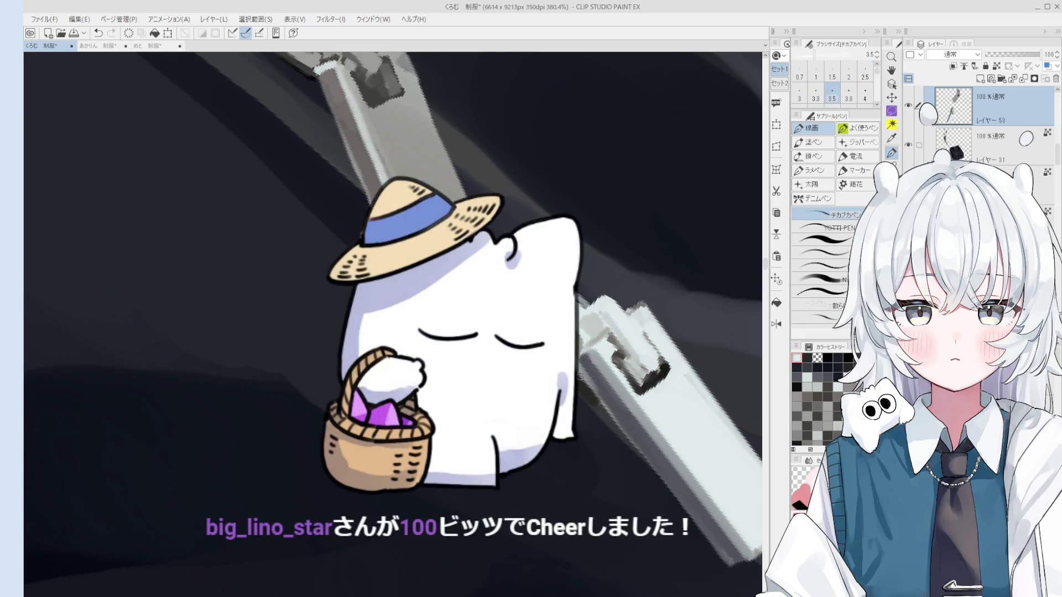
pyautogui.press(']')
pyautogui.press(']')
pyautogui.press('[')
pyautogui.press('[')
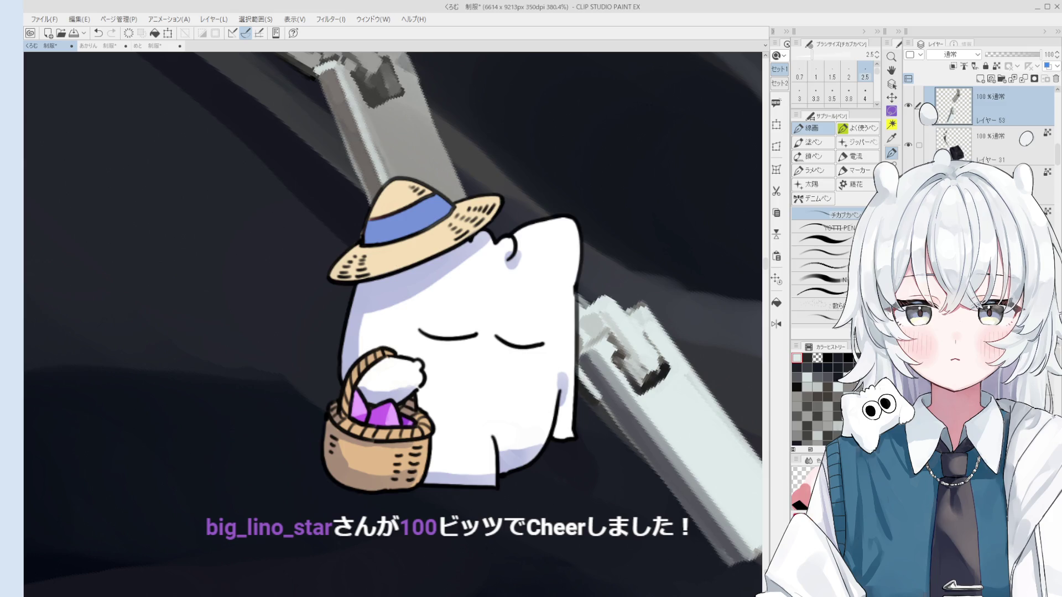
# Move along the zipper, pick the pull's layer and sample a grey for the blending brush.
pyautogui.moveTo(630, 413); pyautogui.dragTo(661, 382)
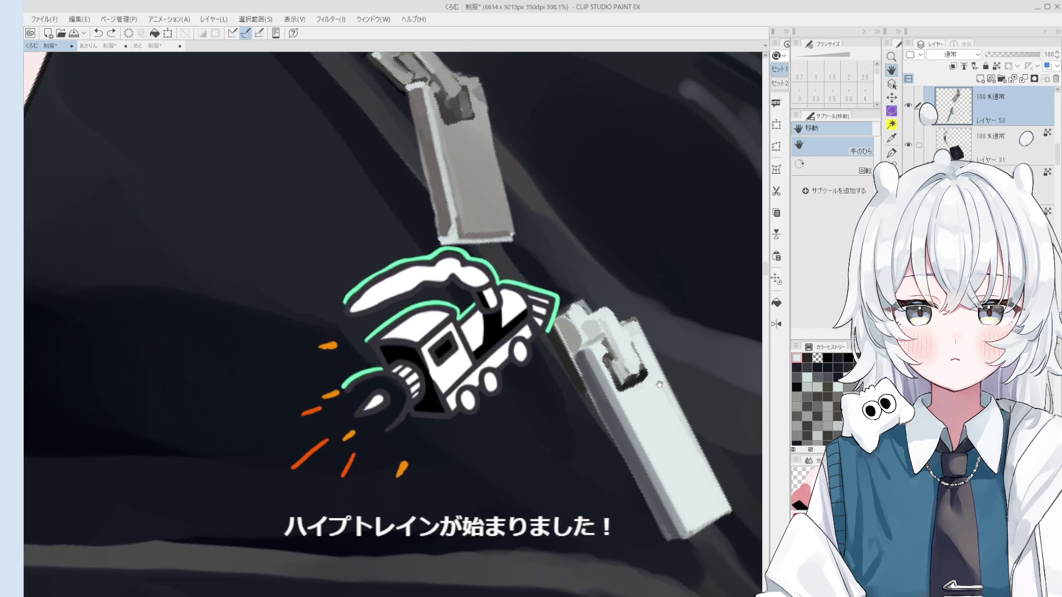
pyautogui.press('o')
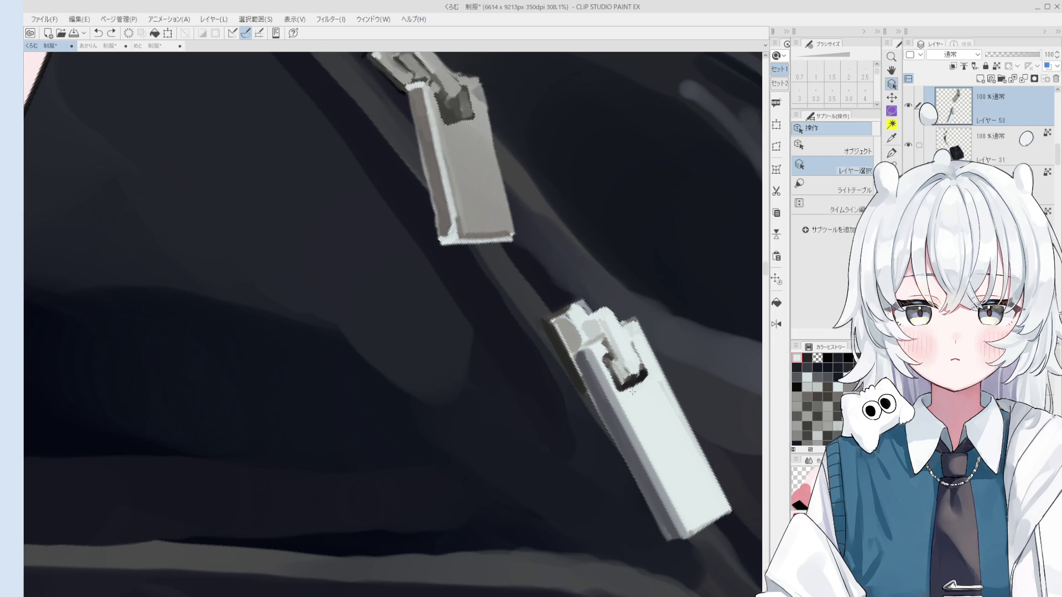
pyautogui.scroll(3, 564, 327)
pyautogui.press('b')
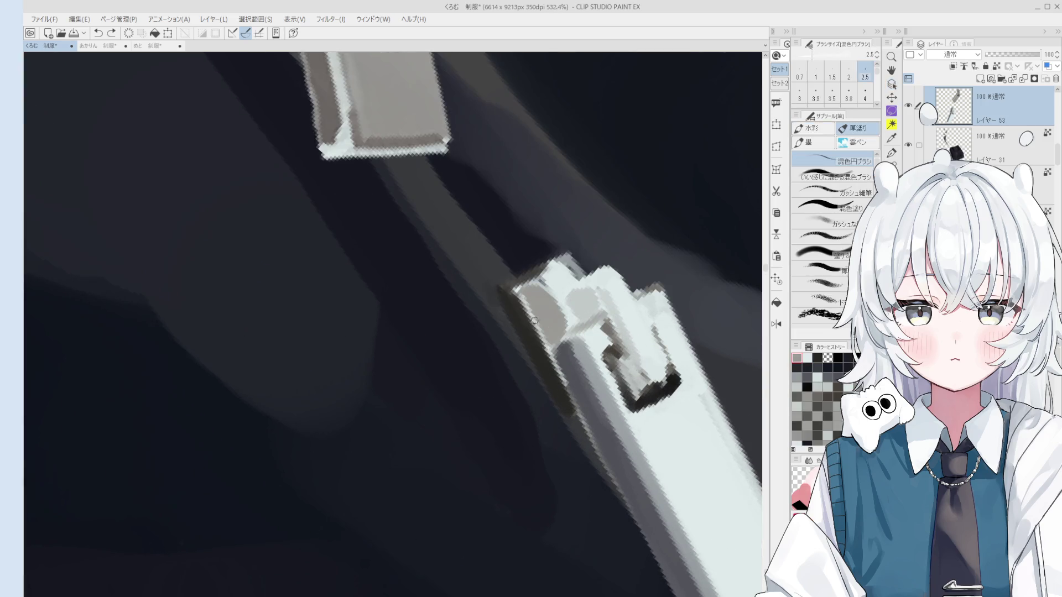
pyautogui.scroll(-1, 556, 387)
pyautogui.scroll(-3, 556, 386)
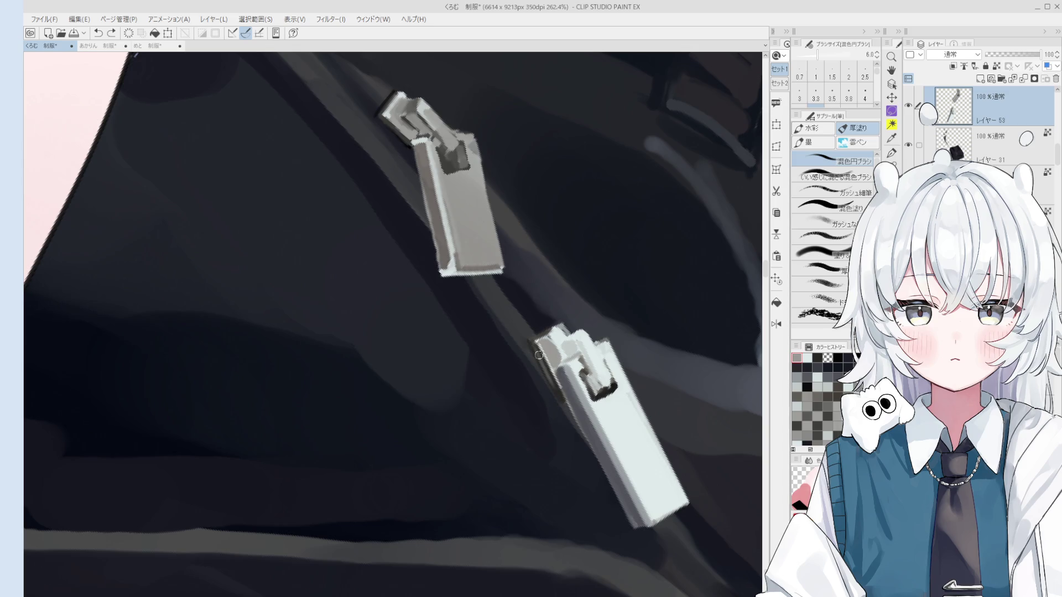
pyautogui.scroll(1, 569, 388)
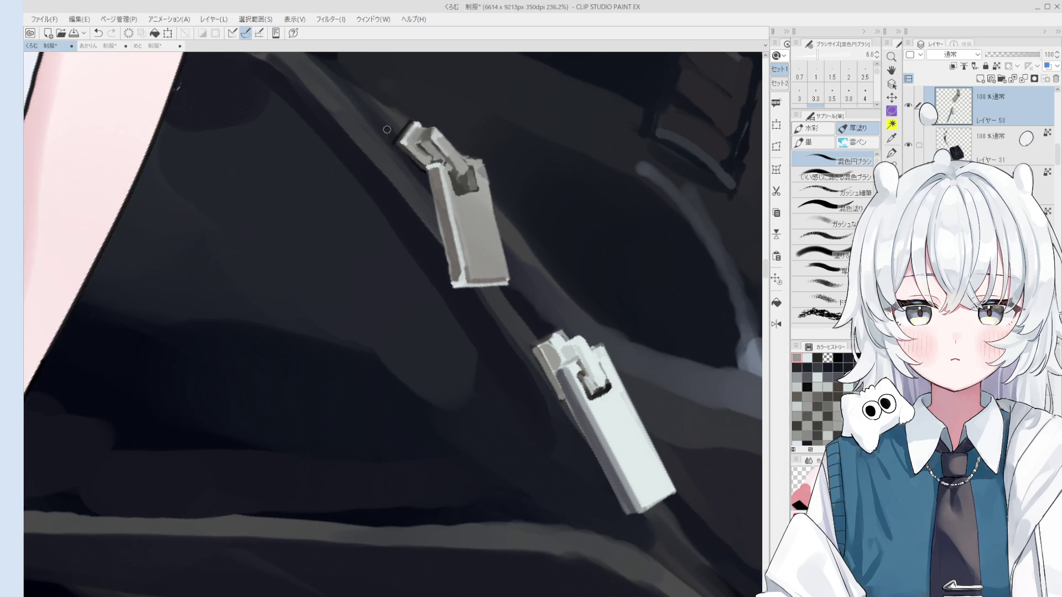
pyautogui.press('o')
pyautogui.press('b')
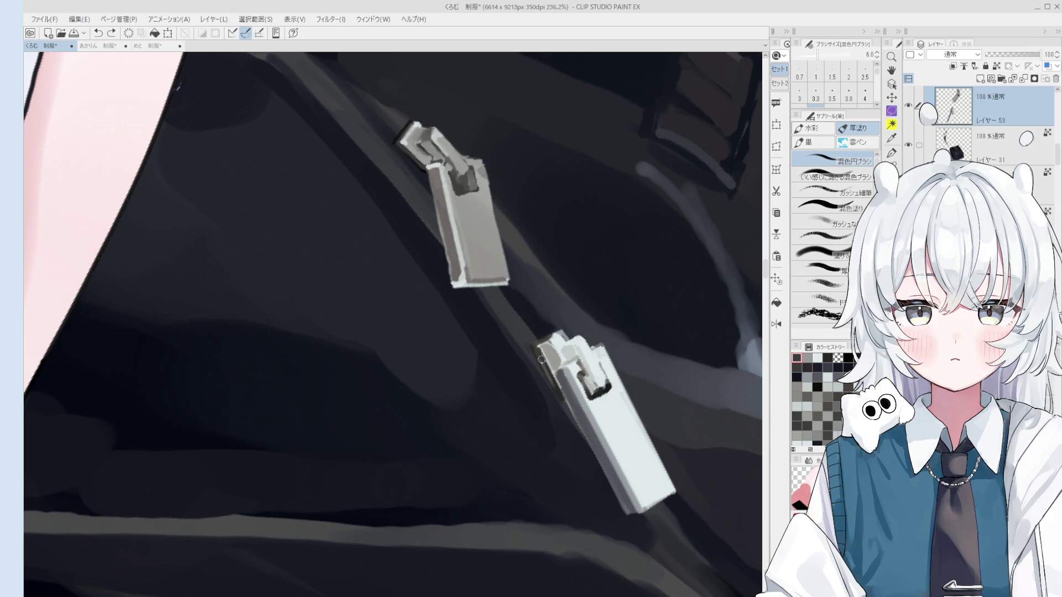
pyautogui.scroll(2, 563, 400)
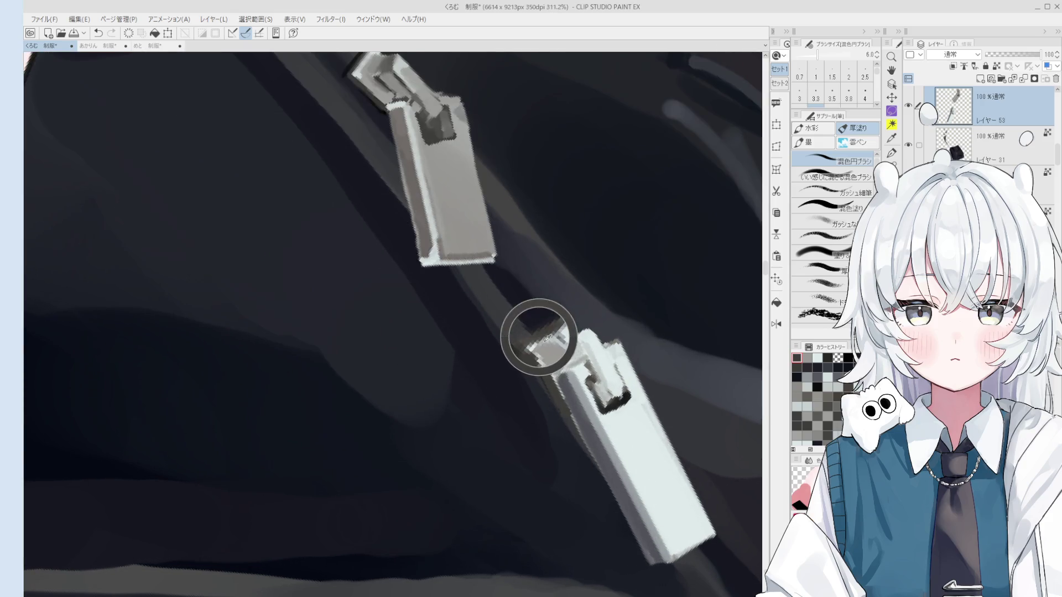
pyautogui.scroll(2, 533, 344)
pyautogui.keyDown('alt'); pyautogui.click(568, 362); pyautogui.keyUp('alt')
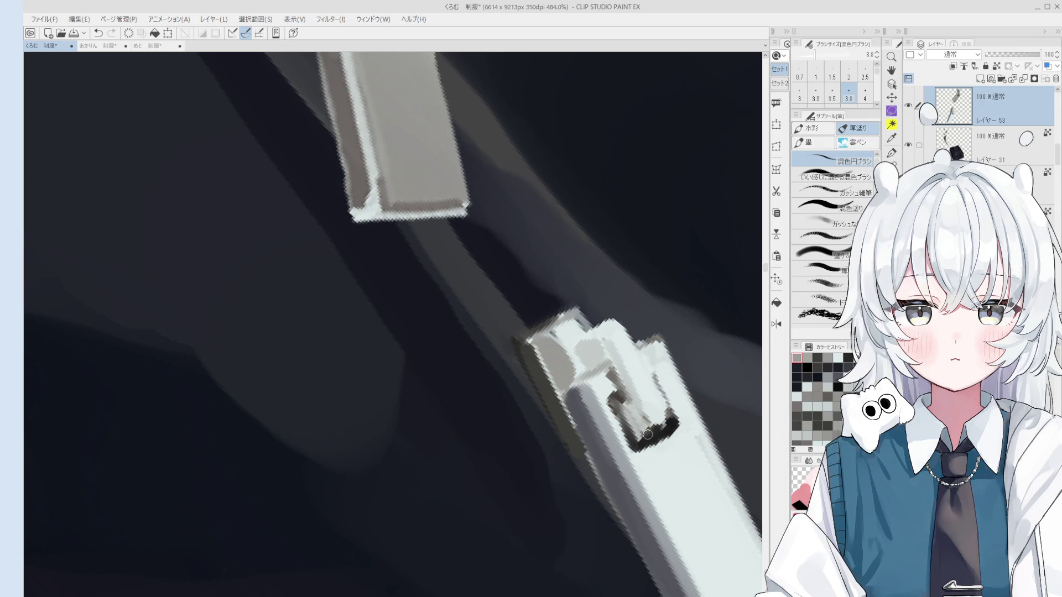
# Paint grey shading onto the lower zipper pull's head with a small blending brush.
pyautogui.press('o')
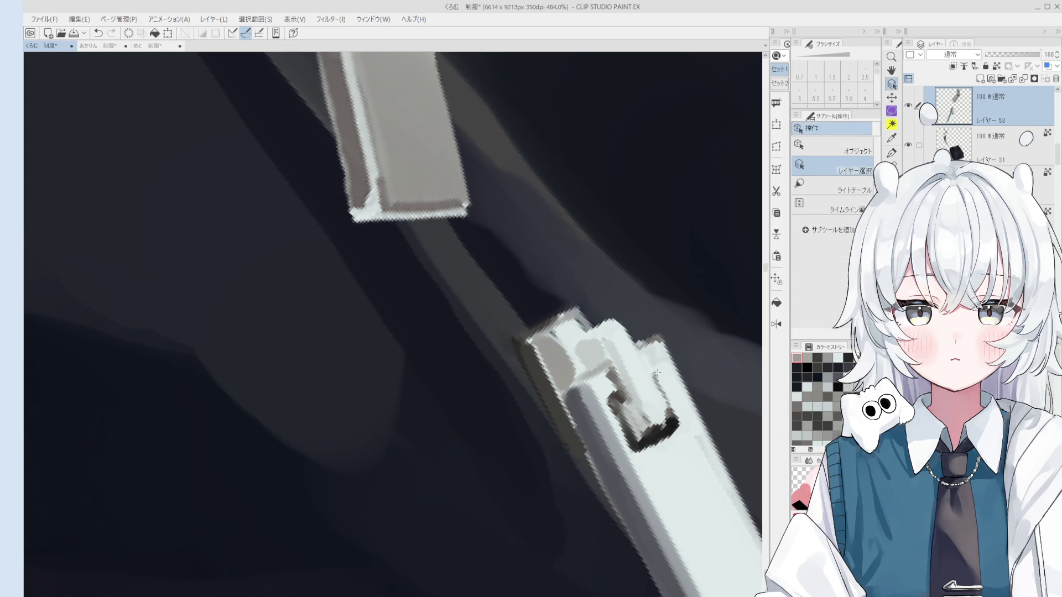
pyautogui.press('b')
pyautogui.scroll(-2, 601, 426)
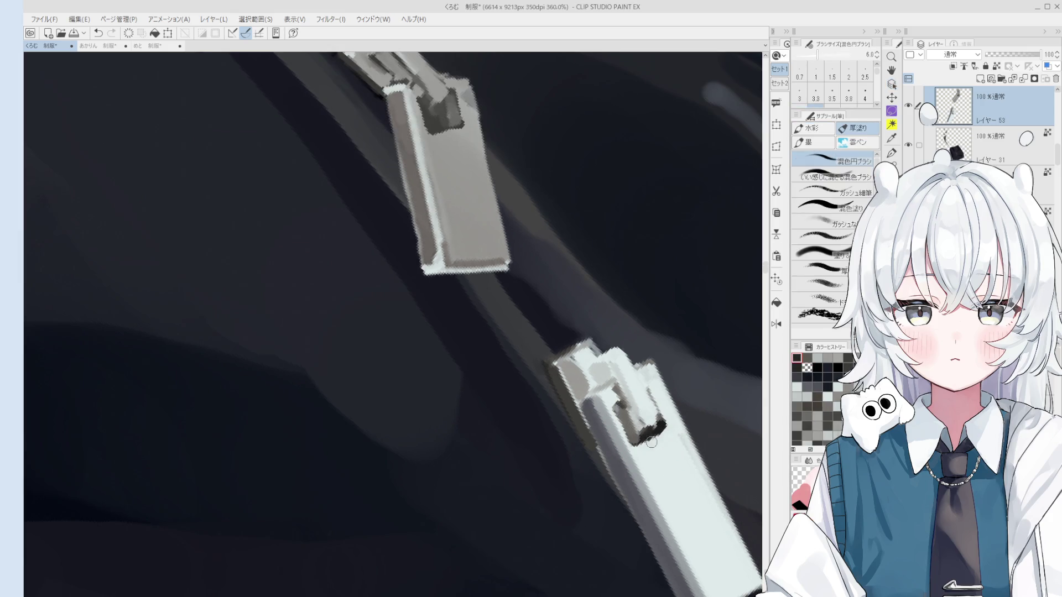
pyautogui.press('space')
pyautogui.moveTo(656, 455); pyautogui.dragTo(611, 388)
pyautogui.scroll(-1, 628, 416)
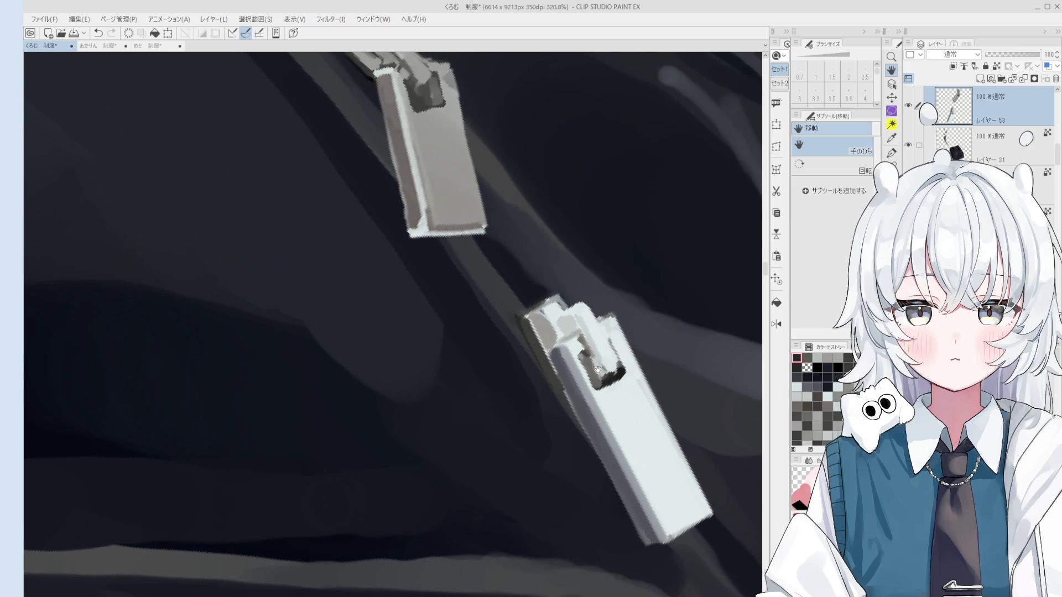
pyautogui.scroll(1, 591, 360)
pyautogui.press('[')
pyautogui.press('[')
pyautogui.scroll(-1, 584, 369)
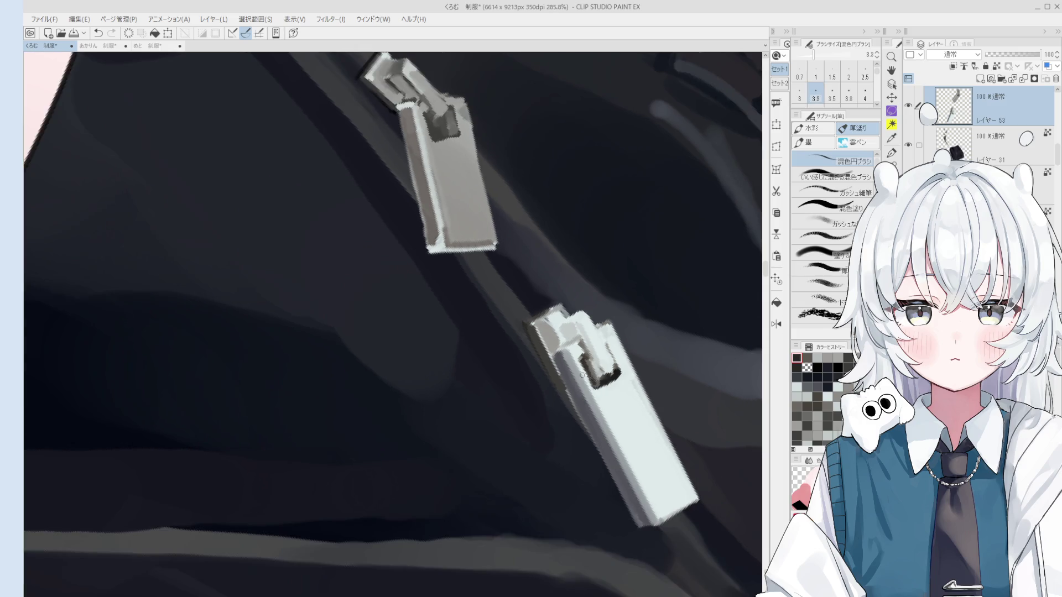
pyautogui.scroll(-1, 581, 373)
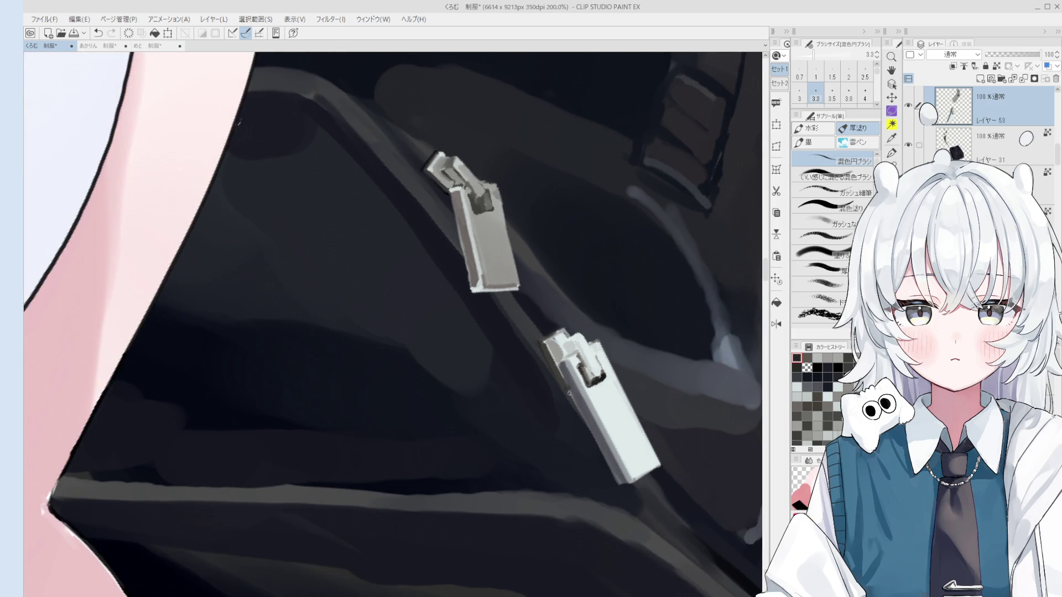
pyautogui.press('[')
pyautogui.press(']')
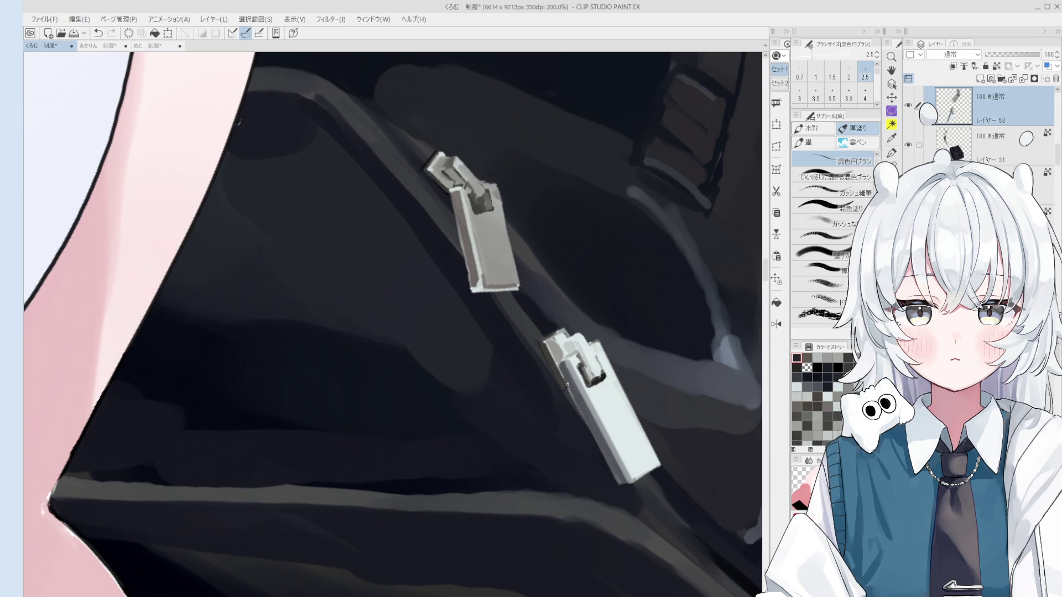
pyautogui.scroll(-1, 568, 388)
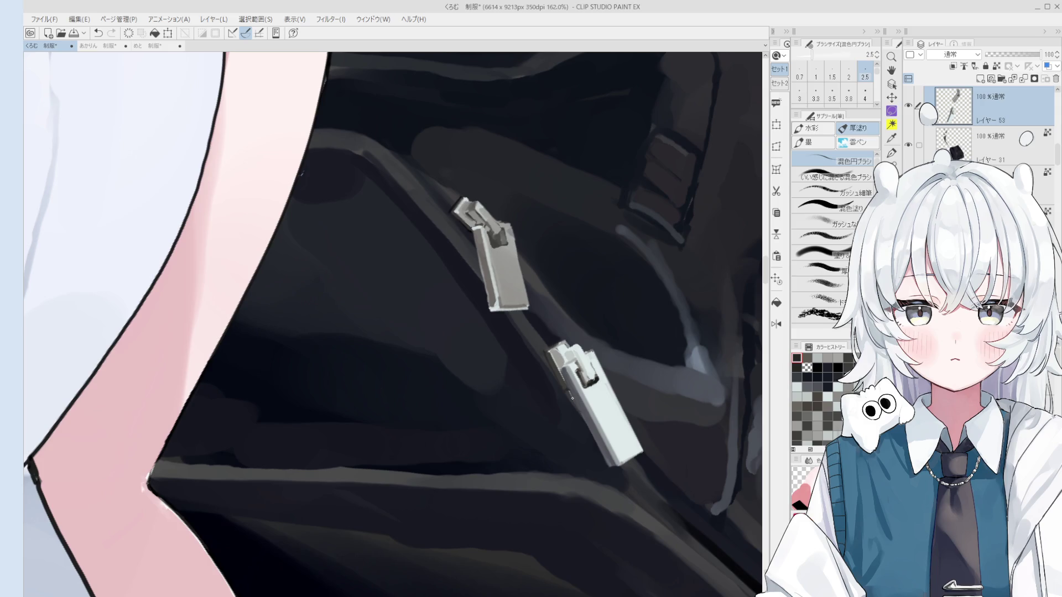
pyautogui.scroll(2, 629, 339)
pyautogui.scroll(2, 630, 339)
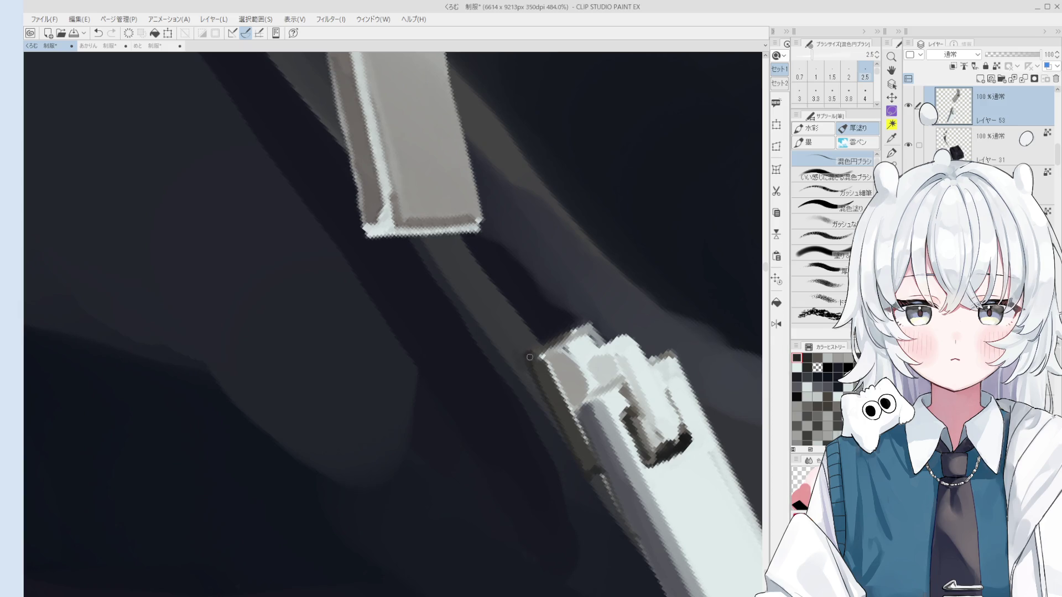
pyautogui.scroll(-1, 531, 350)
pyautogui.scroll(-2, 532, 353)
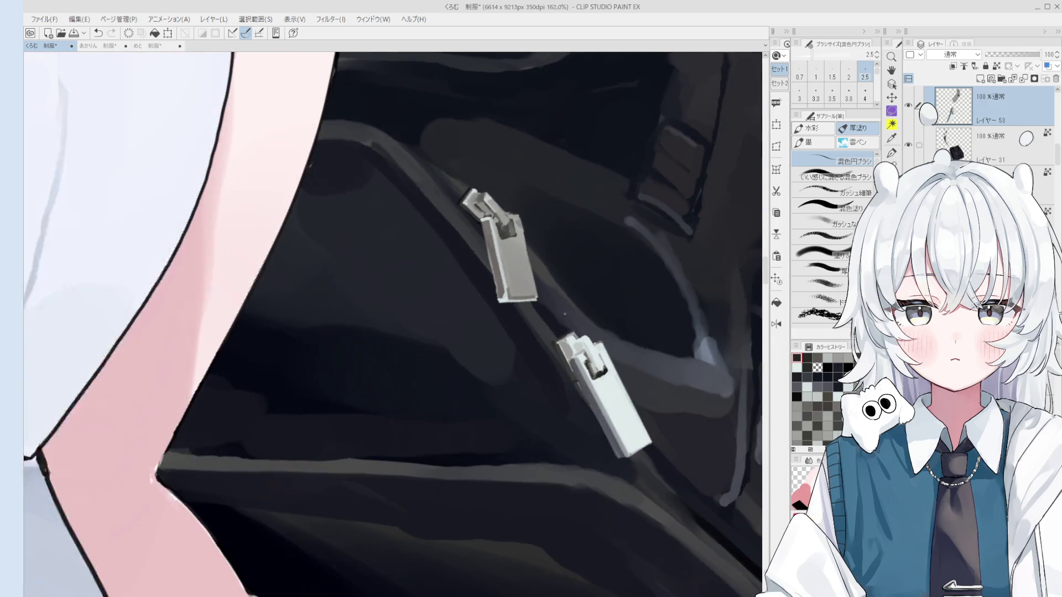
pyautogui.scroll(1, 568, 353)
pyautogui.moveTo(564, 349); pyautogui.dragTo(573, 361)
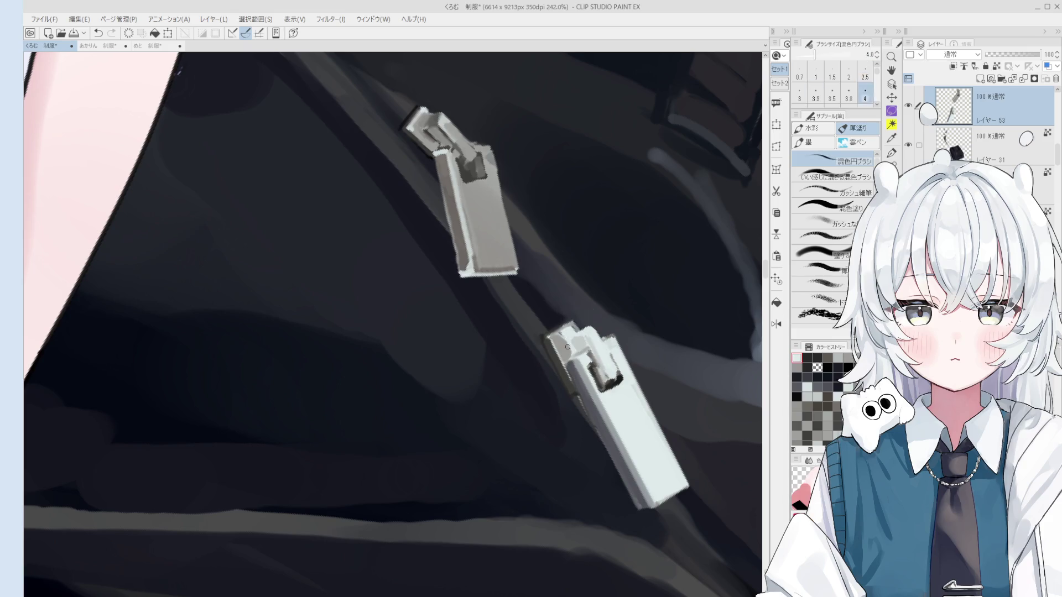
pyautogui.press('[')
pyautogui.scroll(3, 584, 345)
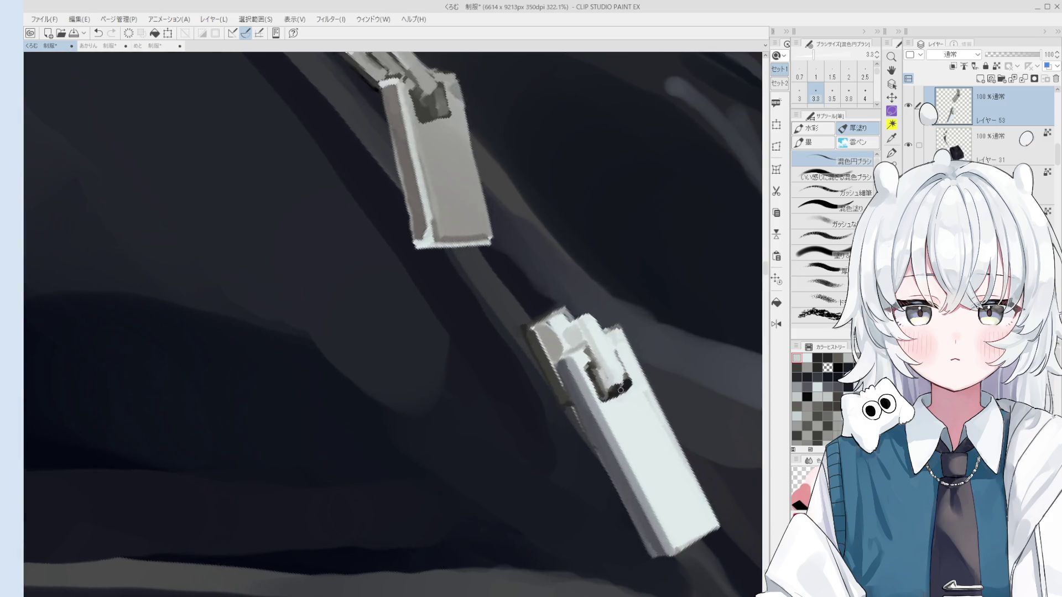
pyautogui.press('[')
pyautogui.press('[')
pyautogui.scroll(-1, 591, 348)
pyautogui.press(']')
pyautogui.press(']')
pyautogui.press(']')
pyautogui.press(']')
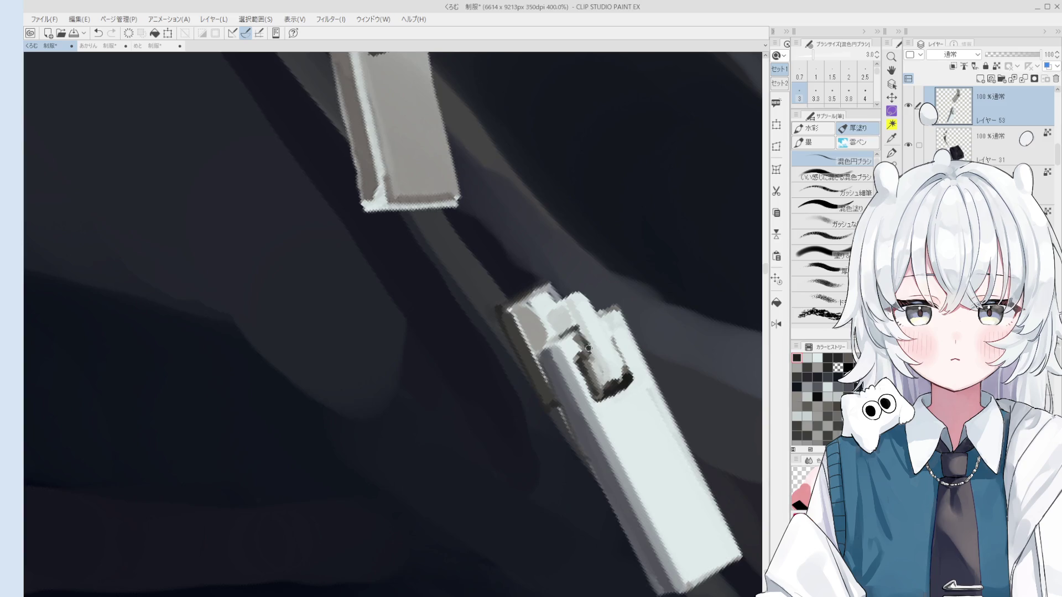
pyautogui.scroll(-2, 587, 347)
pyautogui.scroll(1, 586, 347)
pyautogui.scroll(-2, 590, 353)
# Touch up the lower pull's head with a new grey, then erase the stray light line along its edge.
pyautogui.press(']')
pyautogui.keyDown('alt'); pyautogui.click(573, 319); pyautogui.keyUp('alt')
pyautogui.press(']')
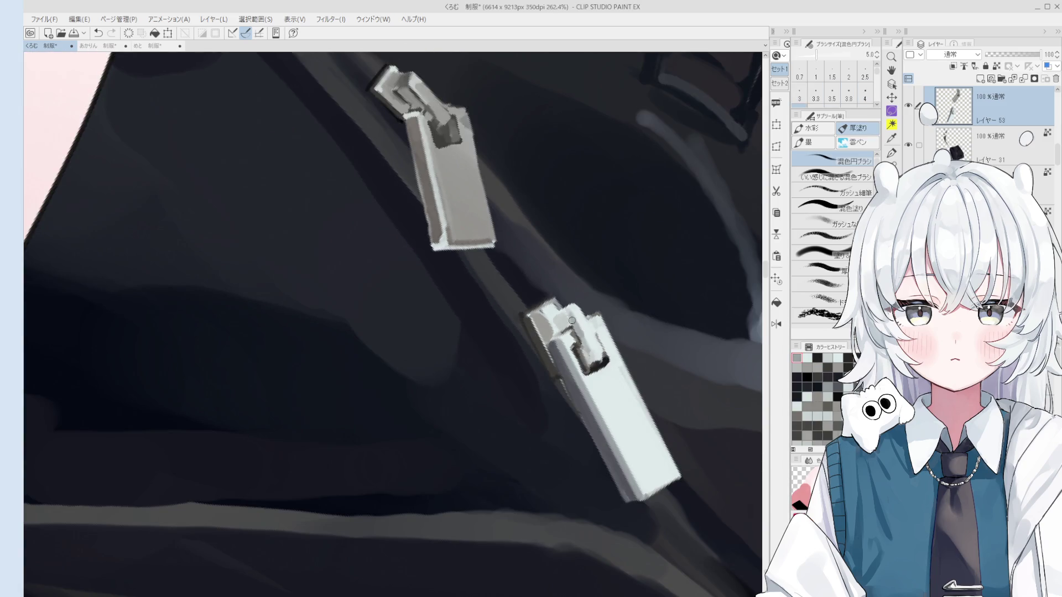
pyautogui.scroll(-1, 586, 355)
pyautogui.scroll(2, 589, 353)
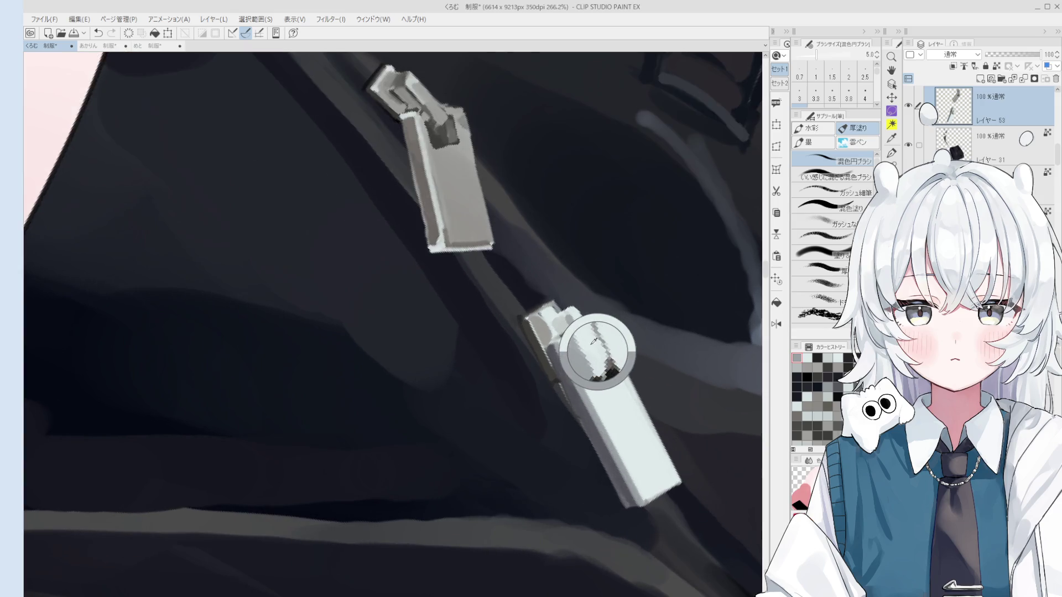
pyautogui.scroll(1, 596, 352)
pyautogui.scroll(1, 596, 353)
pyautogui.keyDown('alt'); pyautogui.click(599, 356); pyautogui.keyUp('alt')
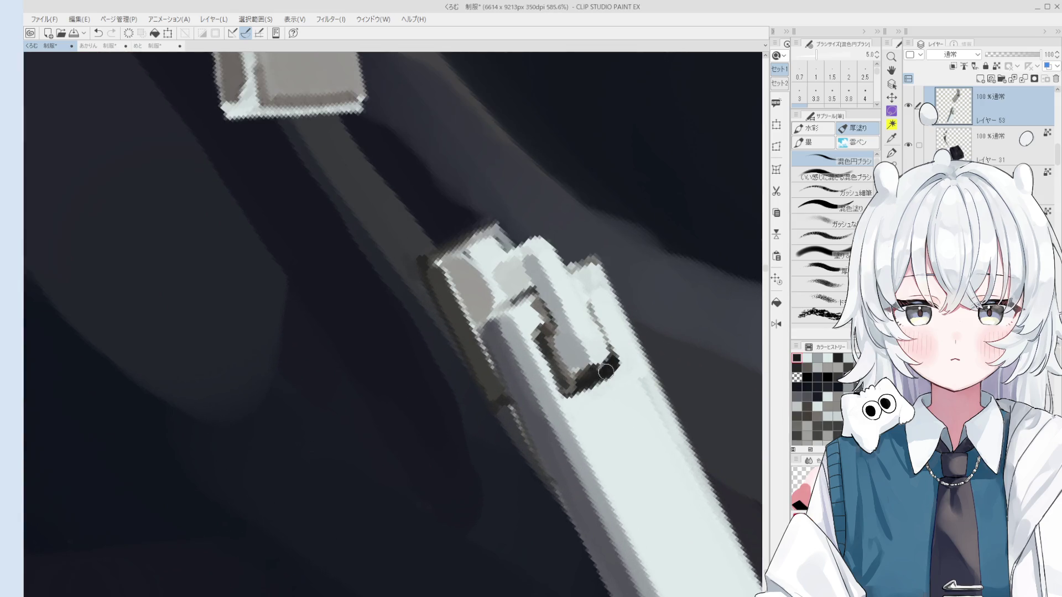
pyautogui.scroll(-2, 602, 357)
pyautogui.press('[')
pyautogui.press('[')
pyautogui.press('e')
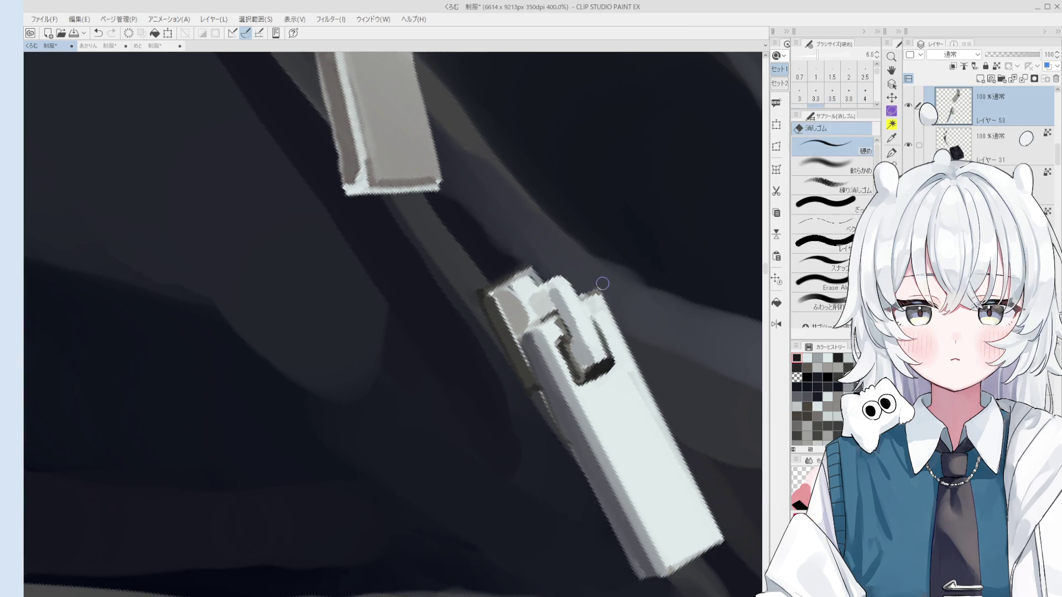
pyautogui.scroll(-1, 618, 322)
pyautogui.scroll(-3, 619, 318)
pyautogui.press(']')
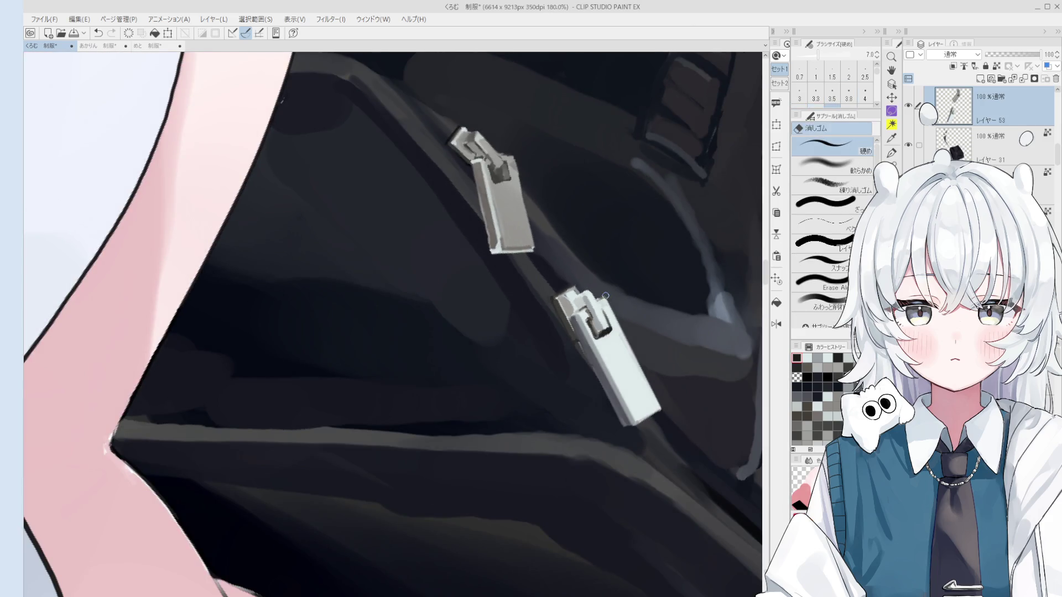
pyautogui.moveTo(603, 294)
pyautogui.mouseDown()
pyautogui.moveTo(664, 410)
pyautogui.moveTo(604, 295)
pyautogui.mouseUp()
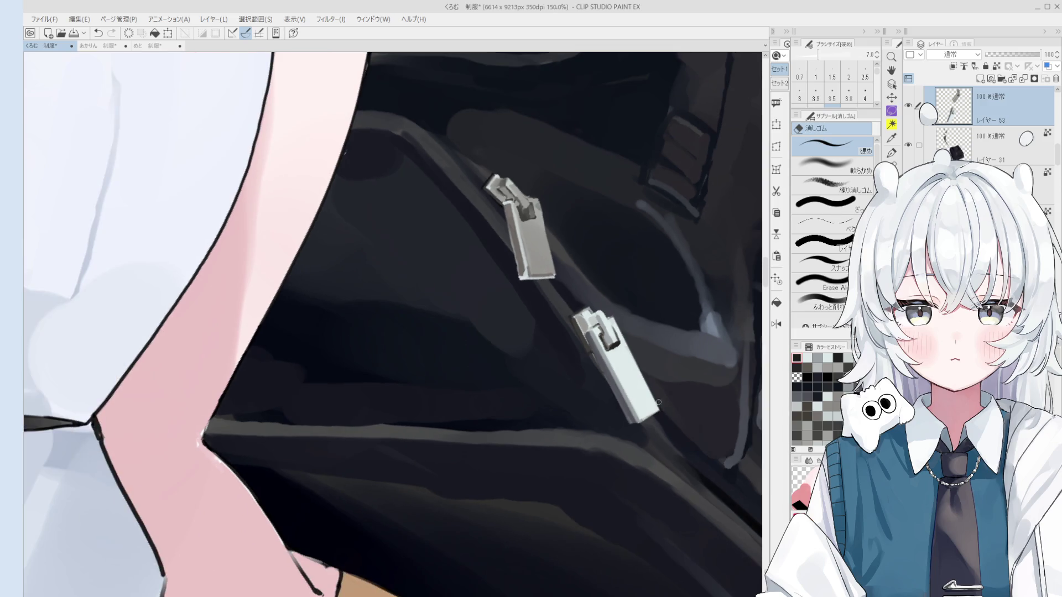
pyautogui.scroll(-2, 610, 308)
pyautogui.scroll(1, 613, 316)
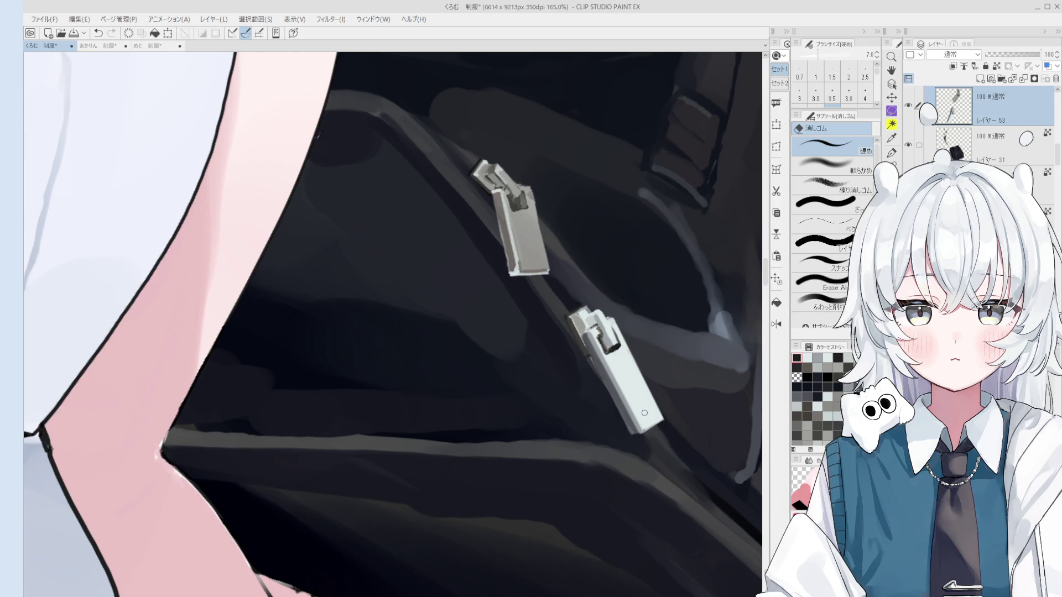
# Rotate the view so the zipper lies horizontal, then save the illustration.
pyautogui.press('o')
pyautogui.scroll(3, 532, 269)
pyautogui.press('-')
pyautogui.press('b')
pyautogui.press('-')
pyautogui.press('-')
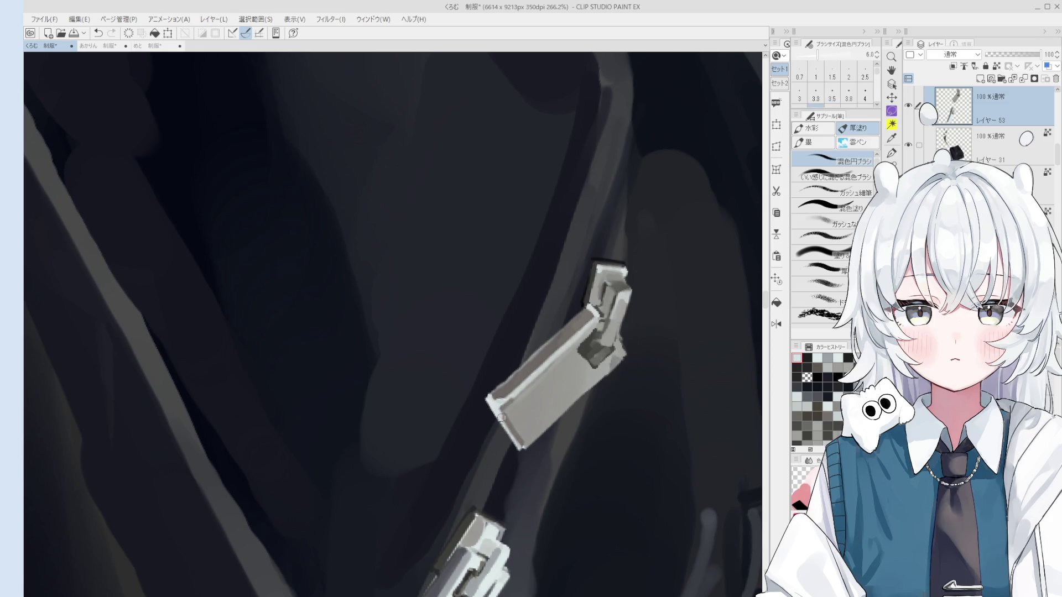
pyautogui.press('-')
pyautogui.press('-')
pyautogui.press('-')
pyautogui.press('e')
pyautogui.press('-')
pyautogui.press('-')
pyautogui.press('-')
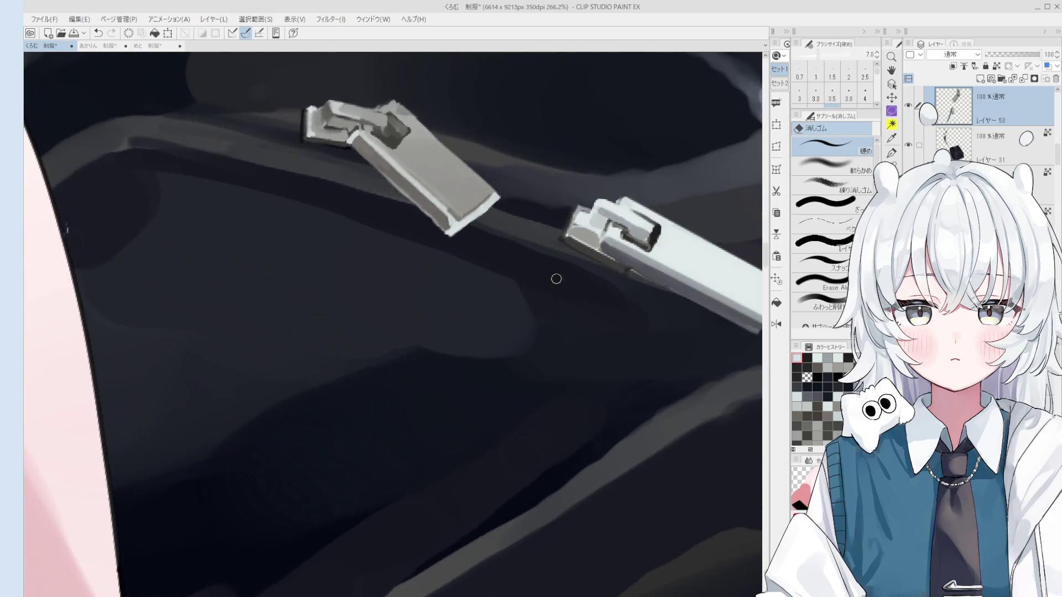
pyautogui.press('-')
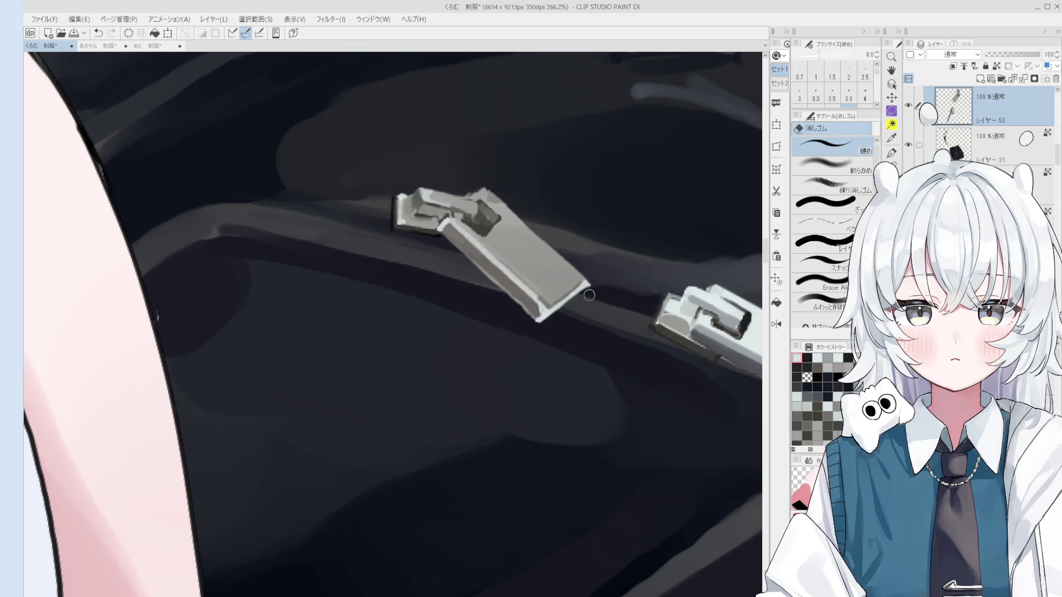
pyautogui.scroll(-2, 587, 292)
pyautogui.press('^')
pyautogui.press('^')
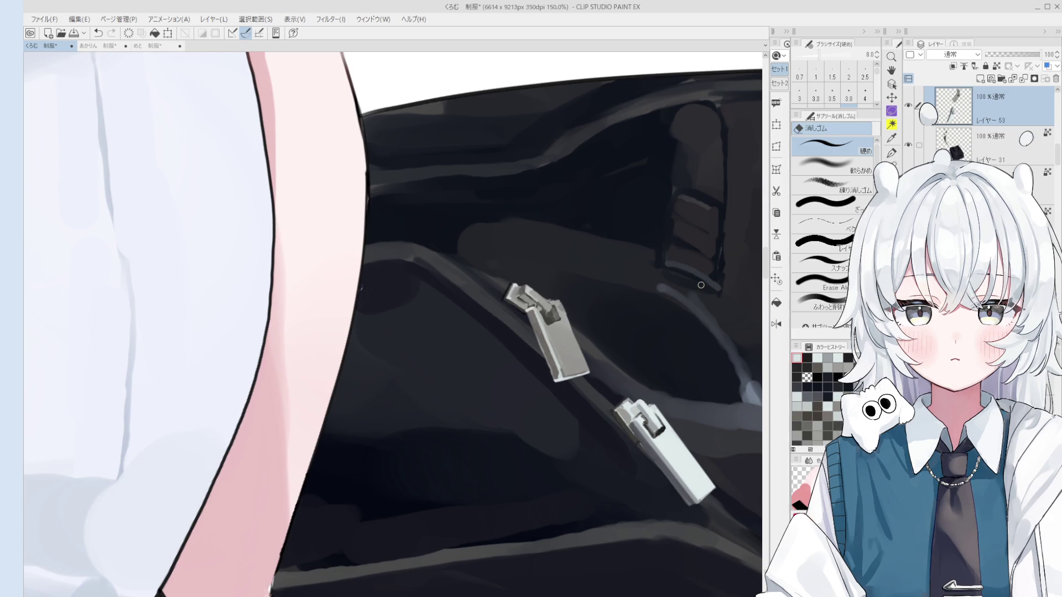
pyautogui.hotkey('ctrl', 's')
pyautogui.moveTo(692, 282); pyautogui.dragTo(688, 288)
pyautogui.press('b')
pyautogui.scroll(1, 545, 300)
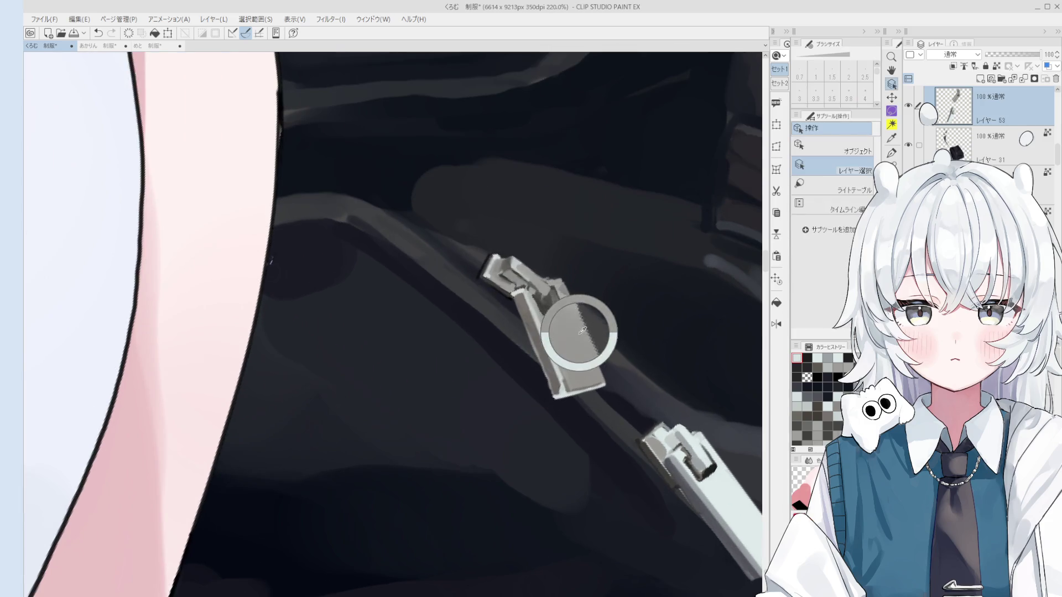
pyautogui.scroll(3, 567, 307)
# Clean up the upper pull's right edge with a small eraser and turn the view so the pulls lie diagonally.
pyautogui.press('e')
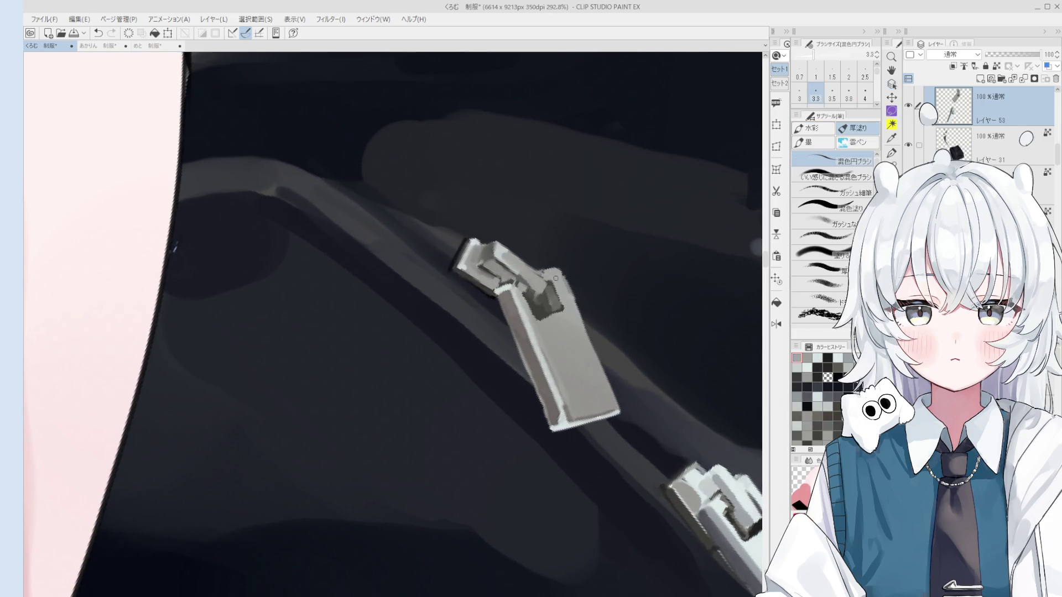
pyautogui.scroll(-1, 567, 297)
pyautogui.scroll(-1, 573, 290)
pyautogui.press('[')
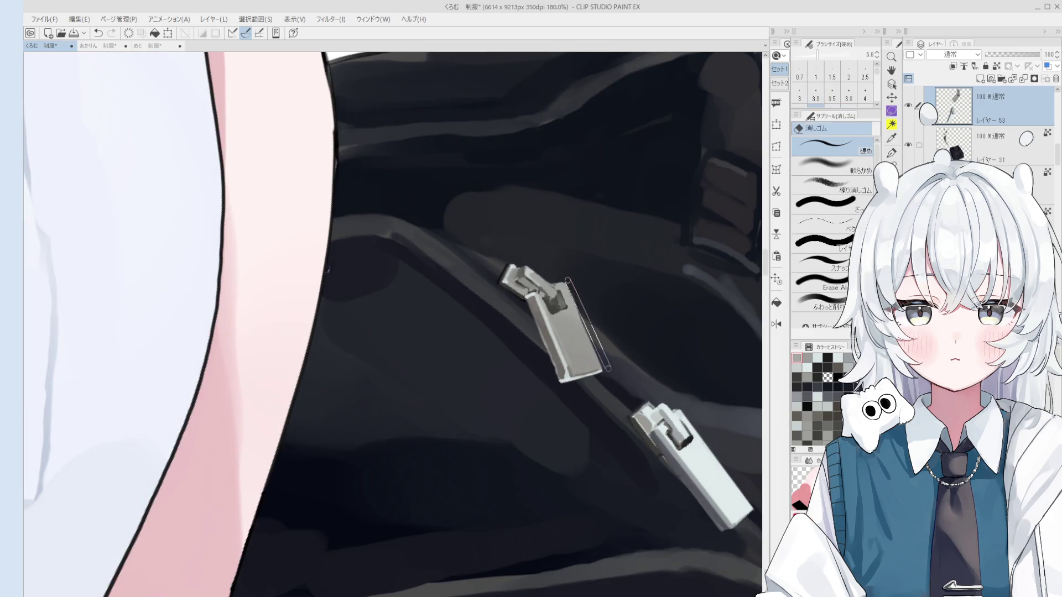
pyautogui.moveTo(572, 297); pyautogui.dragTo(598, 381)
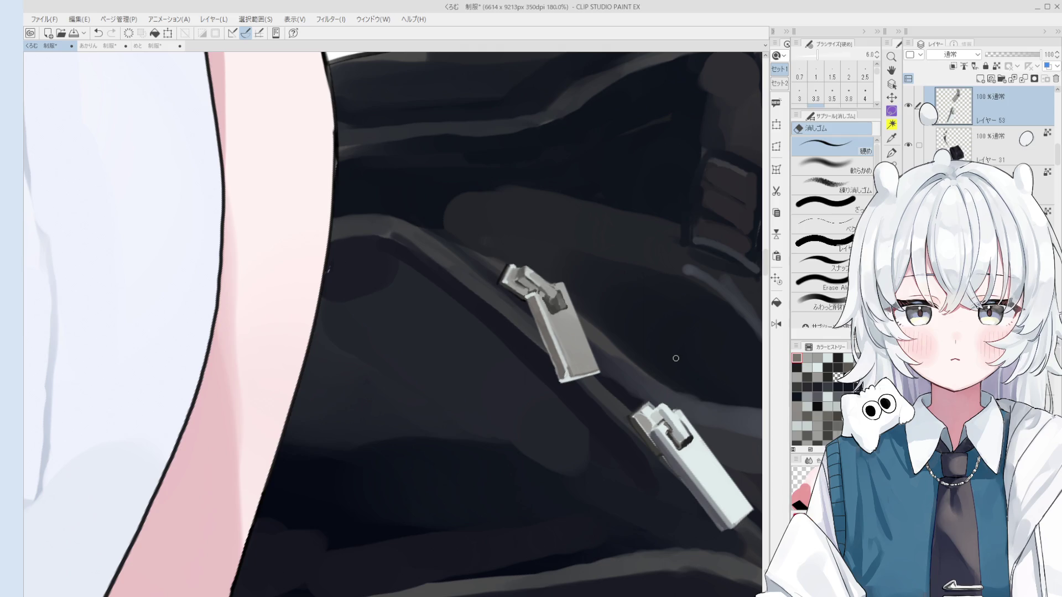
pyautogui.moveTo(673, 369); pyautogui.dragTo(567, 507)
pyautogui.press('b')
pyautogui.scroll(2, 567, 508)
pyautogui.scroll(1, 498, 499)
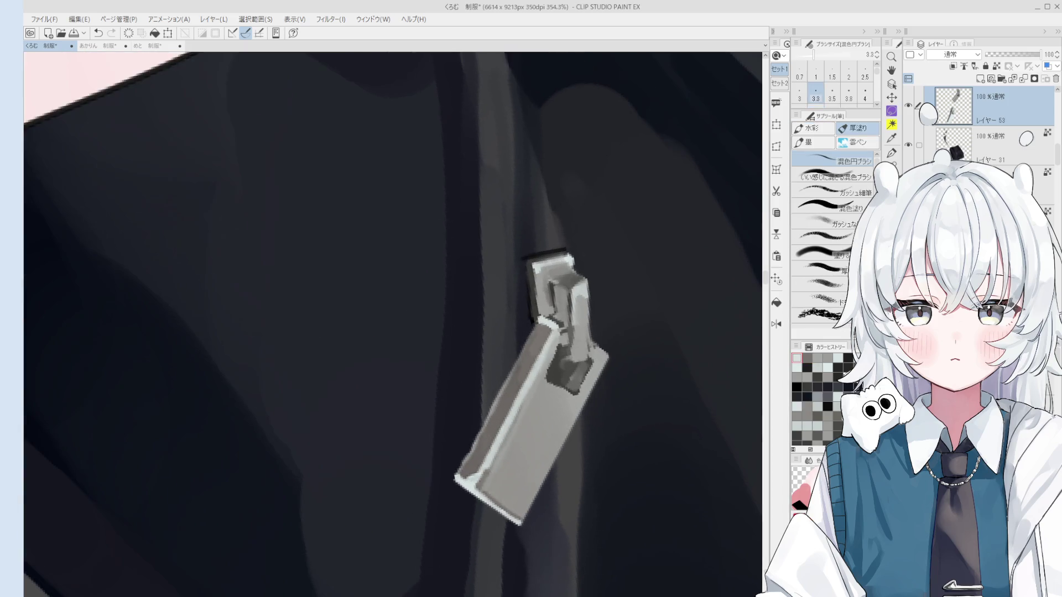
pyautogui.scroll(-2, 477, 485)
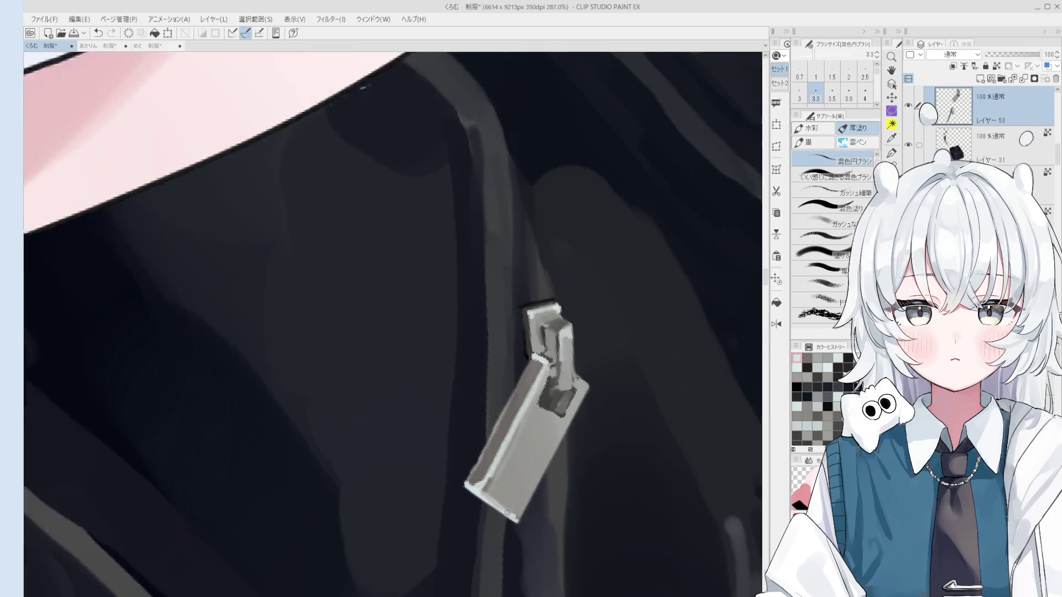
pyautogui.moveTo(477, 486); pyautogui.dragTo(680, 452)
pyautogui.press('e')
pyautogui.scroll(1, 623, 337)
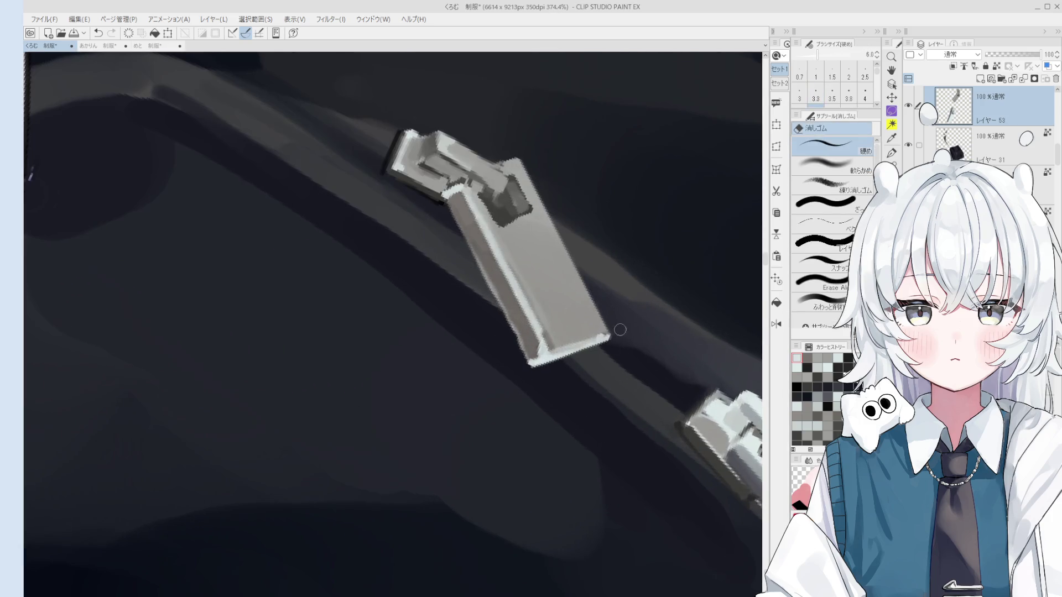
pyautogui.scroll(1, 610, 332)
pyautogui.scroll(1, 581, 328)
# Alternate the fine gouache and blending brushes, sampling greys from the pull and bag for shading.
pyautogui.press('b')
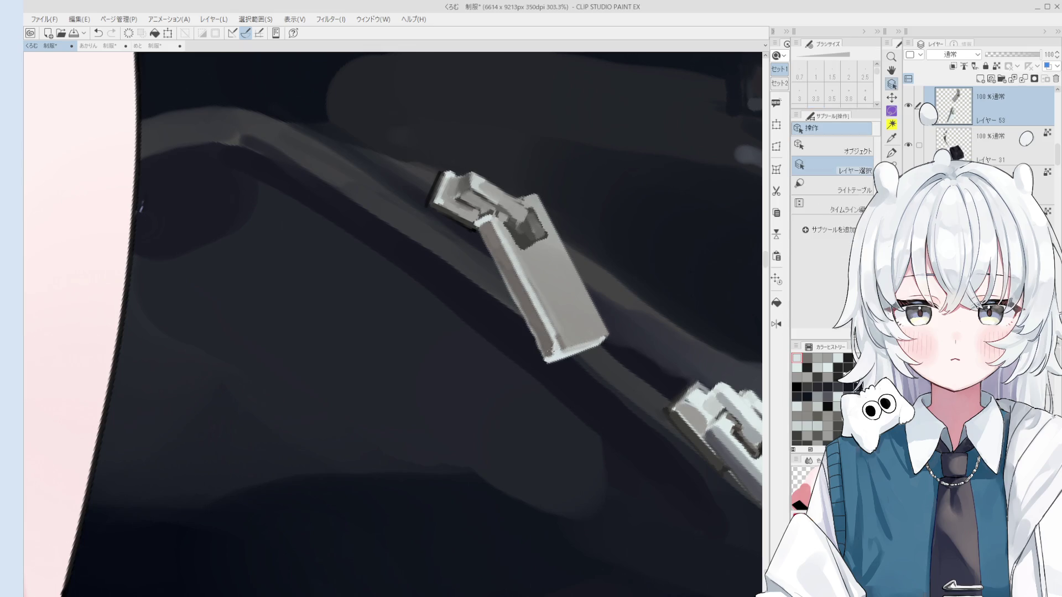
pyautogui.press('b')
pyautogui.keyDown('alt'); pyautogui.click(509, 239); pyautogui.keyUp('alt')
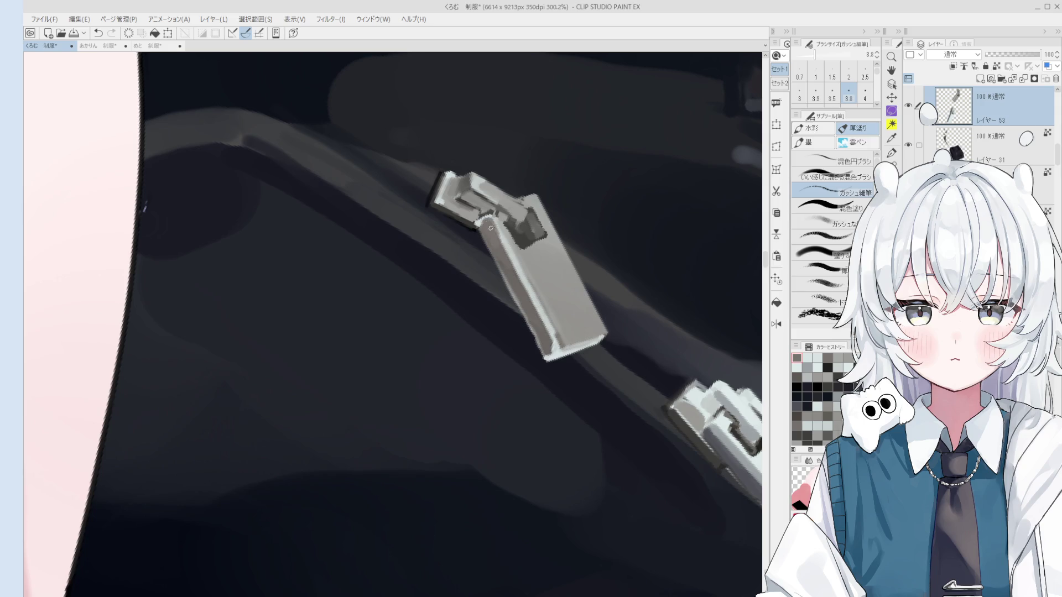
pyautogui.scroll(-1, 494, 223)
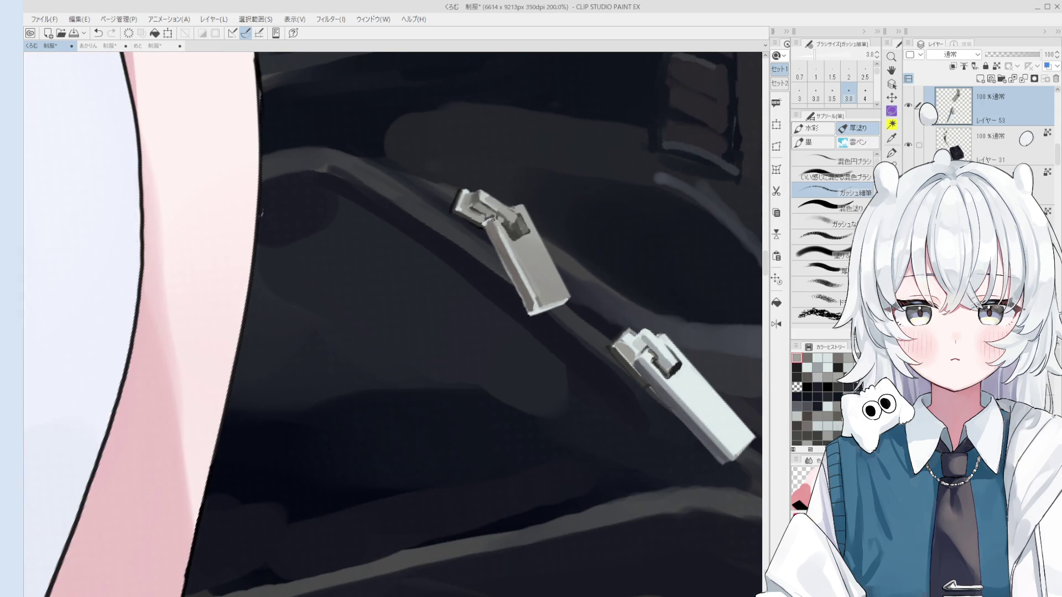
pyautogui.keyDown('alt'); pyautogui.click(546, 299); pyautogui.keyUp('alt')
pyautogui.scroll(1, 518, 259)
pyautogui.press('b')
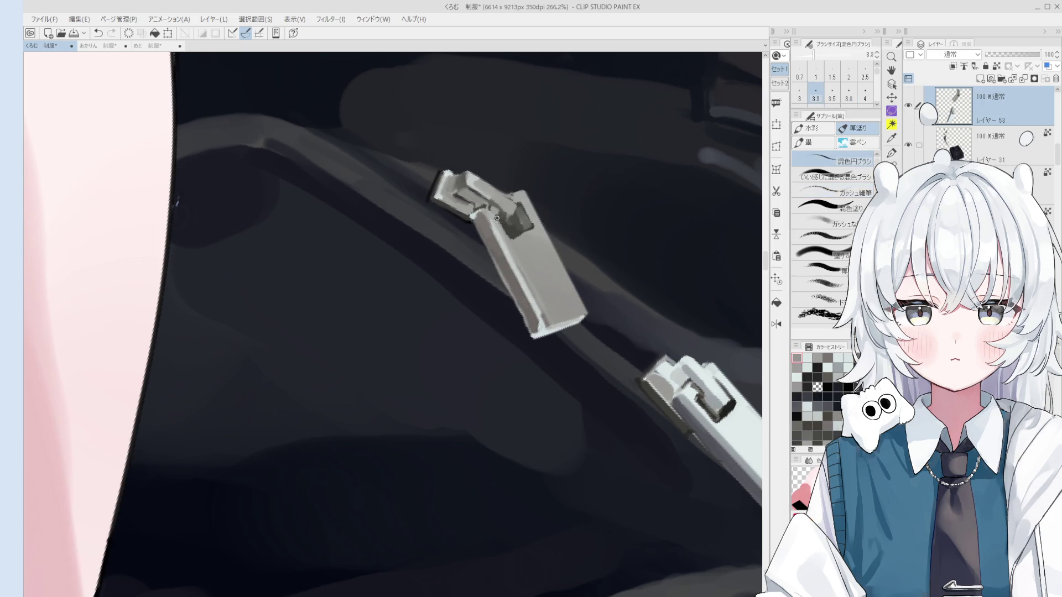
pyautogui.keyDown('alt'); pyautogui.click(515, 254); pyautogui.keyUp('alt')
pyautogui.press(']')
pyautogui.press(']')
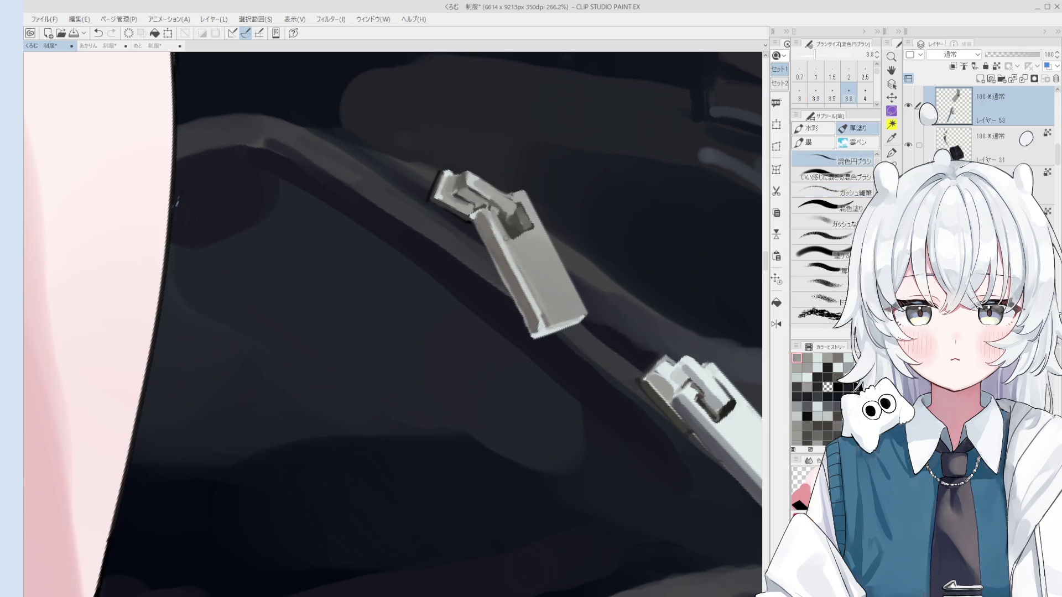
pyautogui.scroll(-1, 508, 237)
pyautogui.keyDown('alt'); pyautogui.click(510, 237); pyautogui.keyUp('alt')
pyautogui.scroll(-2, 516, 238)
pyautogui.keyDown('alt'); pyautogui.click(538, 243); pyautogui.keyUp('alt')
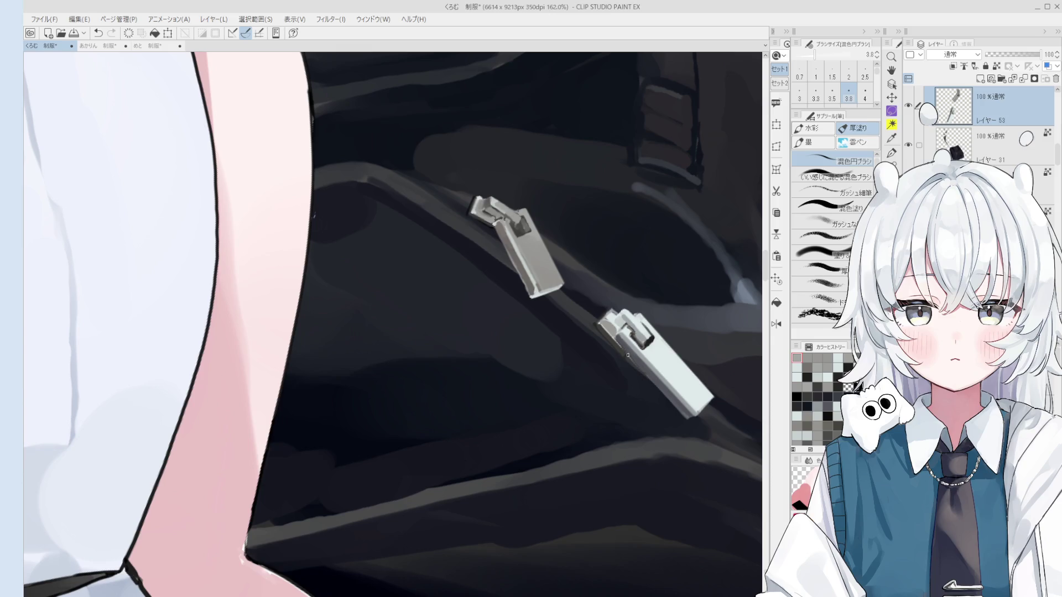
pyautogui.press('o')
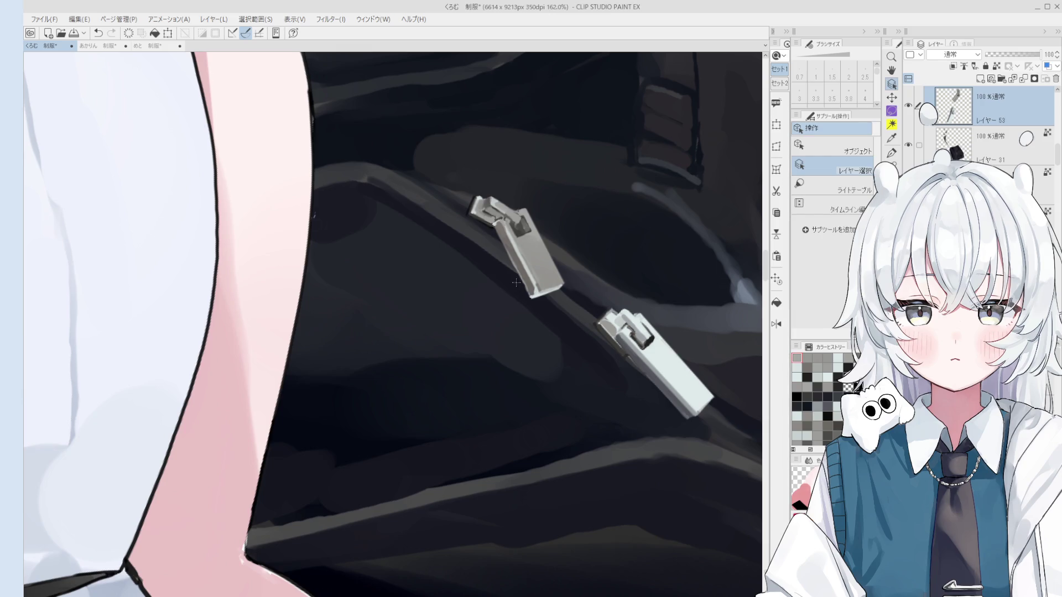
pyautogui.scroll(4, 314, 216)
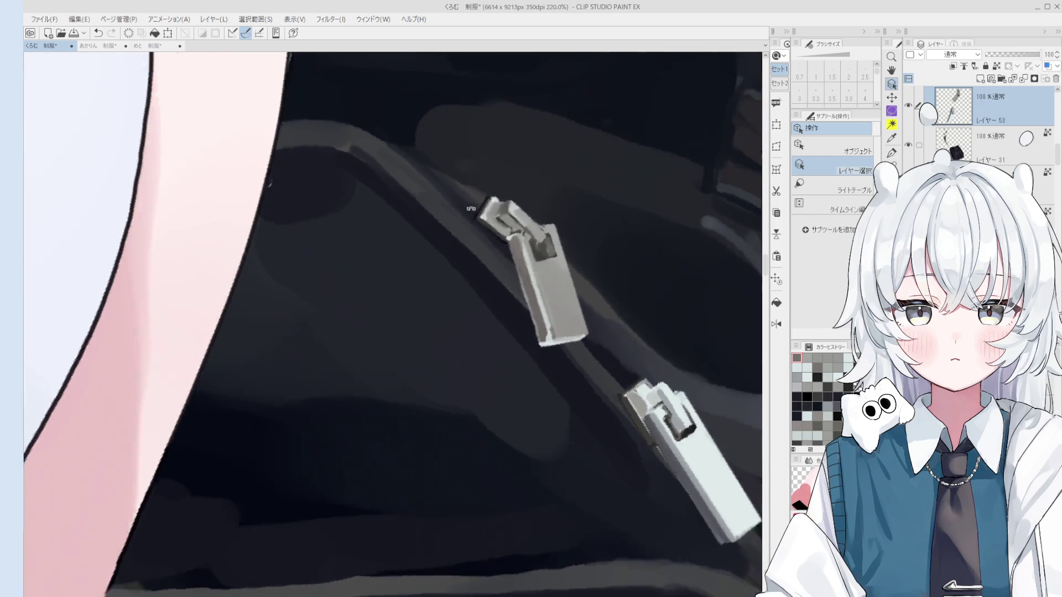
pyautogui.scroll(1, 522, 266)
# Paint a dark line along the upper pull's edge at about size 3, then sample its grey at size 3.3.
pyautogui.press('b')
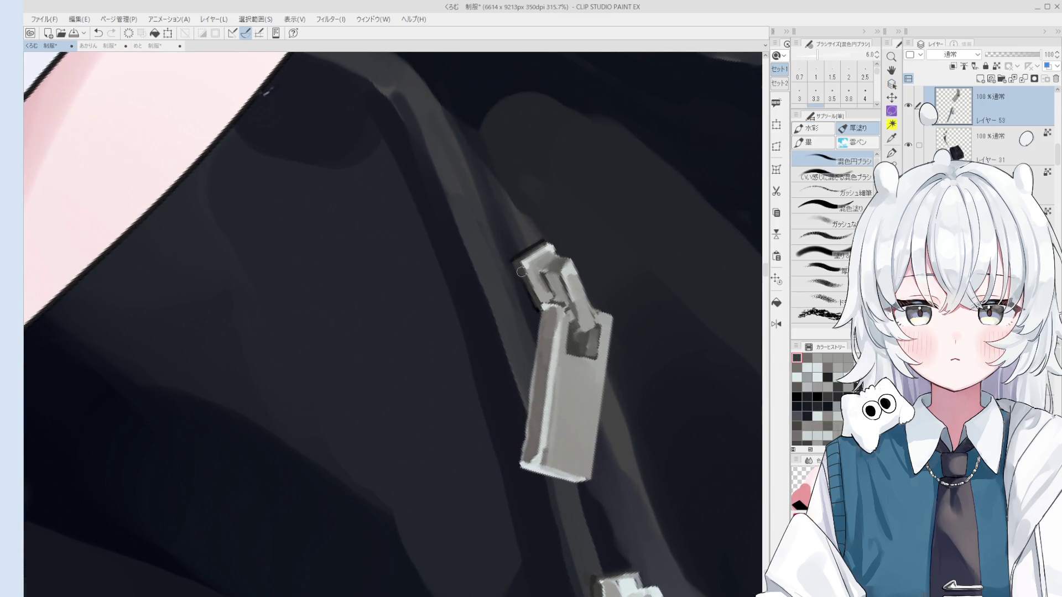
pyautogui.scroll(-1, 527, 287)
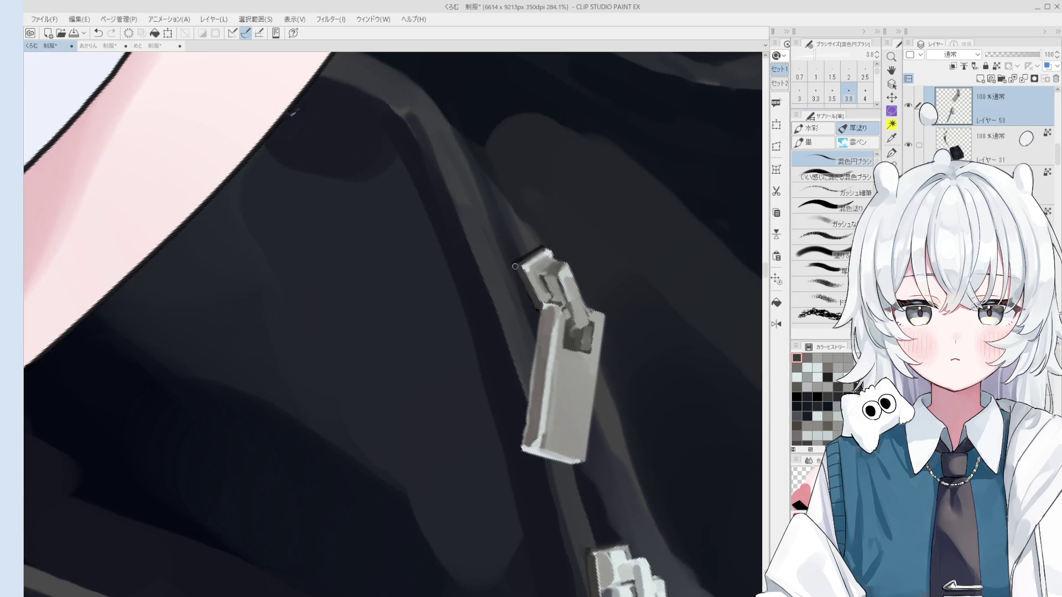
pyautogui.scroll(-1, 531, 299)
pyautogui.scroll(-1, 532, 302)
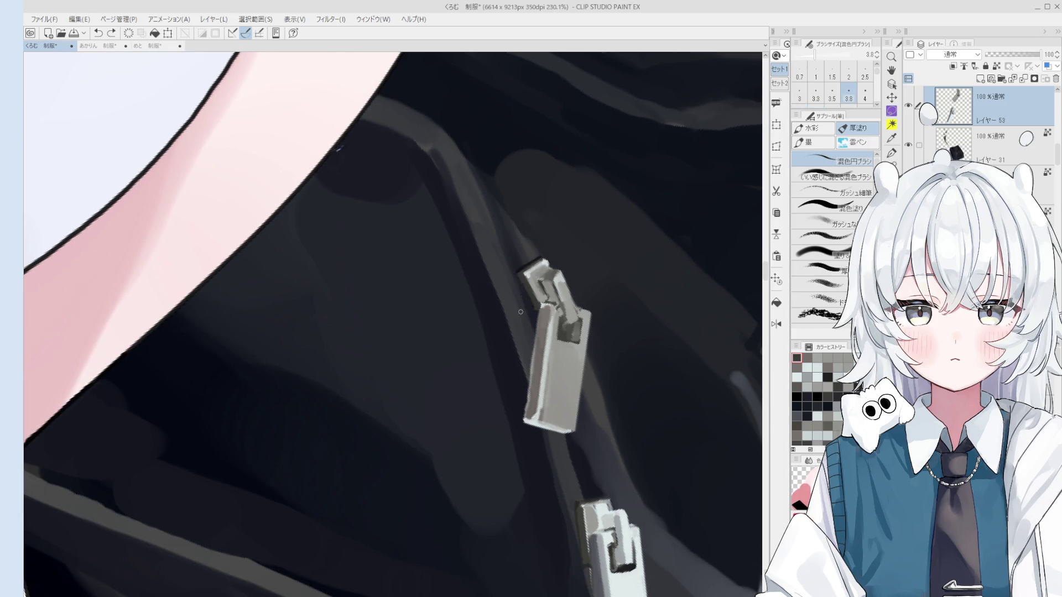
pyautogui.scroll(4, 525, 296)
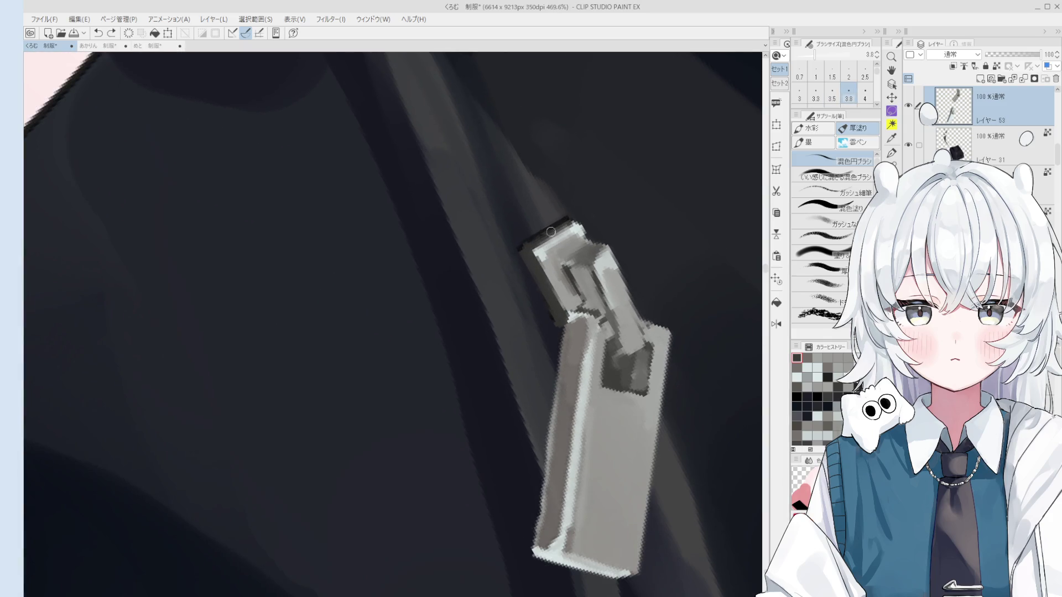
pyautogui.scroll(-3, 543, 246)
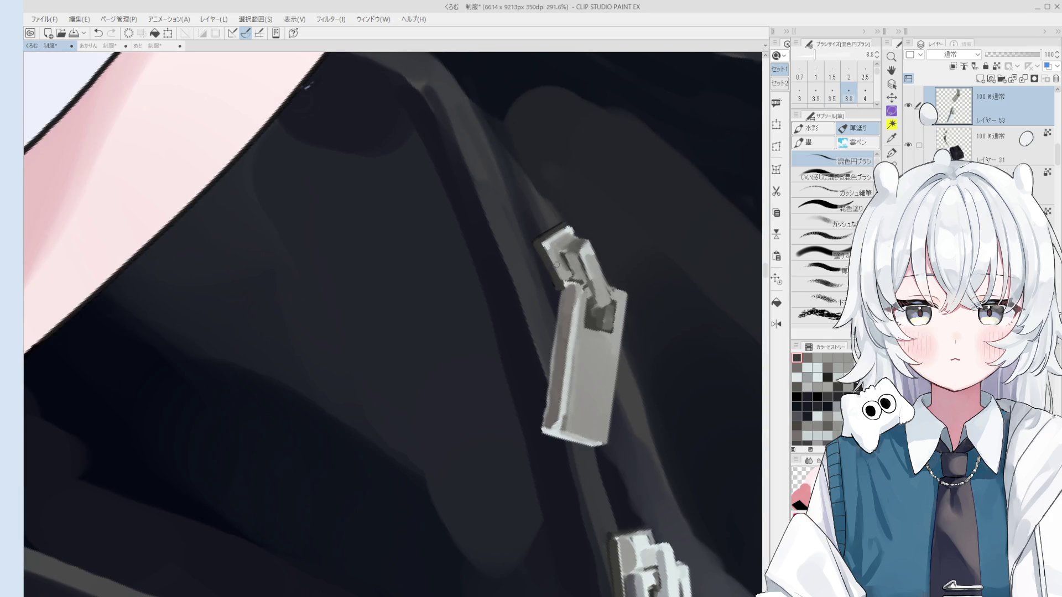
pyautogui.scroll(3, 556, 274)
pyautogui.scroll(-2, 546, 268)
pyautogui.press('[')
pyautogui.press('[')
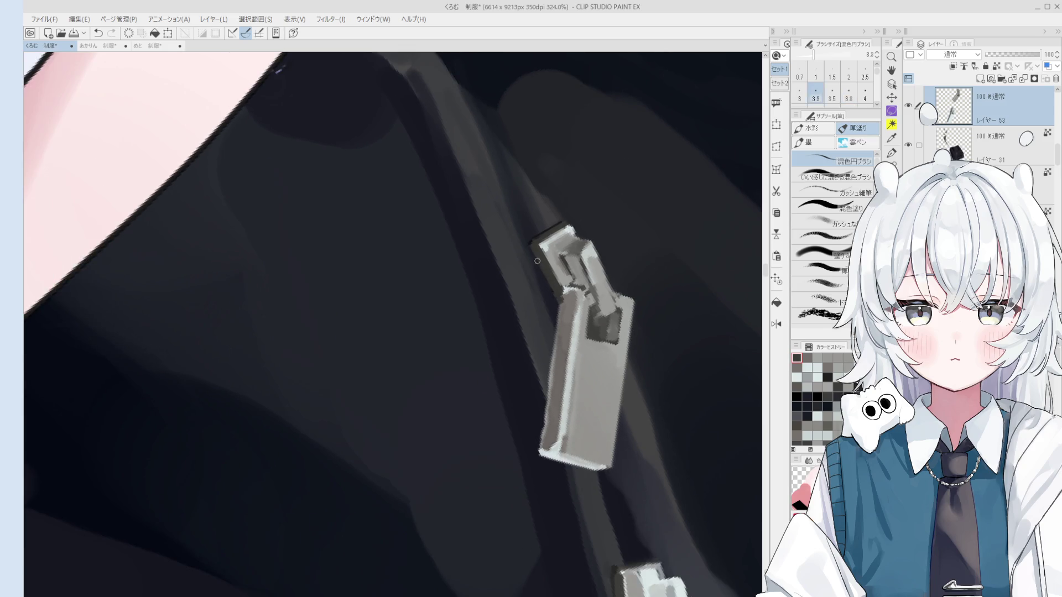
pyautogui.press('[')
pyautogui.moveTo(537, 253); pyautogui.dragTo(560, 294)
pyautogui.keyDown('alt'); pyautogui.click(561, 294); pyautogui.keyUp('alt')
pyautogui.press(']')
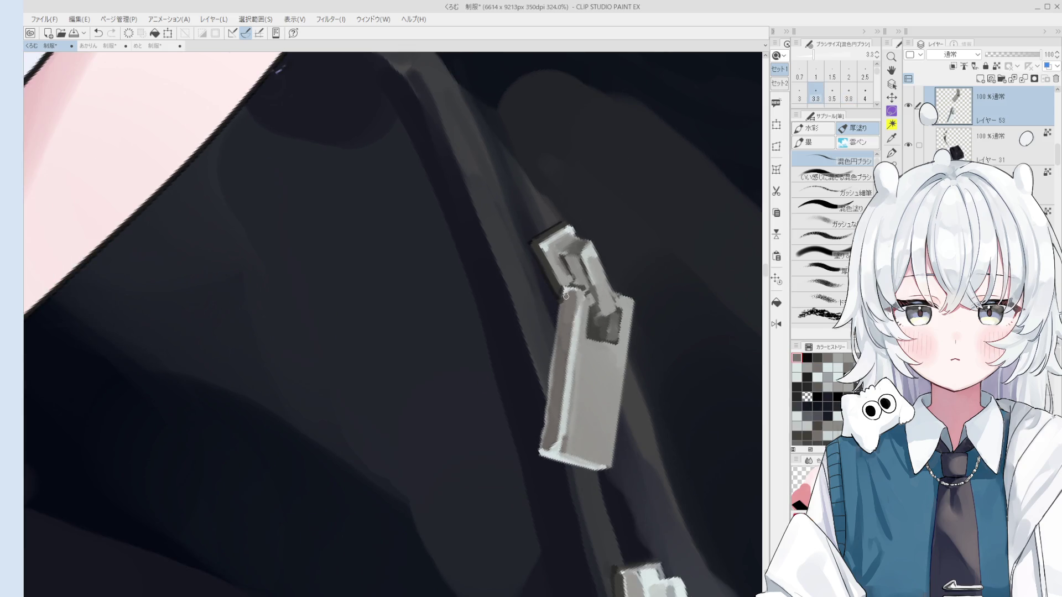
pyautogui.scroll(1, 581, 298)
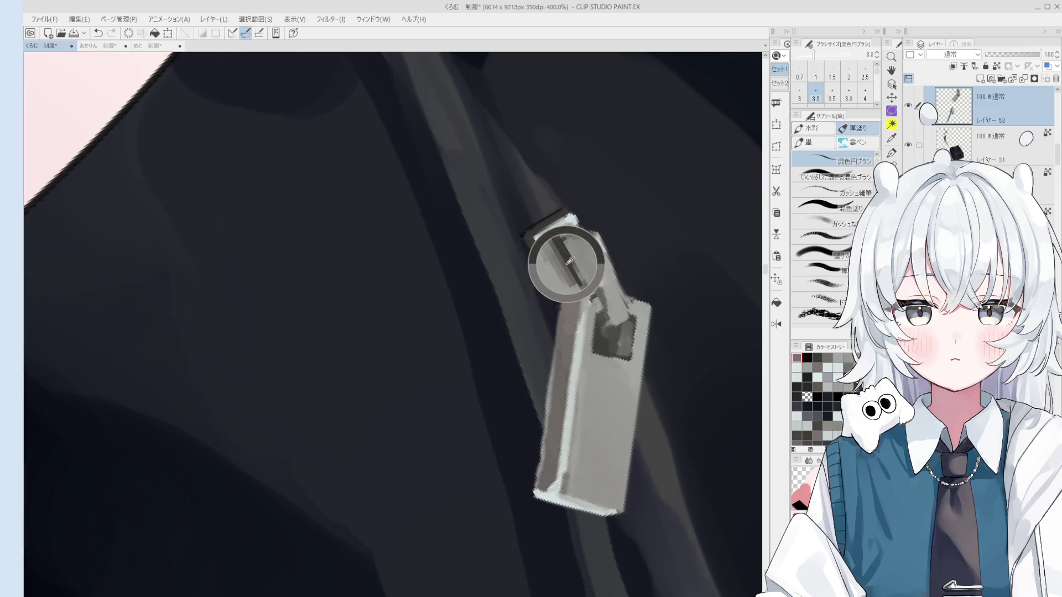
pyautogui.scroll(-2, 638, 330)
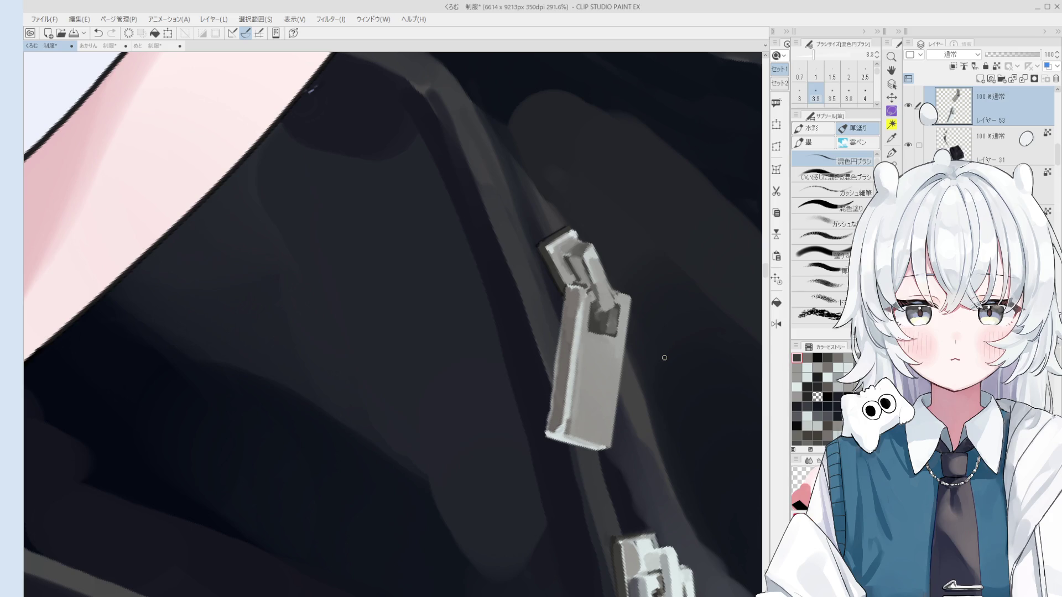
pyautogui.scroll(-1, 664, 358)
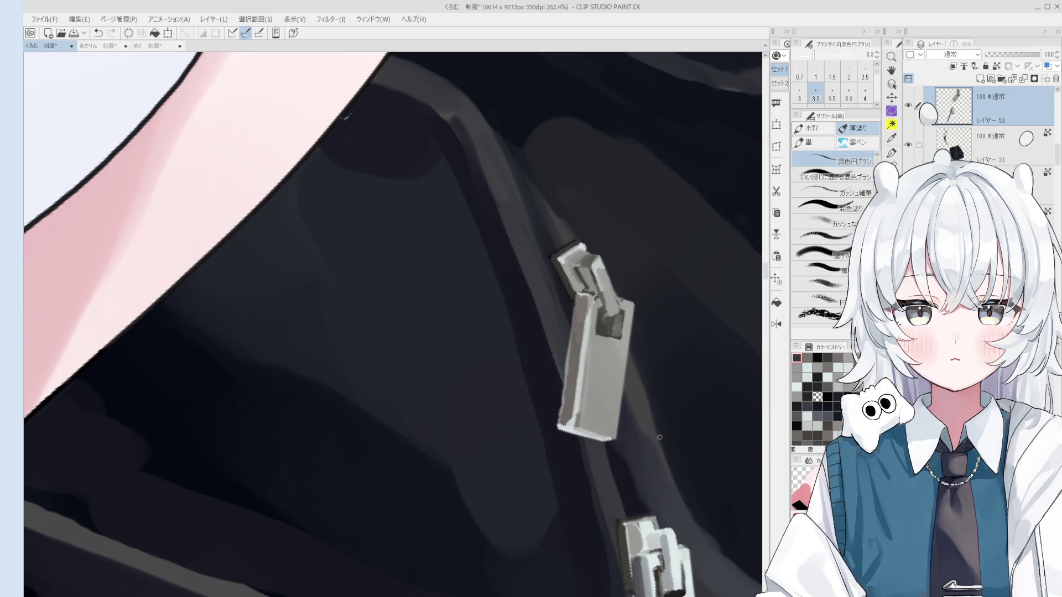
# Add light grey where the upper pull meets the slider and rotate the view so the zipper stands upright.
pyautogui.press('o')
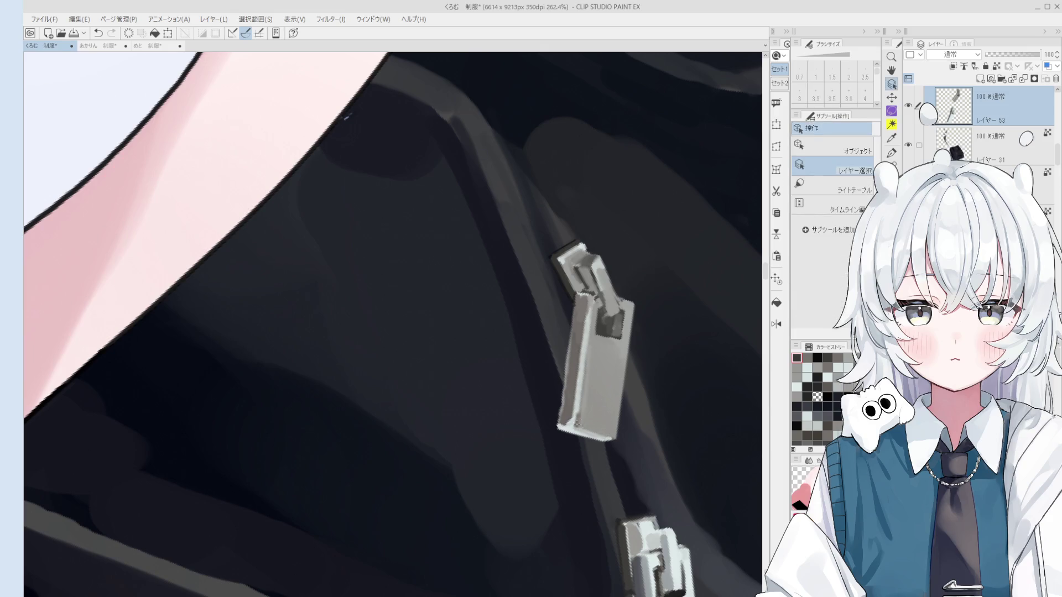
pyautogui.moveTo(580, 501); pyautogui.dragTo(581, 427)
pyautogui.scroll(1, 581, 427)
pyautogui.scroll(2, 581, 427)
pyautogui.press('b')
pyautogui.scroll(-2, 603, 332)
pyautogui.scroll(2, 603, 316)
pyautogui.moveTo(603, 316); pyautogui.dragTo(581, 314)
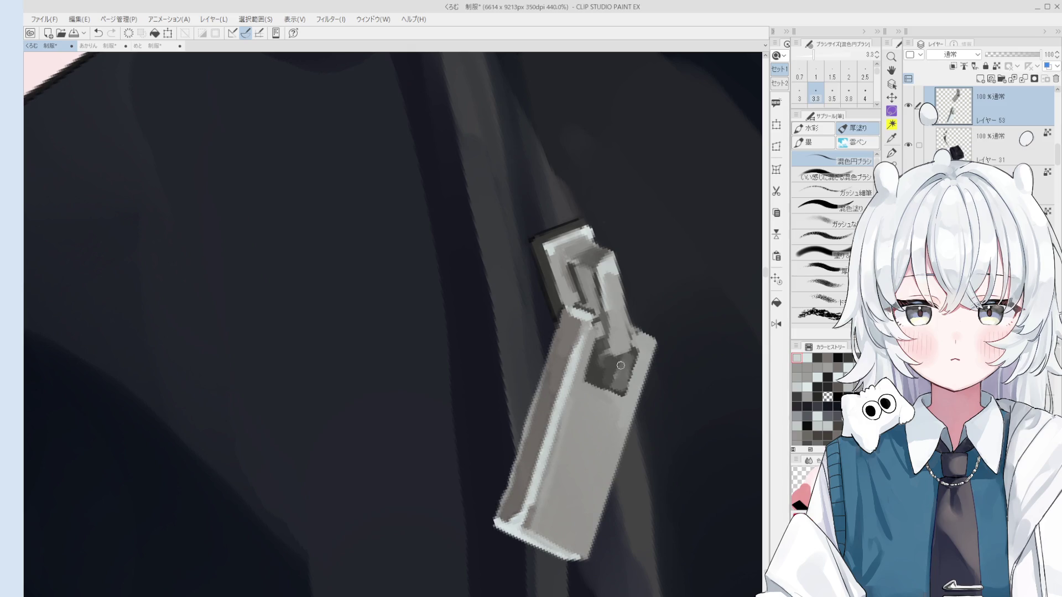
pyautogui.scroll(-3, 621, 366)
pyautogui.press('h')
pyautogui.scroll(1, 594, 358)
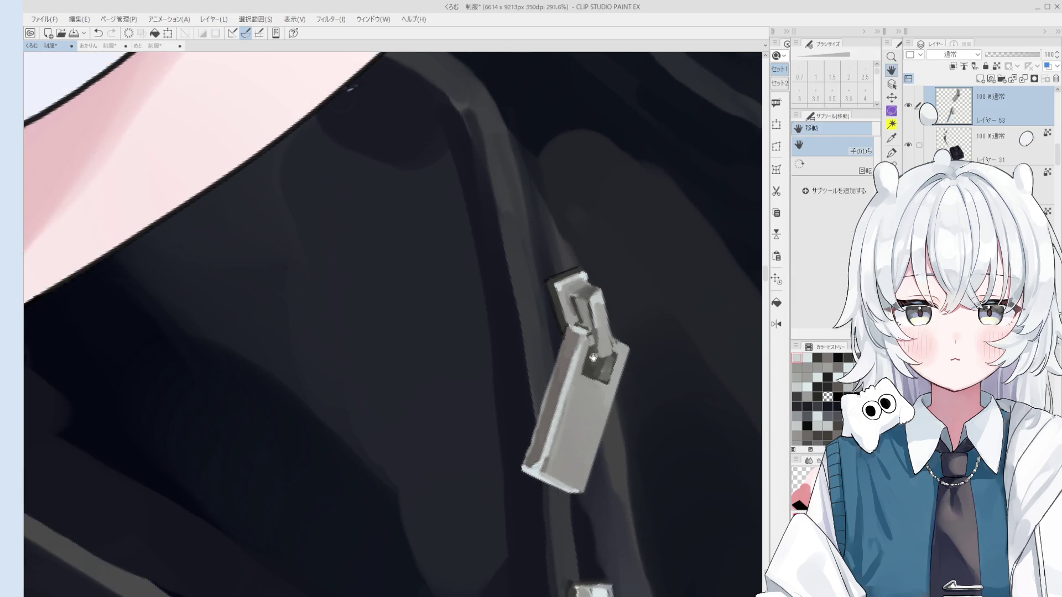
pyautogui.scroll(-1, 593, 356)
pyautogui.scroll(-1, 593, 356)
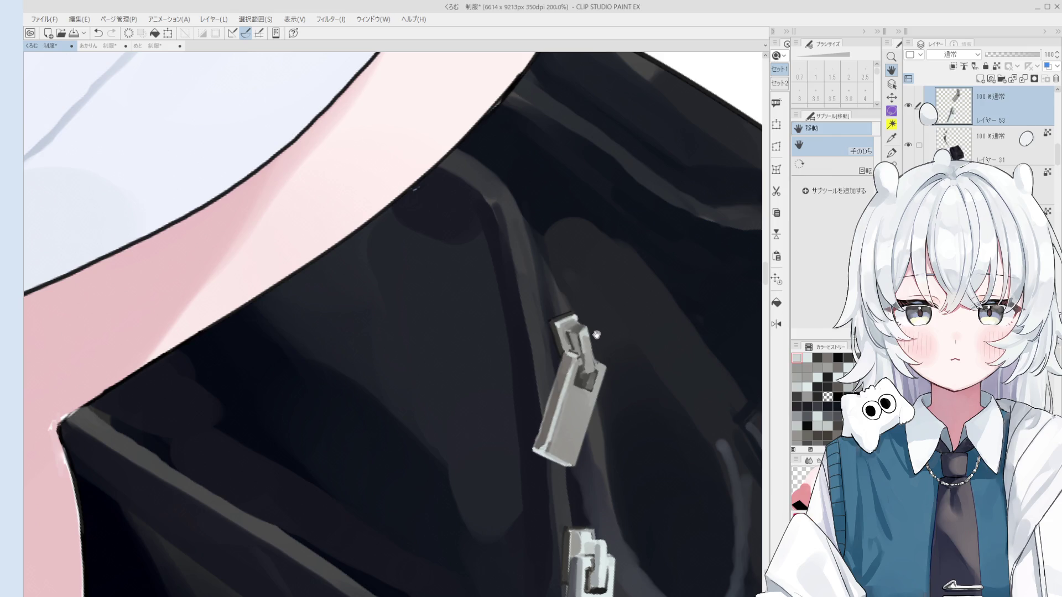
pyautogui.scroll(-1, 594, 376)
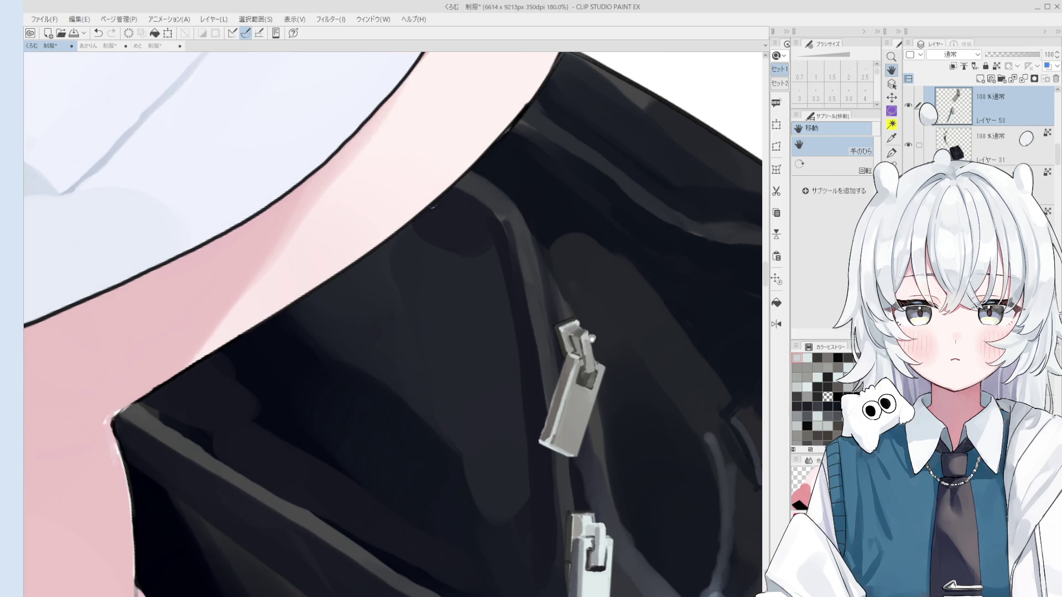
pyautogui.scroll(2, 567, 380)
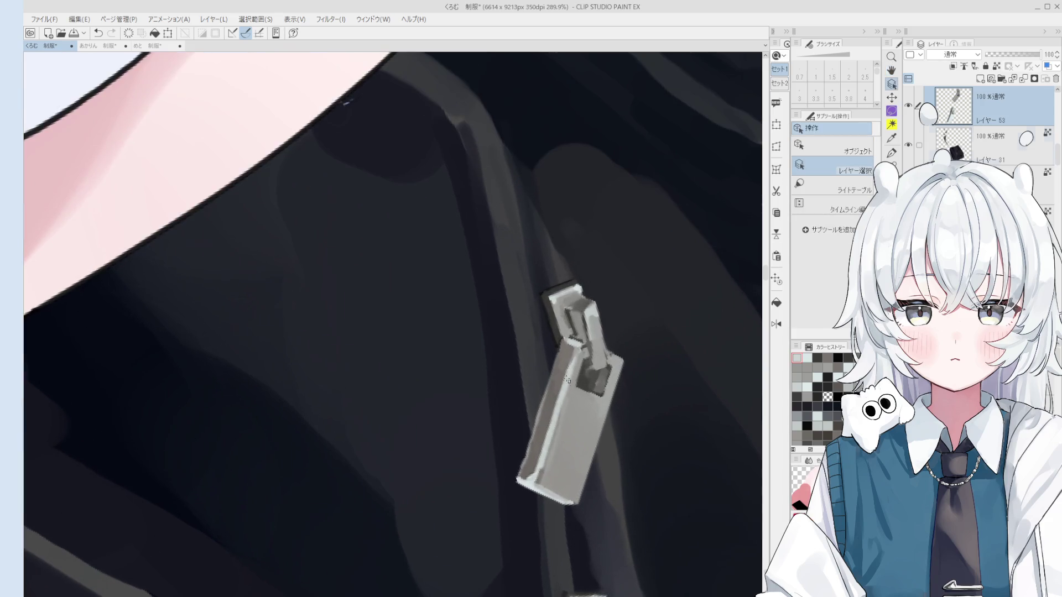
pyautogui.click(556, 404)
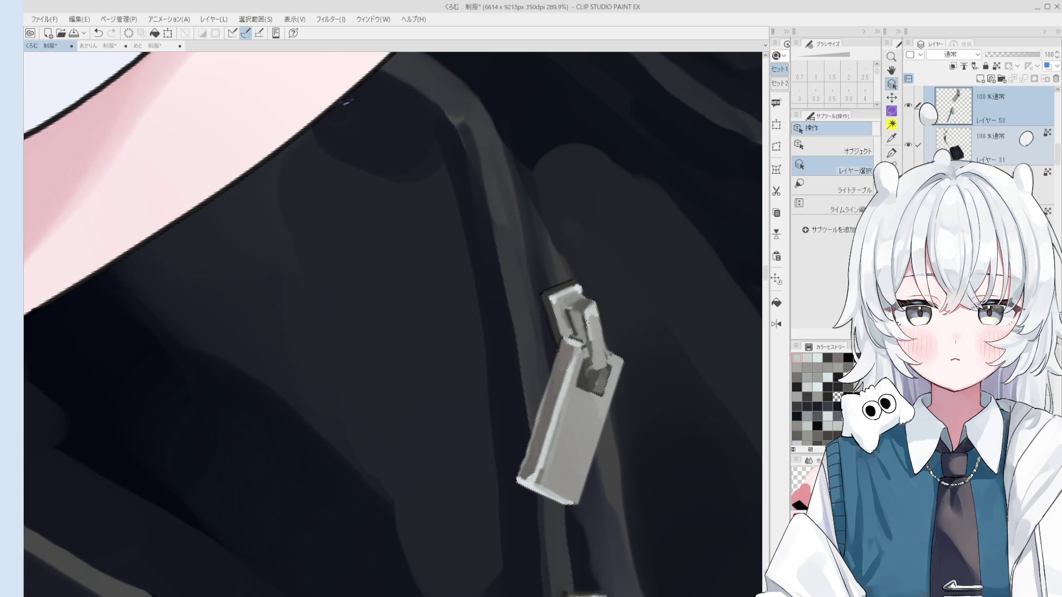
pyautogui.press('-')
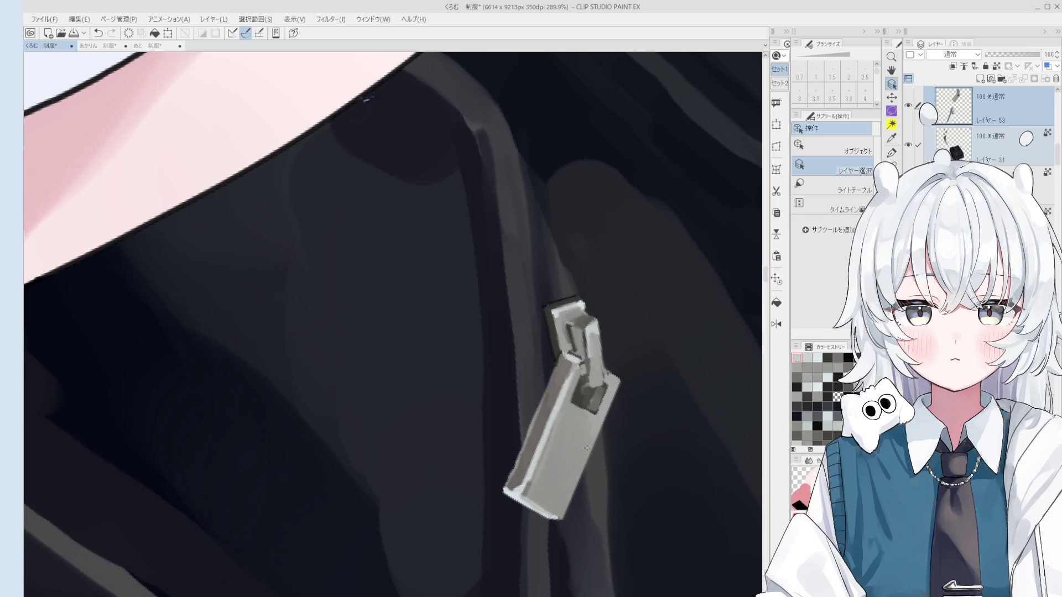
pyautogui.press('-')
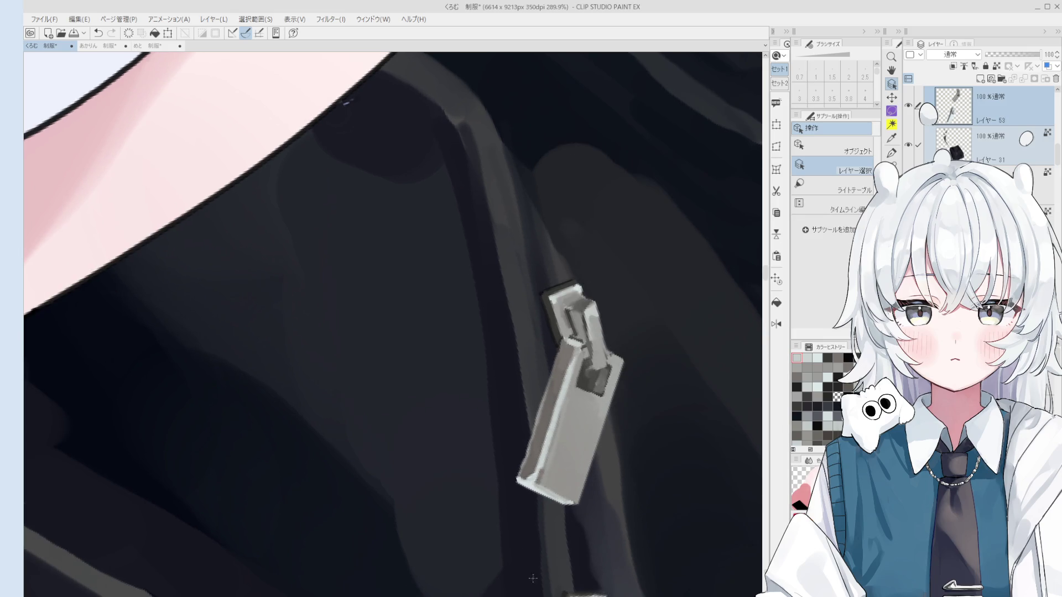
pyautogui.scroll(2, 550, 496)
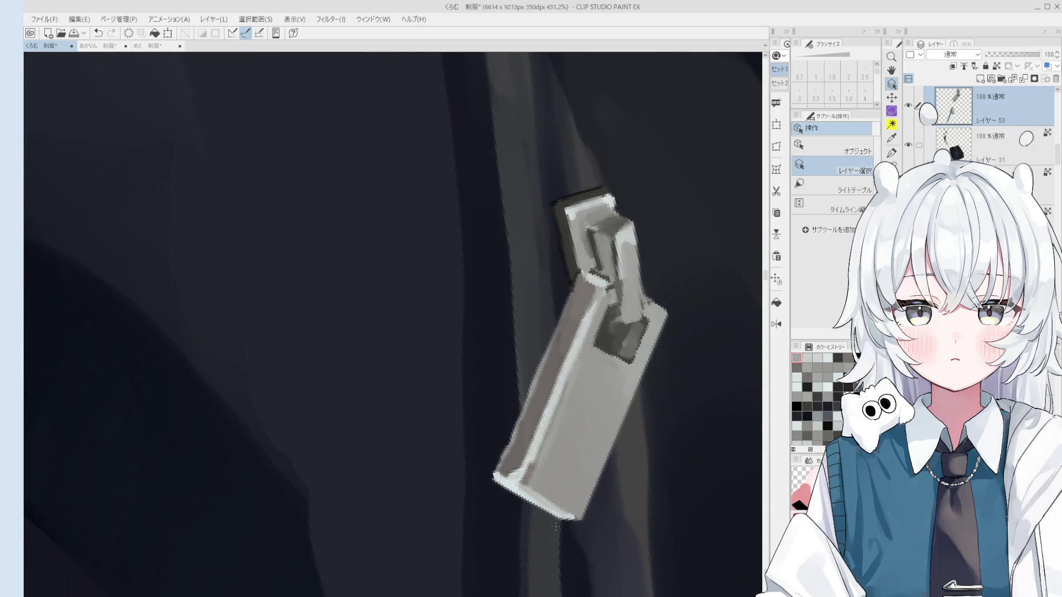
# Paint shading onto the front zipper pull and its lower end with the thick-paint brush.
pyautogui.press('b')
pyautogui.scroll(1, 523, 476)
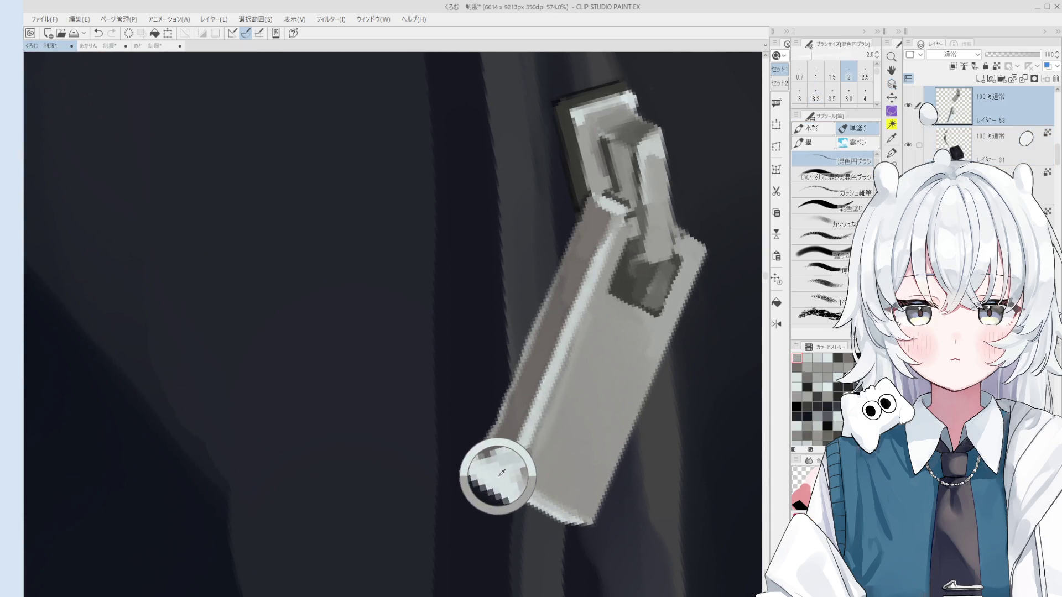
pyautogui.scroll(-2, 512, 480)
pyautogui.moveTo(630, 457)
pyautogui.mouseDown()
pyautogui.moveTo(590, 451)
pyautogui.moveTo(620, 325)
pyautogui.moveTo(661, 340)
pyautogui.moveTo(612, 391)
pyautogui.mouseUp()
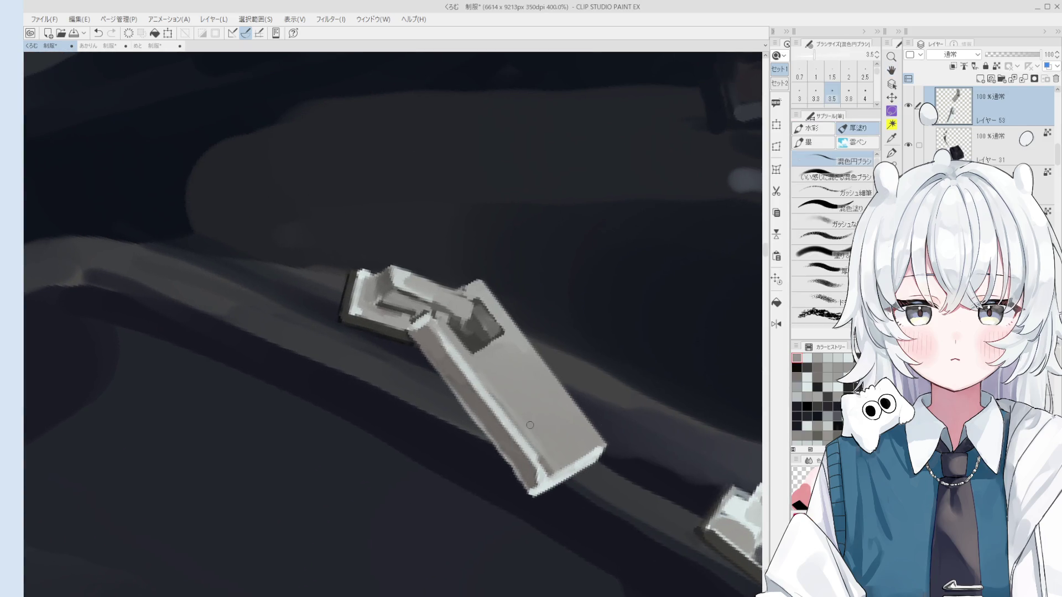
pyautogui.scroll(-2, 541, 375)
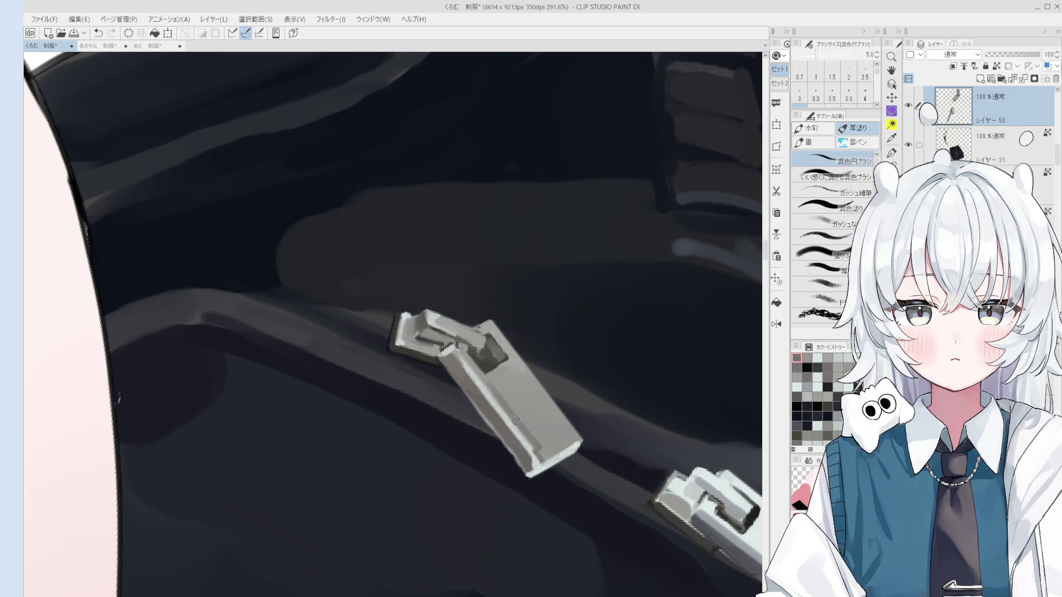
pyautogui.press(']')
pyautogui.press(']')
pyautogui.press(']')
pyautogui.press('[')
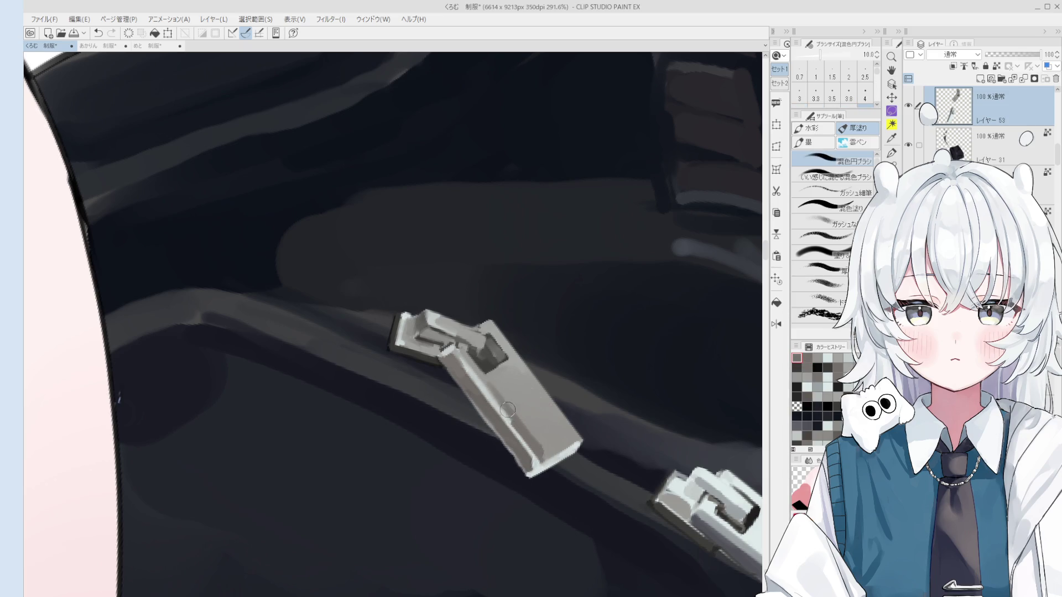
pyautogui.moveTo(507, 417)
pyautogui.mouseDown()
pyautogui.moveTo(545, 462)
pyautogui.moveTo(525, 446)
pyautogui.mouseUp()
pyautogui.press(']')
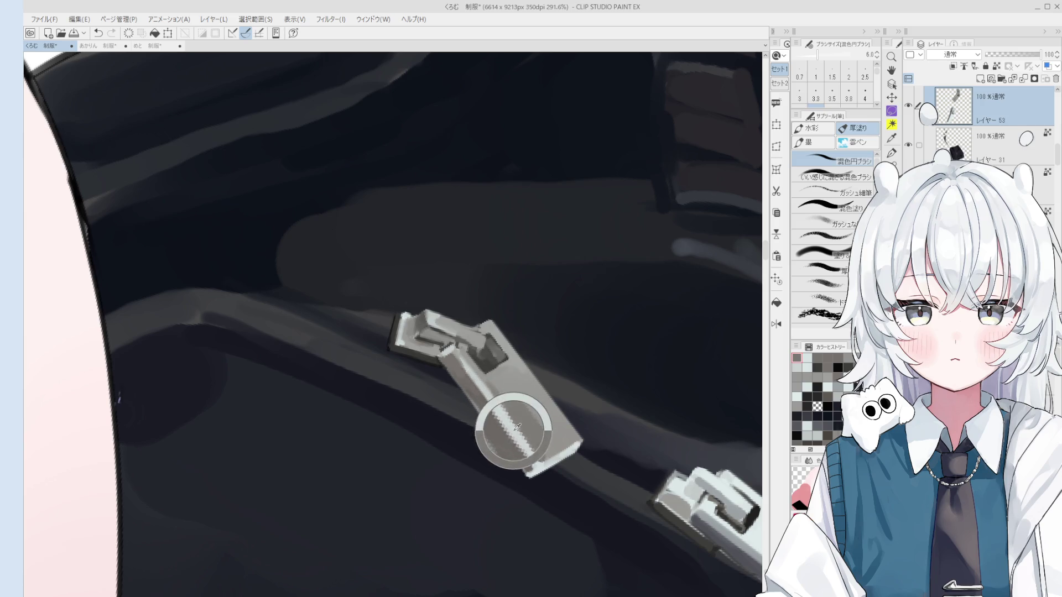
pyautogui.moveTo(487, 406); pyautogui.dragTo(516, 431)
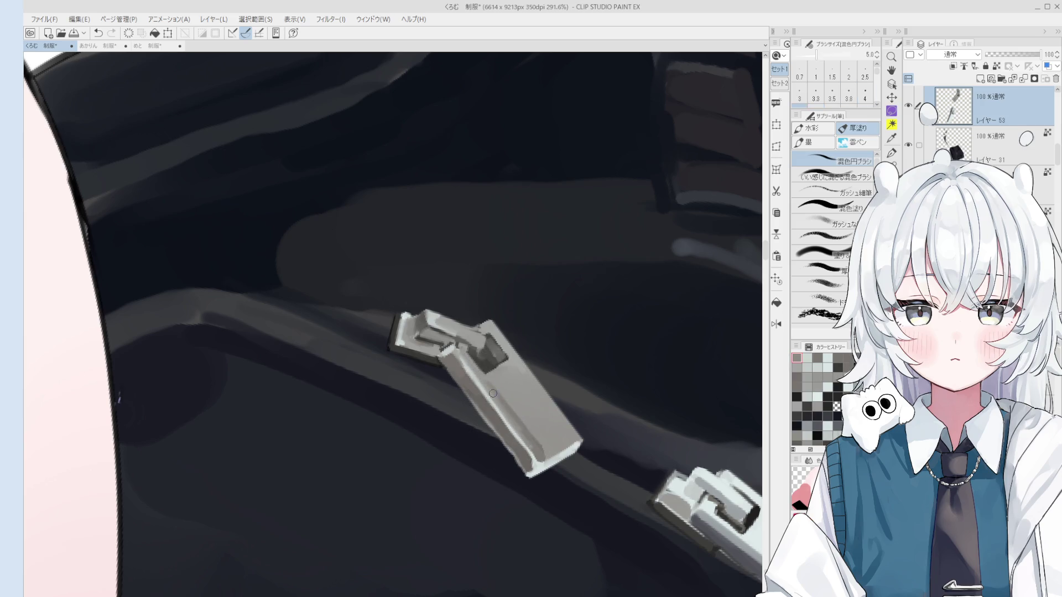
pyautogui.scroll(-3, 517, 431)
# Adjust the brush size with the bracket keys and switch to panning the canvas.
pyautogui.press(']')
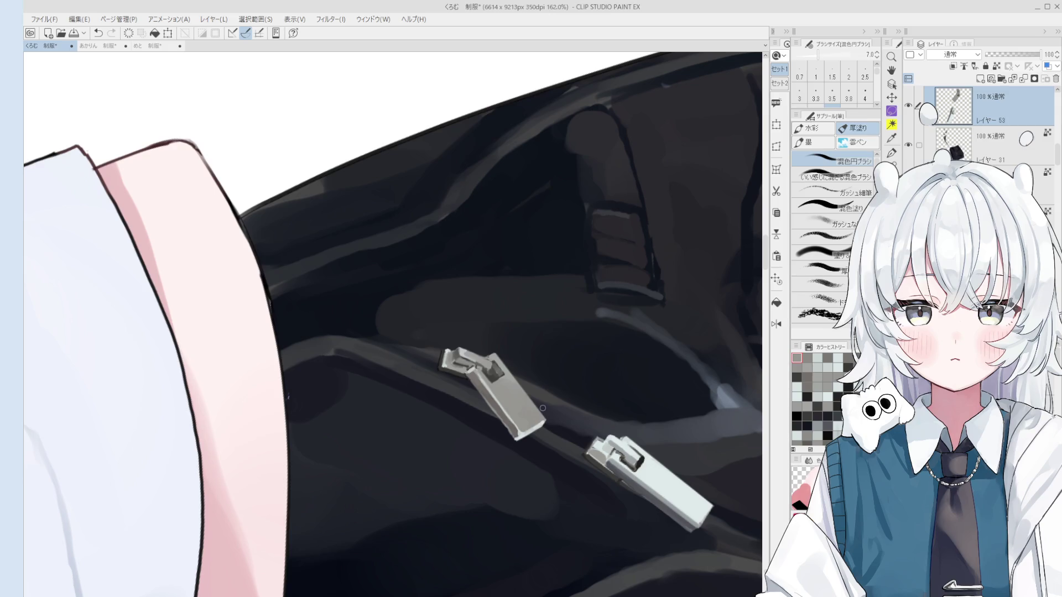
pyautogui.press(']')
pyautogui.scroll(2, 562, 411)
pyautogui.scroll(2, 531, 415)
pyautogui.scroll(1, 478, 423)
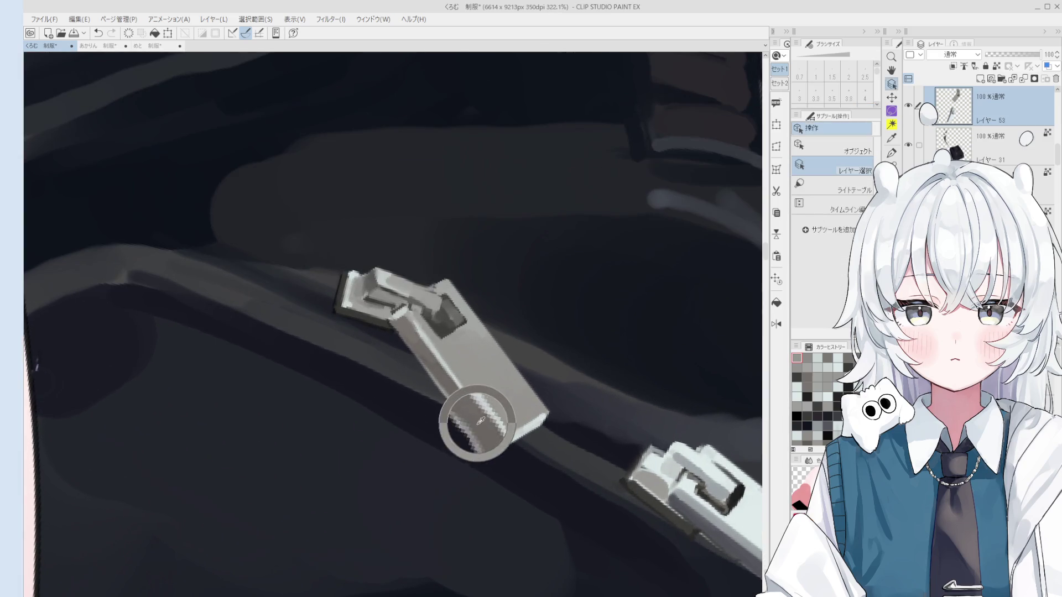
pyautogui.scroll(1, 479, 421)
pyautogui.scroll(1, 532, 398)
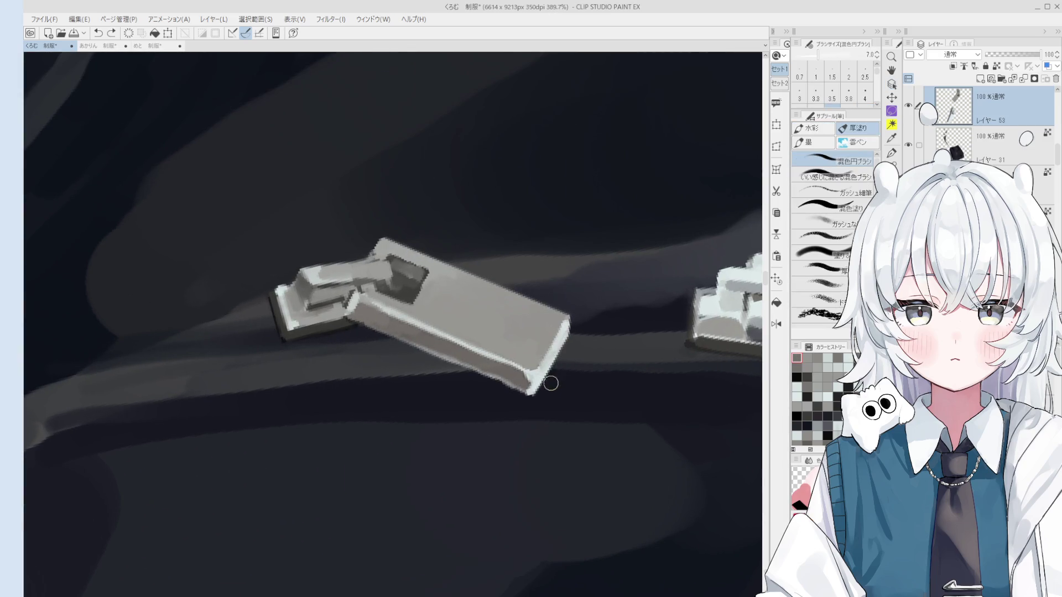
pyautogui.scroll(-2, 561, 368)
pyautogui.scroll(-1, 534, 343)
pyautogui.scroll(2, 498, 349)
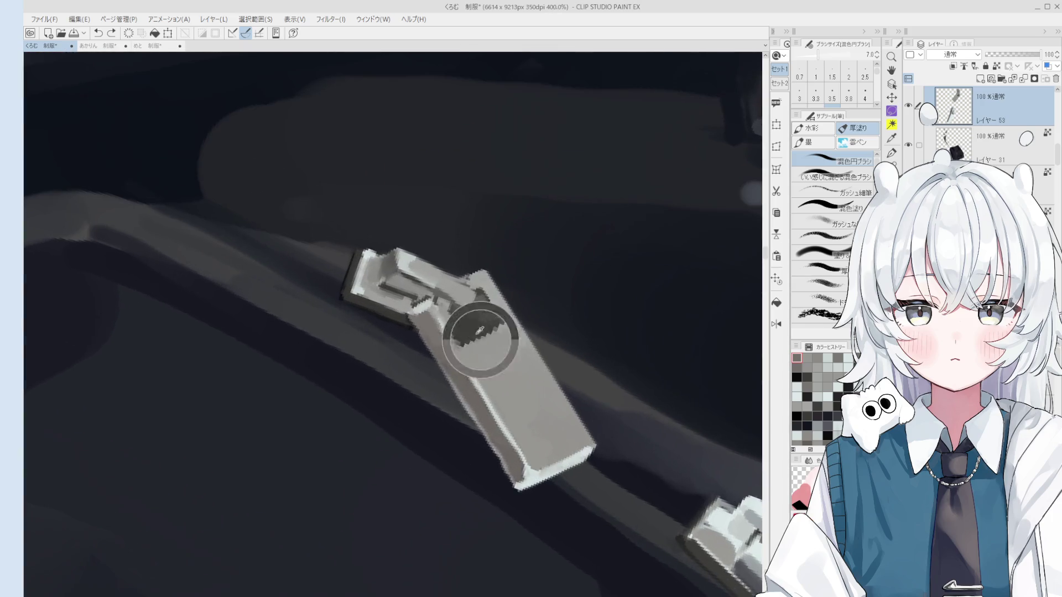
pyautogui.scroll(-3, 480, 335)
pyautogui.scroll(1, 637, 431)
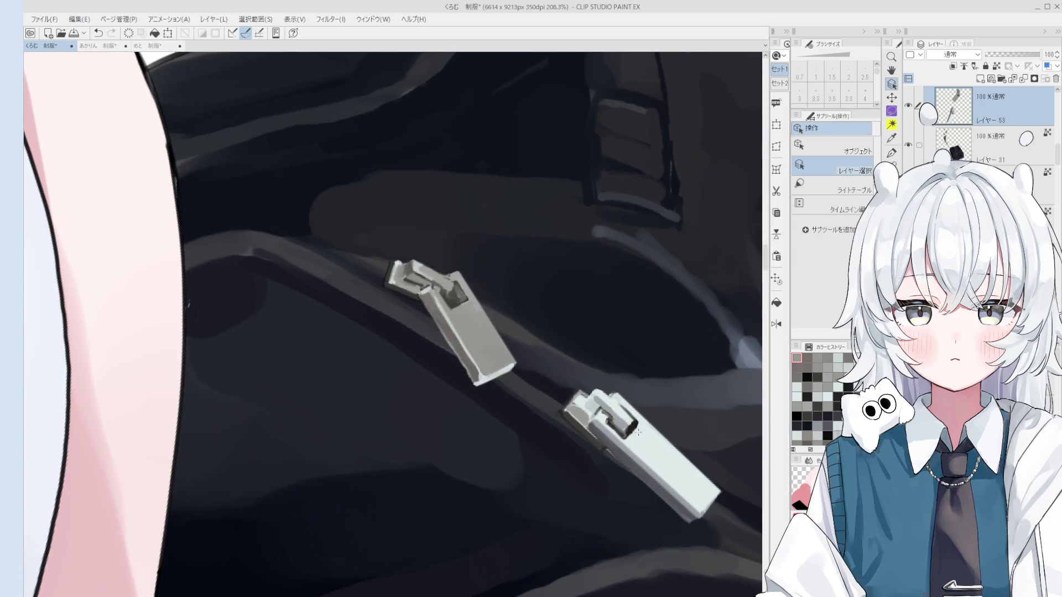
pyautogui.press('b')
pyautogui.scroll(2, 531, 358)
pyautogui.press(']')
pyautogui.press(']')
pyautogui.press(']')
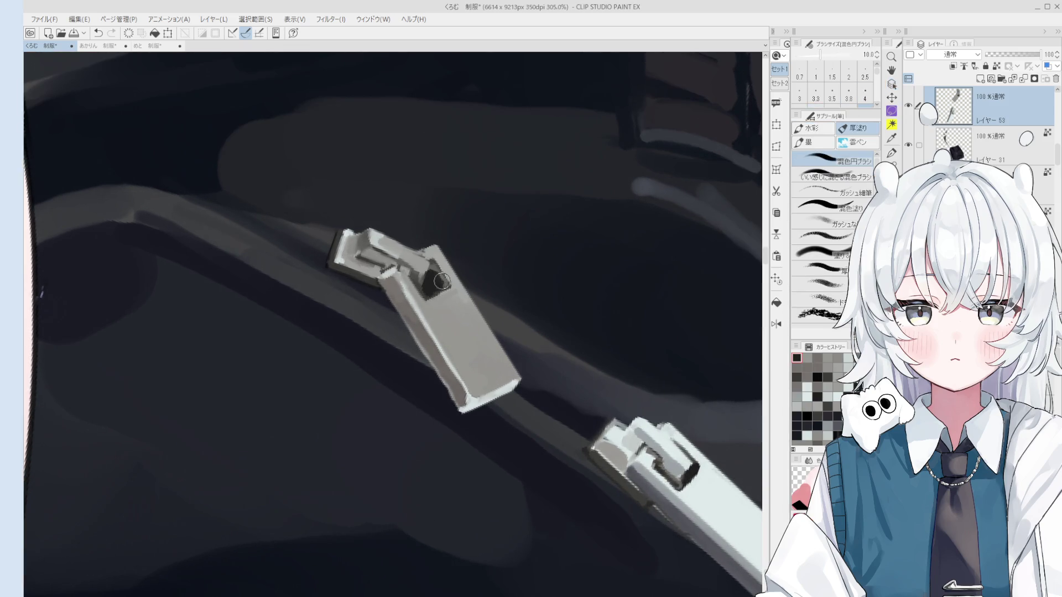
pyautogui.press('[')
pyautogui.press('[')
pyautogui.press('[')
pyautogui.scroll(-2, 447, 281)
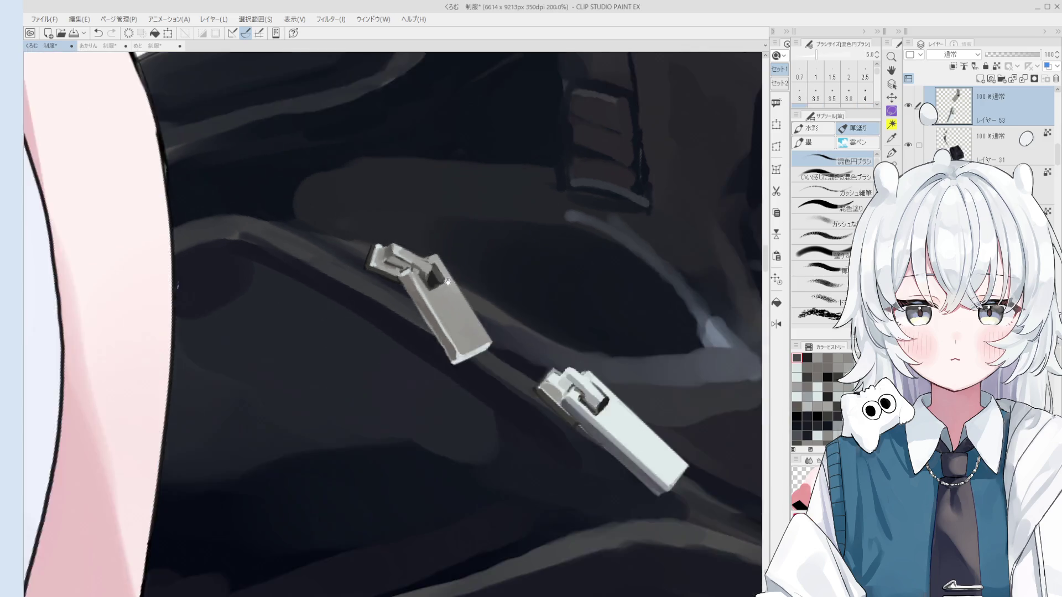
pyautogui.scroll(-1, 448, 282)
pyautogui.press('h')
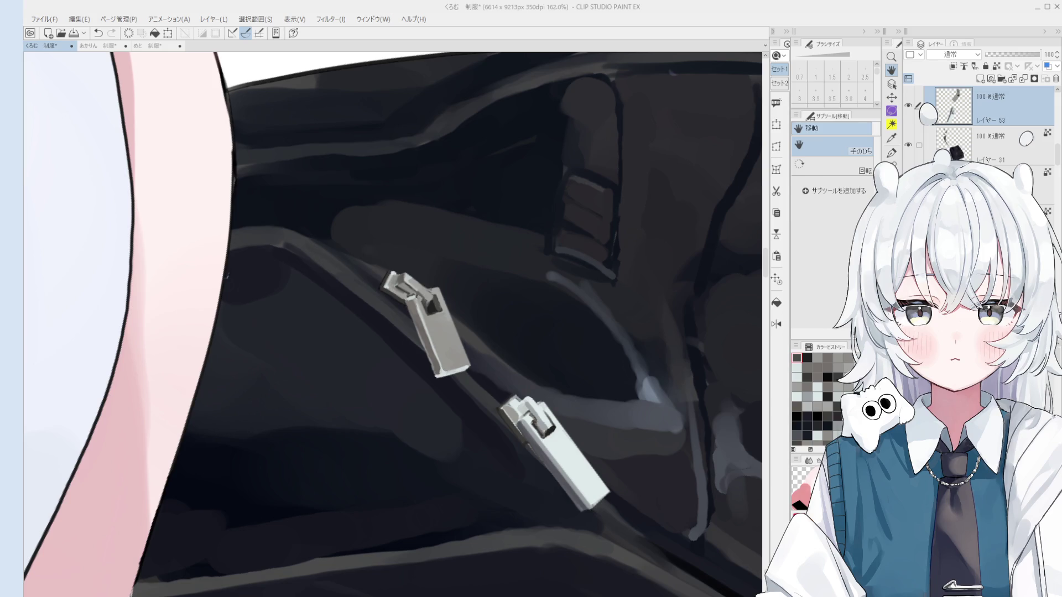
pyautogui.scroll(-3, 394, 324)
pyautogui.scroll(3, 393, 324)
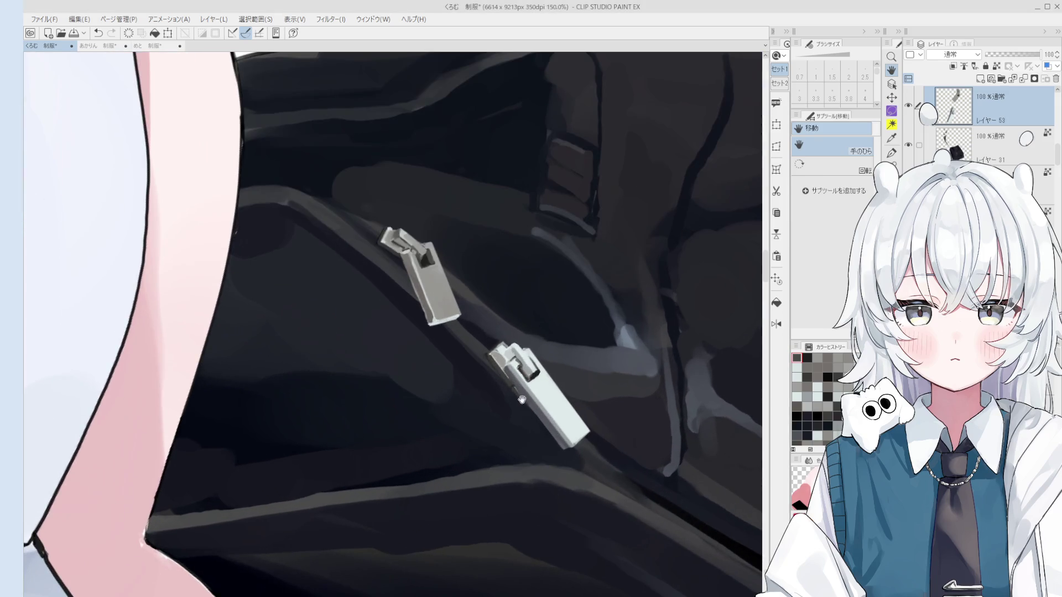
# Straighten, mirror and slightly tilt the full-figure view to check the bag, then select レイヤー 31.
pyautogui.press('o')
pyautogui.scroll(1, 393, 325)
pyautogui.scroll(2, 503, 379)
pyautogui.press('b')
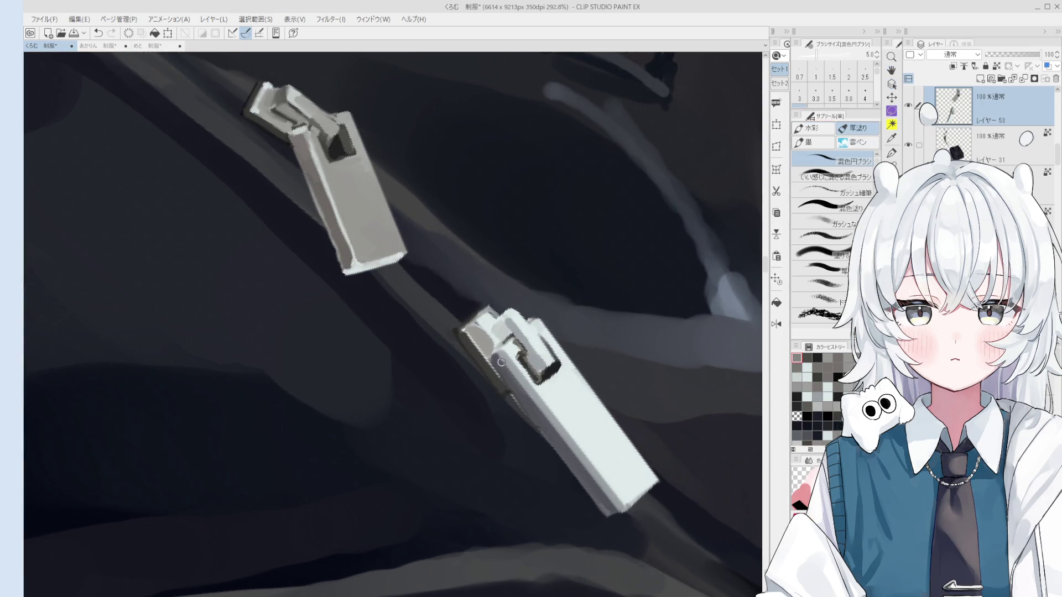
pyautogui.press('[')
pyautogui.scroll(-2, 503, 379)
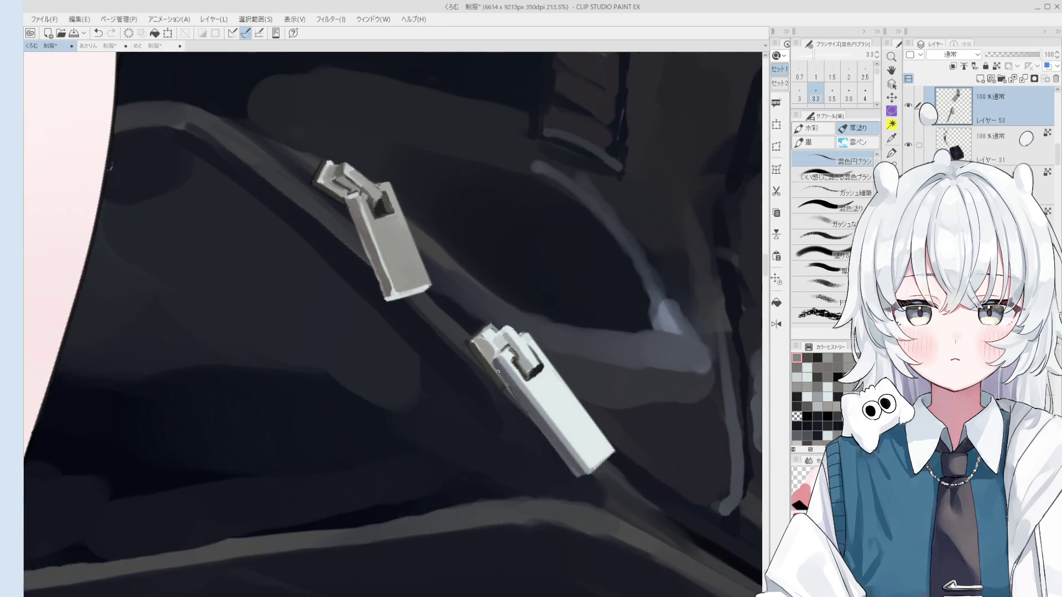
pyautogui.scroll(-2, 522, 415)
pyautogui.scroll(-3, 541, 447)
pyautogui.scroll(-4, 541, 446)
pyautogui.press('h')
pyautogui.scroll(1, 542, 447)
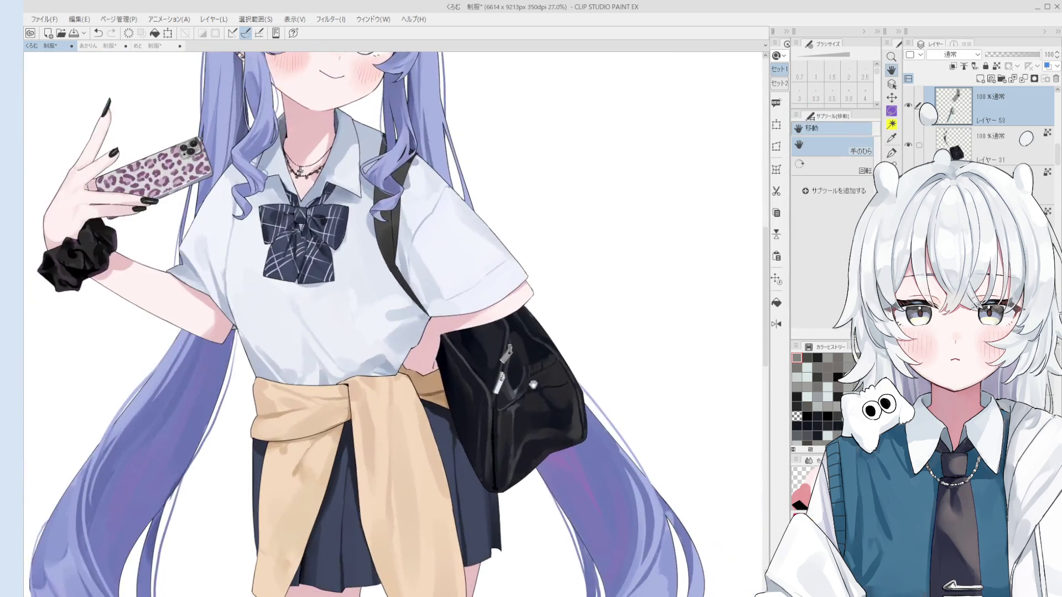
pyautogui.scroll(-1, 544, 440)
pyautogui.hotkey('ctrl', '@')
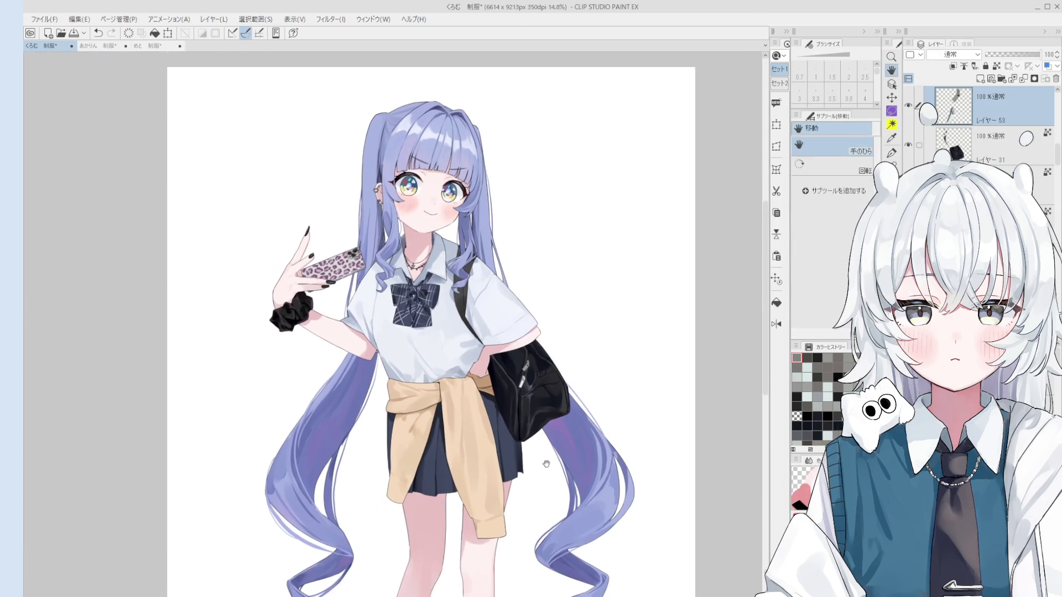
pyautogui.press('h')
pyautogui.press('-')
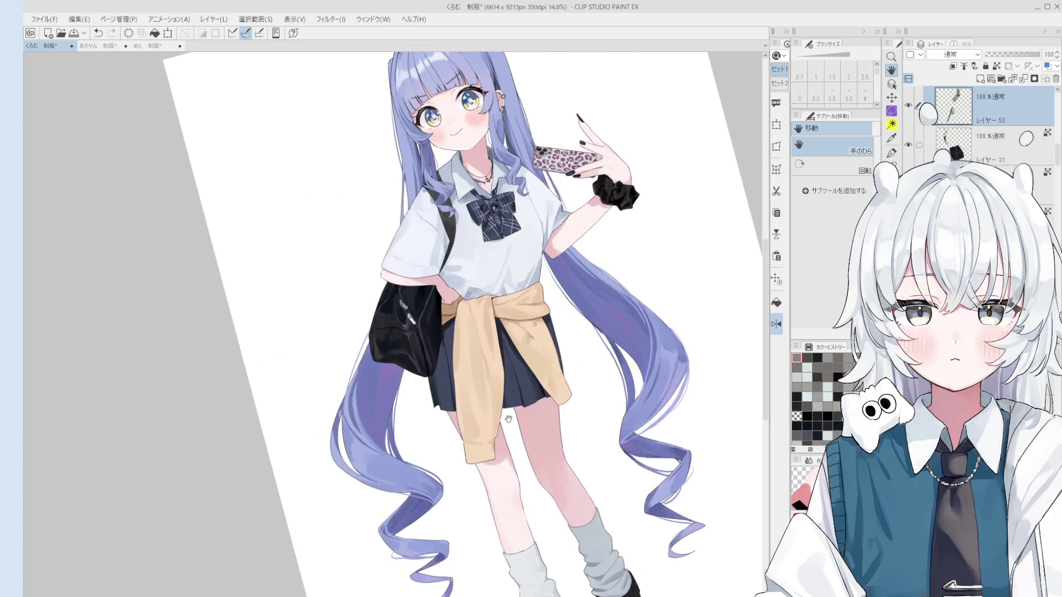
pyautogui.scroll(1, 527, 388)
pyautogui.scroll(1, 520, 383)
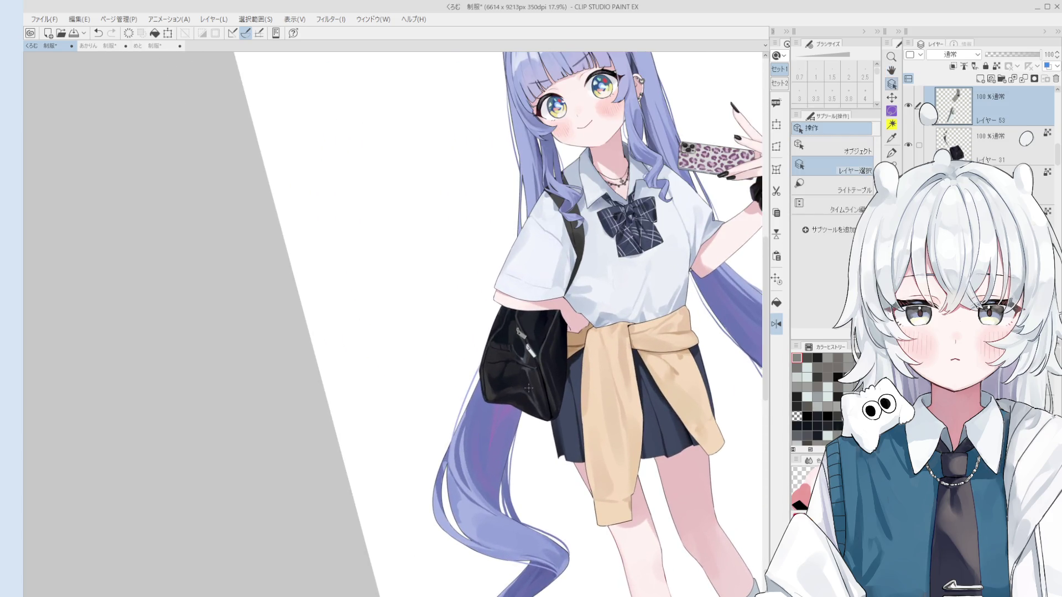
pyautogui.scroll(1, 529, 388)
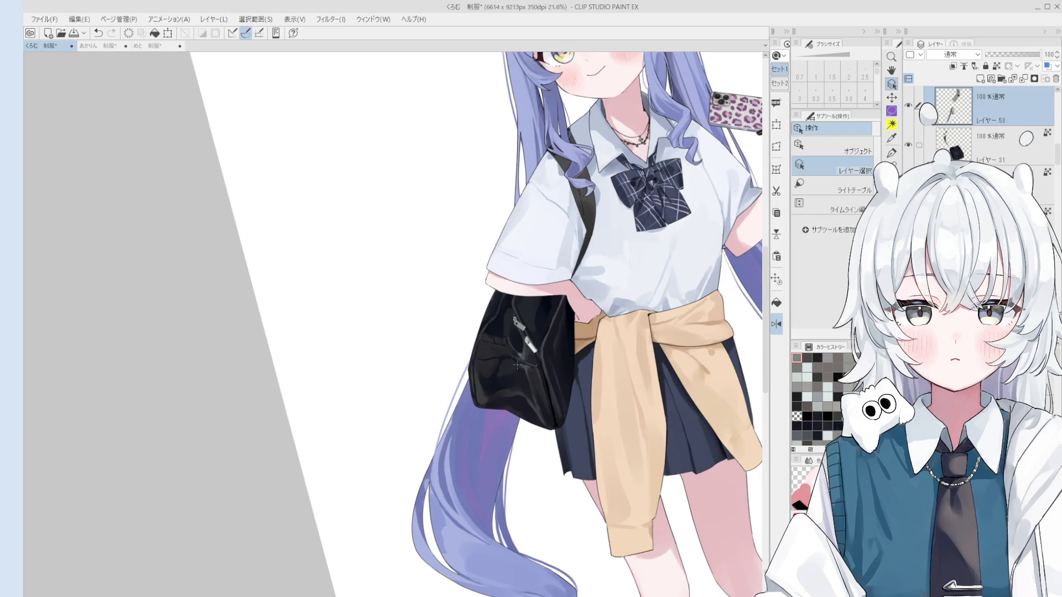
pyautogui.scroll(1, 528, 375)
pyautogui.keyDown('ctrl'); pyautogui.keyDown('shift'); pyautogui.click(508, 378); pyautogui.keyUp('shift'); pyautogui.keyUp('ctrl')
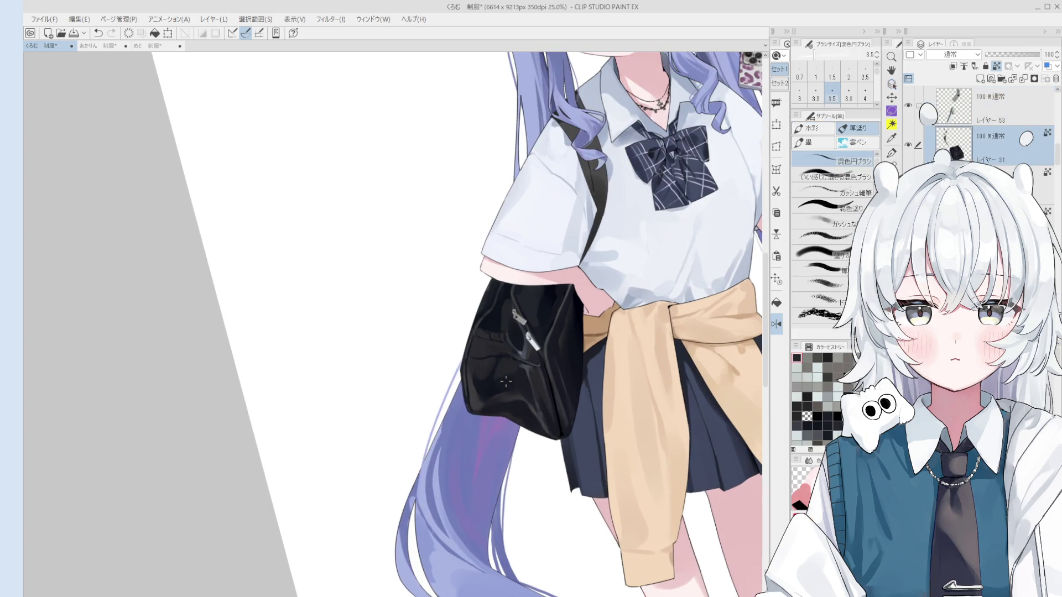
pyautogui.scroll(1, 498, 374)
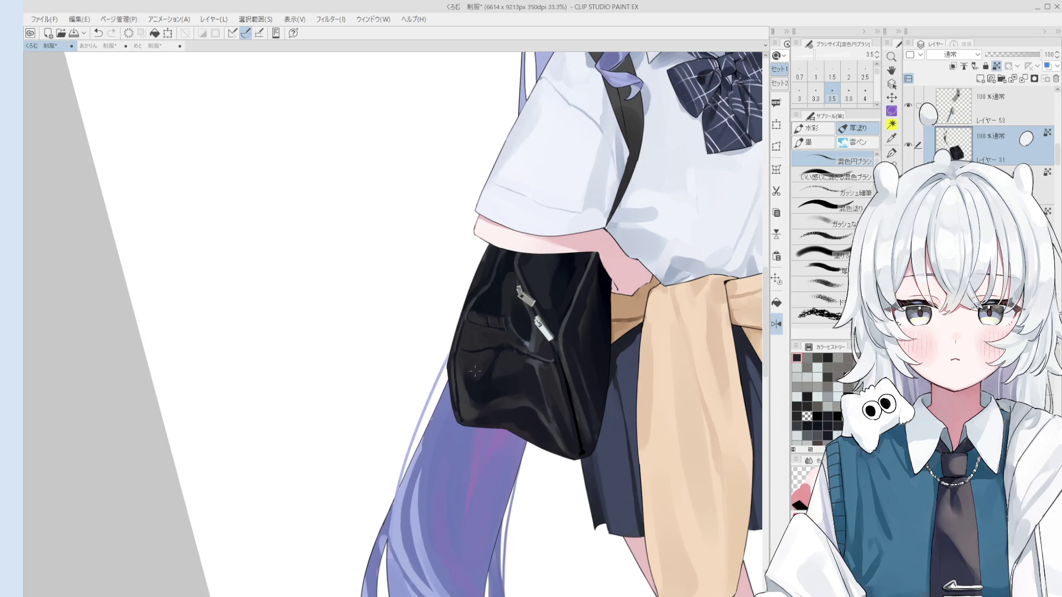
pyautogui.scroll(-1, 475, 372)
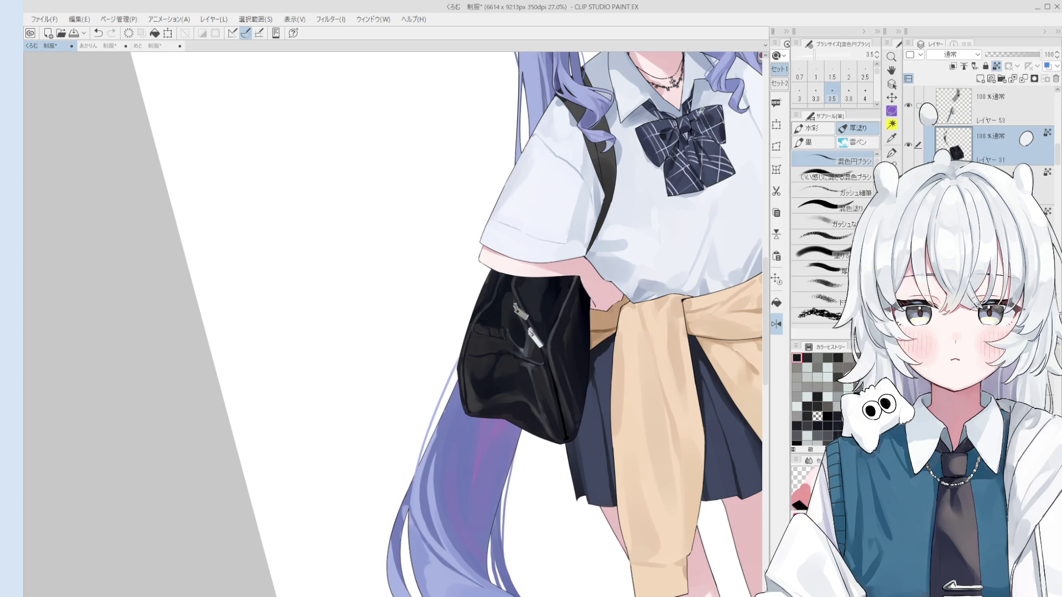
pyautogui.scroll(2, 490, 376)
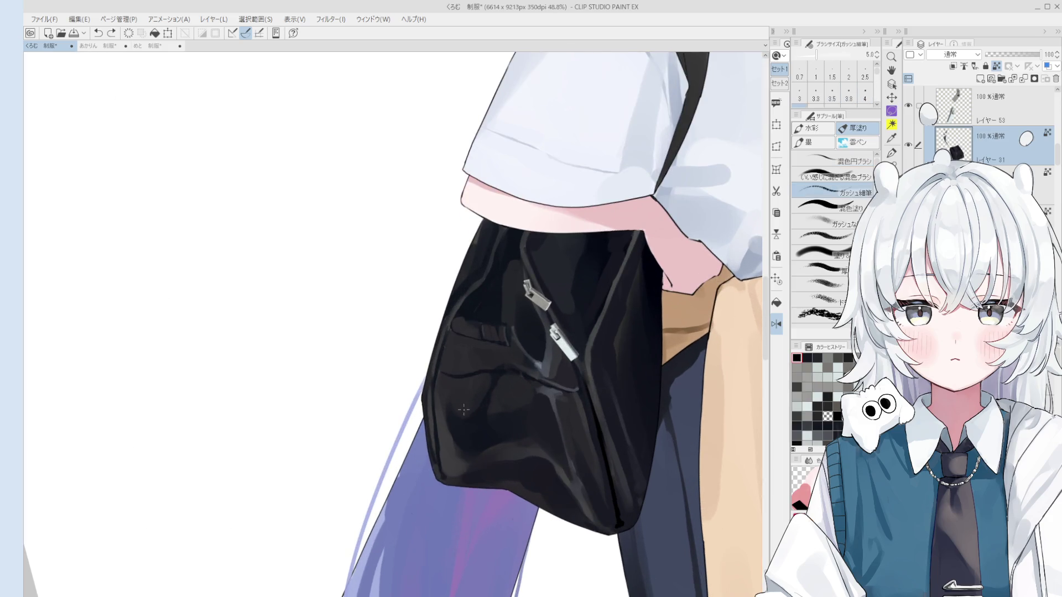
# Paint dark fold strokes across the bag's lower half with the colour-blending brush.
pyautogui.press(',')
pyautogui.press(',')
pyautogui.press(']')
pyautogui.moveTo(473, 401)
pyautogui.mouseDown()
pyautogui.moveTo(550, 407)
pyautogui.moveTo(521, 402)
pyautogui.mouseUp()
pyautogui.press('[')
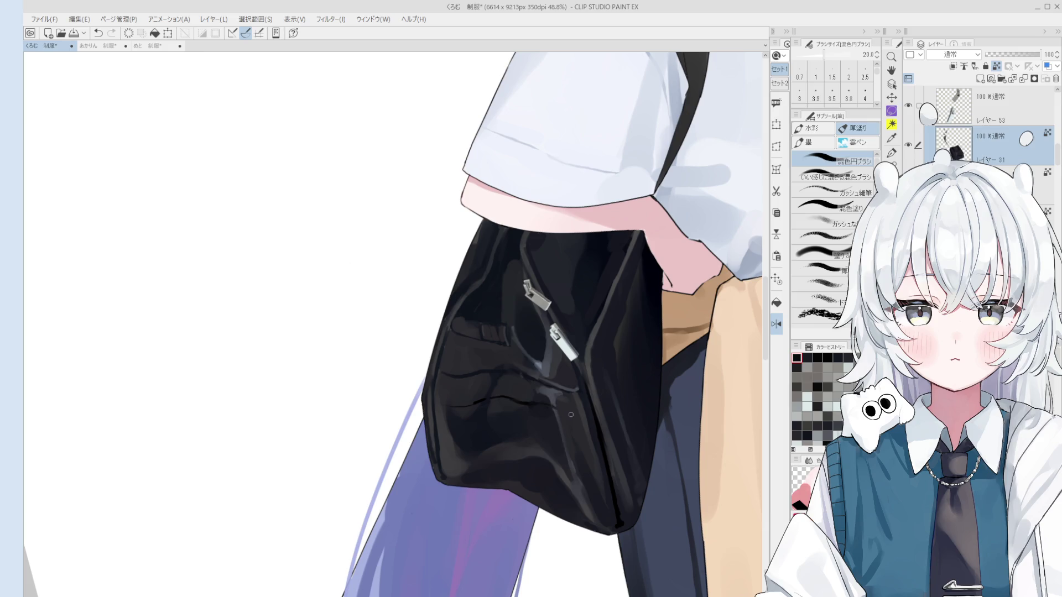
pyautogui.press(']')
pyautogui.press('[')
pyautogui.press(']')
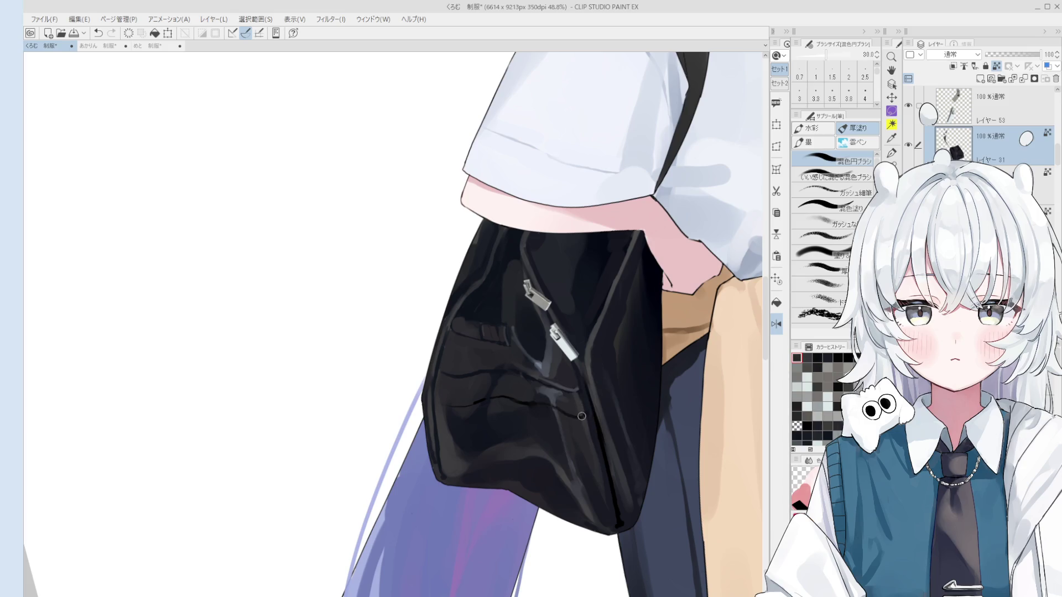
# Shade the bag's lower-right area and save the illustration.
pyautogui.moveTo(588, 450)
pyautogui.mouseDown()
pyautogui.moveTo(607, 505)
pyautogui.moveTo(576, 406)
pyautogui.mouseUp()
pyautogui.press(']')
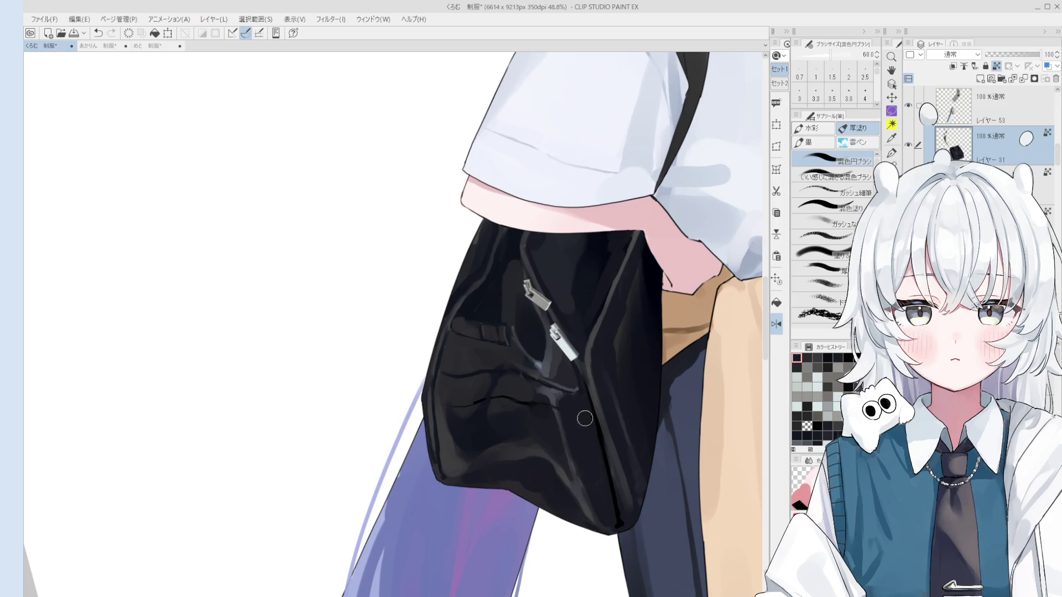
pyautogui.press('[')
pyautogui.moveTo(561, 435); pyautogui.dragTo(530, 403)
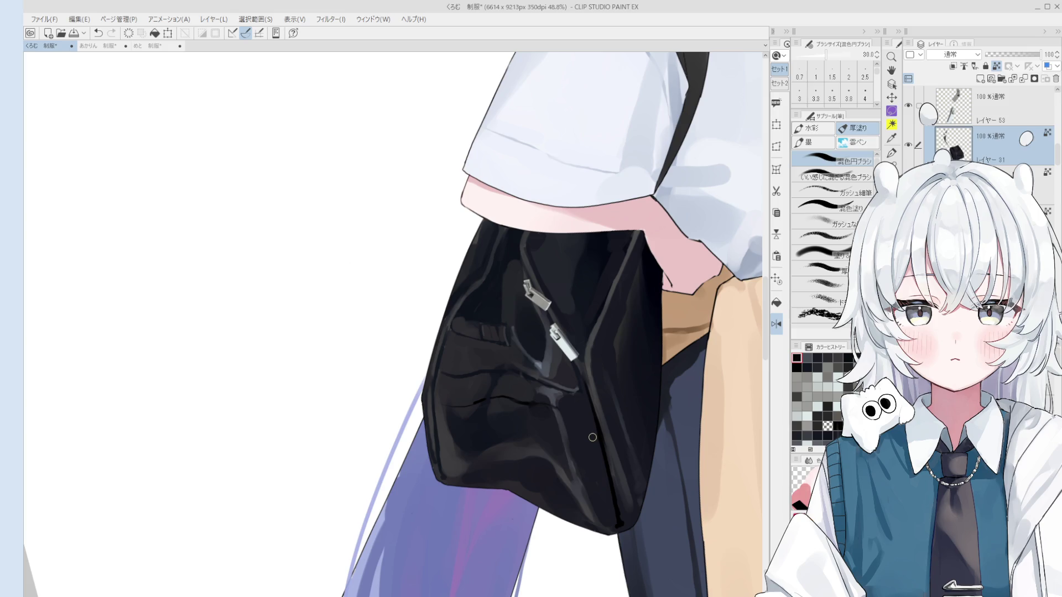
pyautogui.hotkey('ctrl', 's')
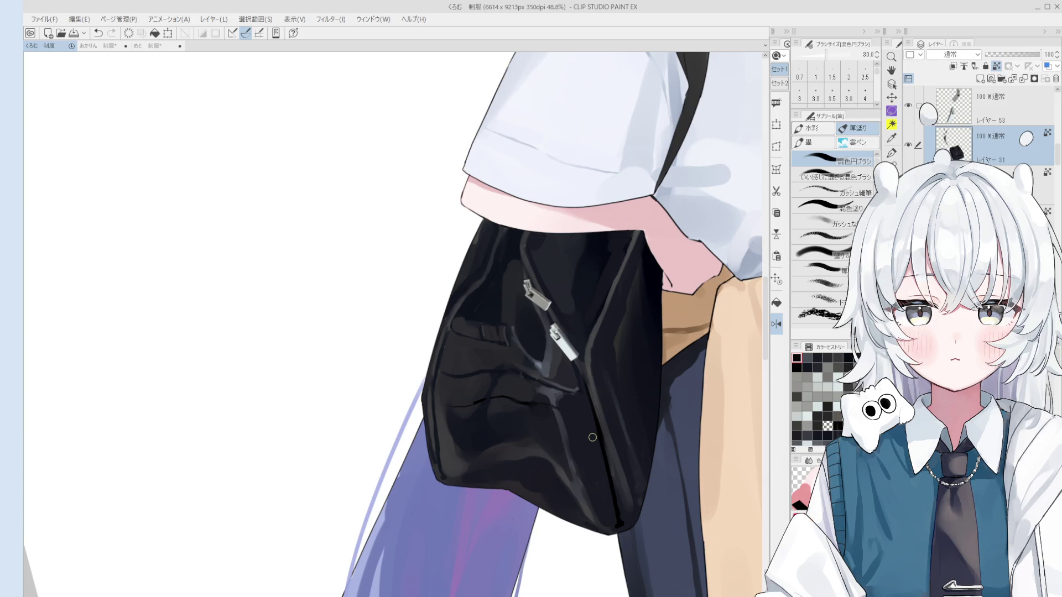
pyautogui.click(592, 437)
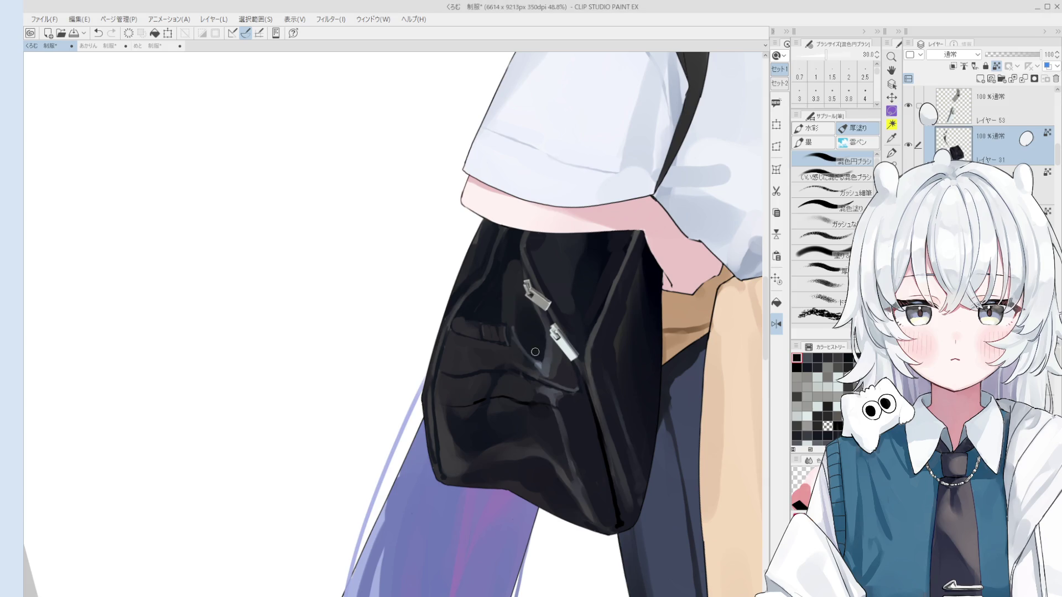
pyautogui.scroll(1, 535, 351)
pyautogui.scroll(1, 502, 323)
pyautogui.scroll(2, 502, 323)
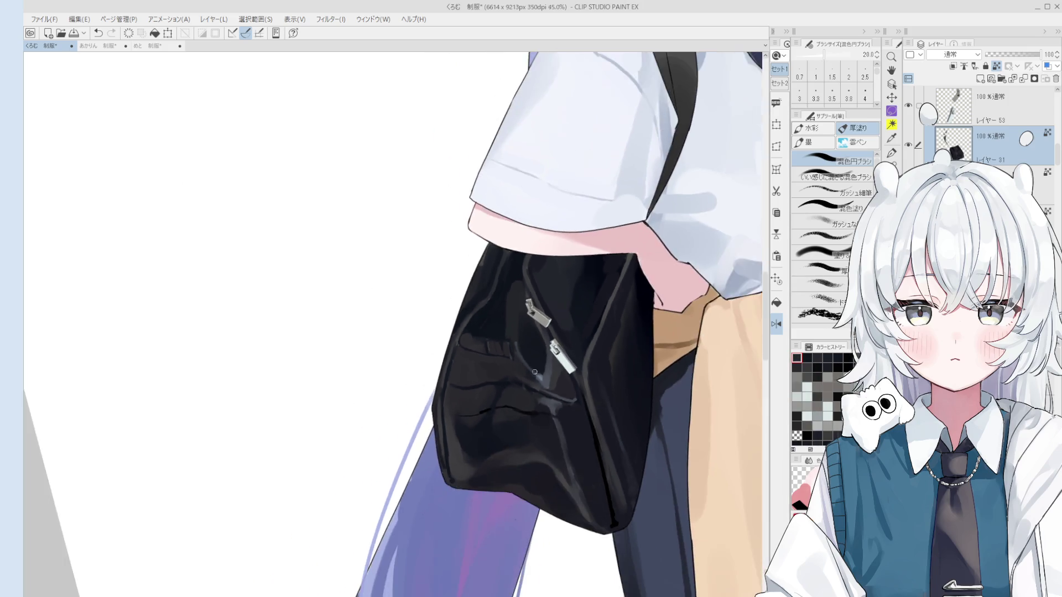
pyautogui.scroll(-3, 499, 349)
pyautogui.moveTo(517, 387); pyautogui.dragTo(551, 386)
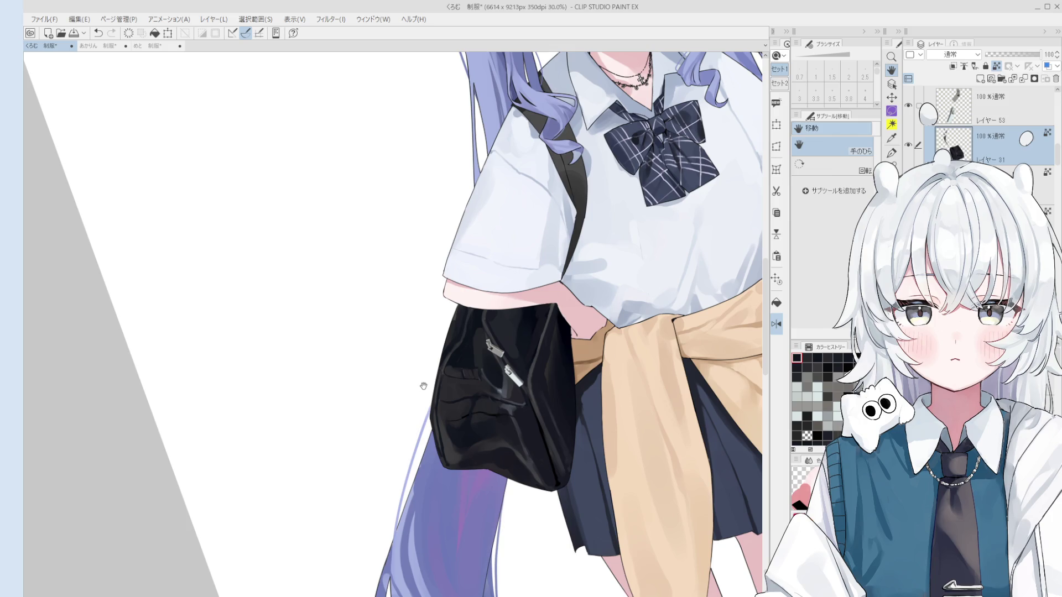
pyautogui.press('b')
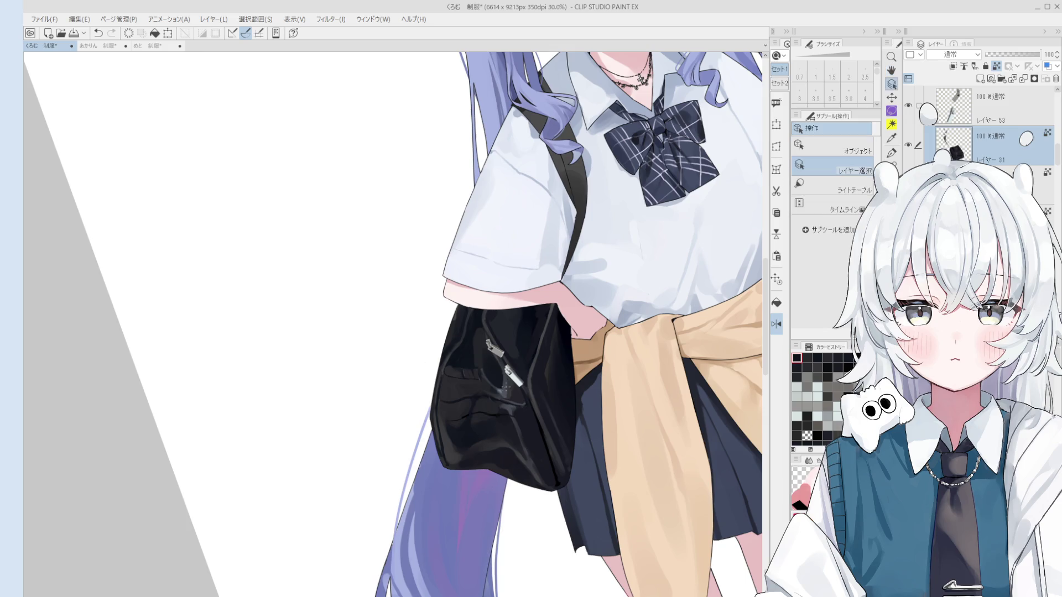
pyautogui.scroll(1, 469, 386)
pyautogui.scroll(2, 489, 387)
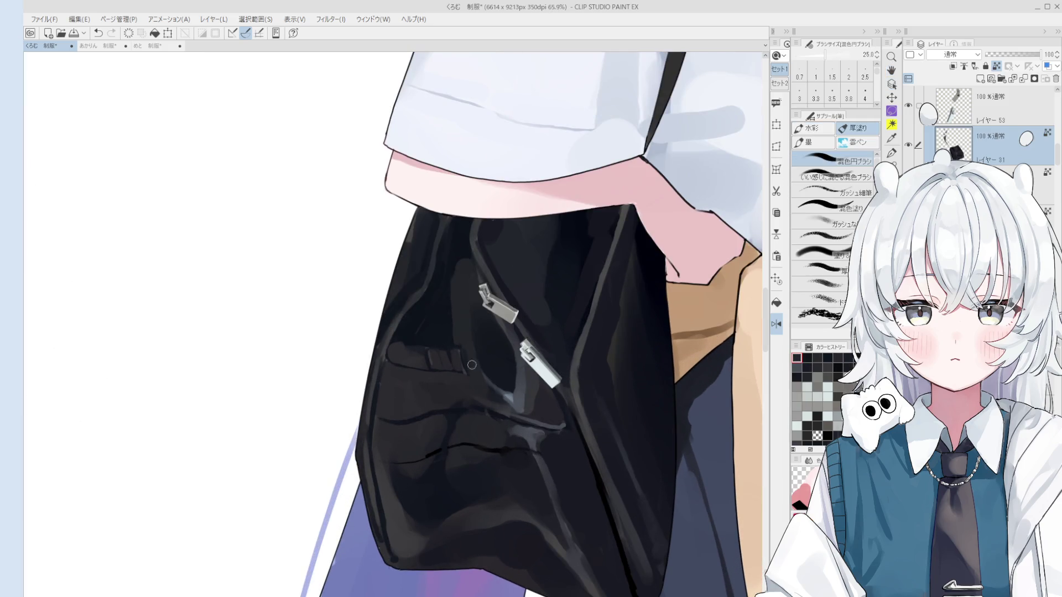
# Eyedrop dark tones from the bag and size up the brush for broad blending.
pyautogui.keyDown('alt'); pyautogui.click(465, 371); pyautogui.keyUp('alt')
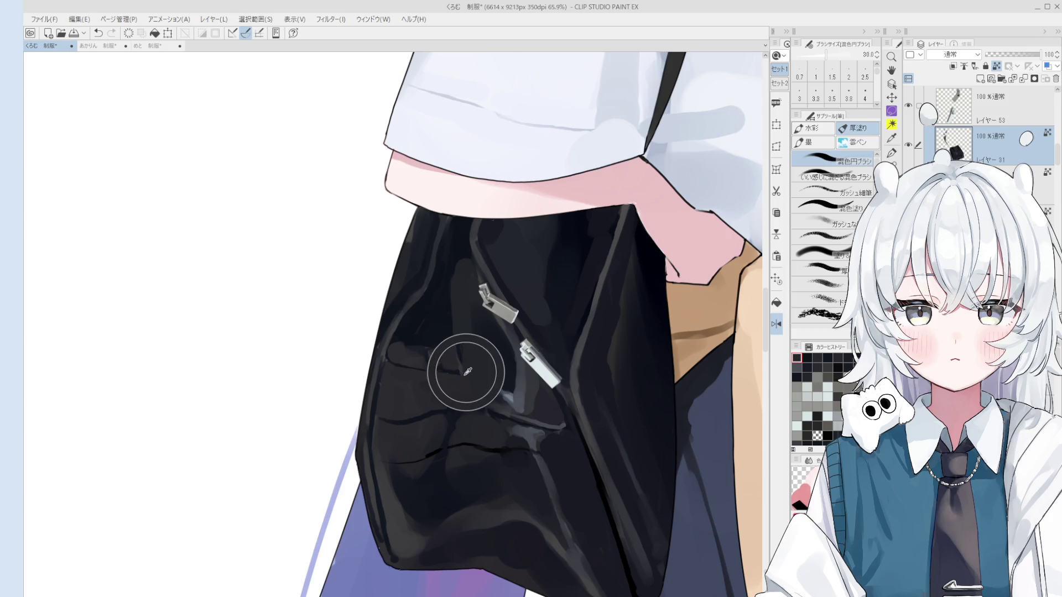
pyautogui.press(']')
pyautogui.keyDown('alt'); pyautogui.click(447, 336); pyautogui.keyUp('alt')
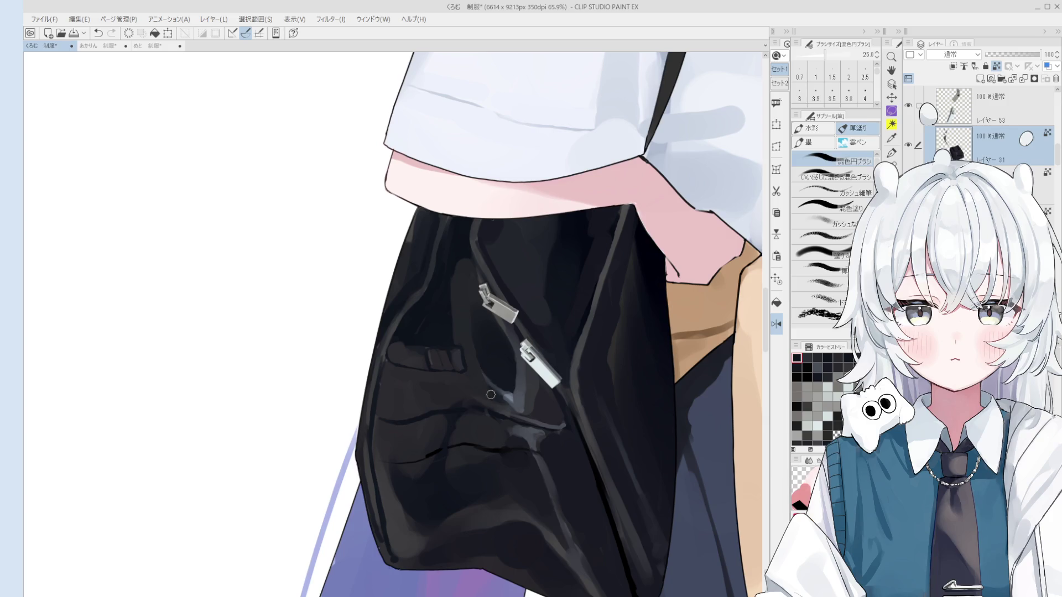
pyautogui.scroll(-1, 504, 400)
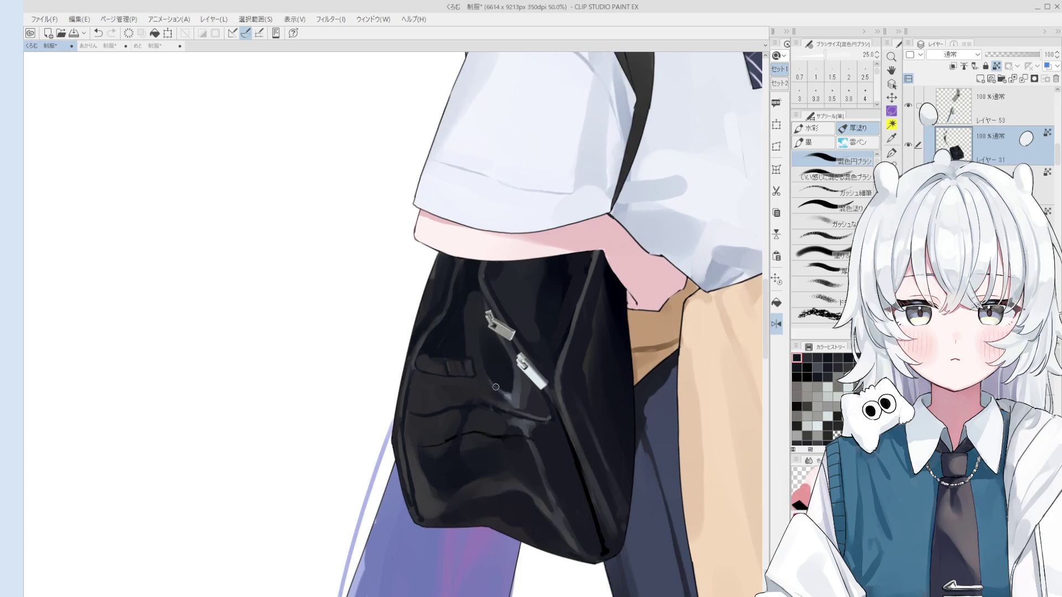
pyautogui.press(']')
pyautogui.press(']')
pyautogui.press(']')
pyautogui.keyDown('alt'); pyautogui.click(480, 390); pyautogui.keyUp('alt')
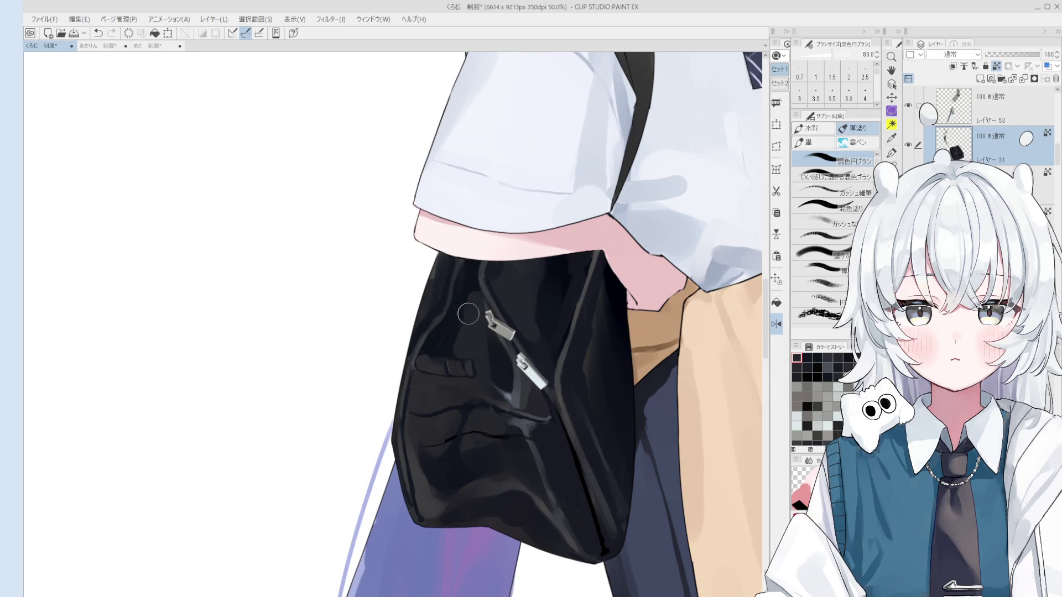
pyautogui.scroll(-1, 469, 320)
pyautogui.scroll(-1, 486, 315)
pyautogui.press(']')
pyautogui.press(']')
pyautogui.press(']')
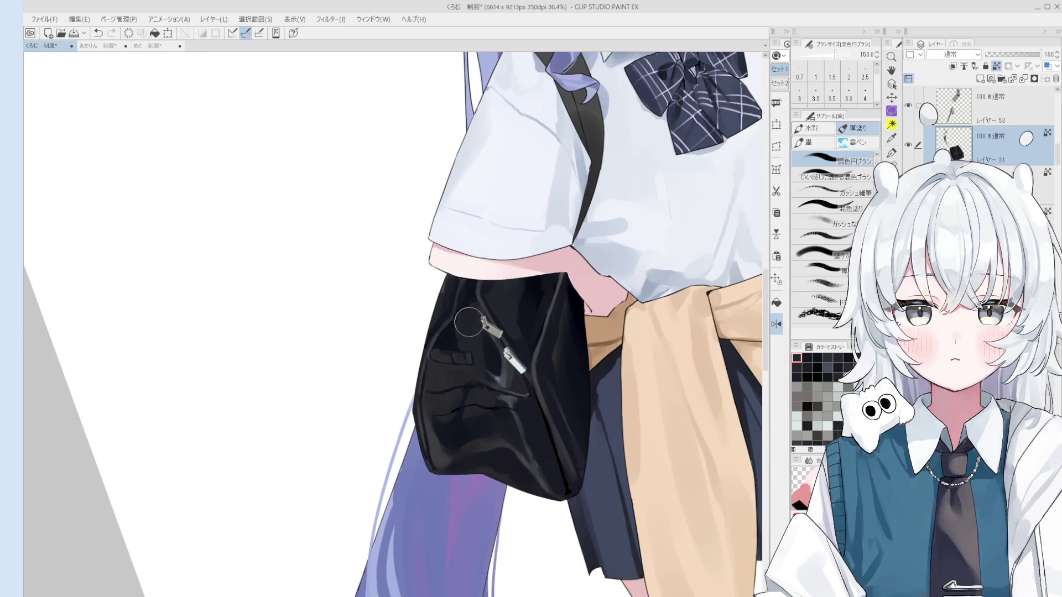
pyautogui.keyDown('alt'); pyautogui.click(456, 340); pyautogui.keyUp('alt')
pyautogui.press('[')
pyautogui.press('[')
pyautogui.press('[')
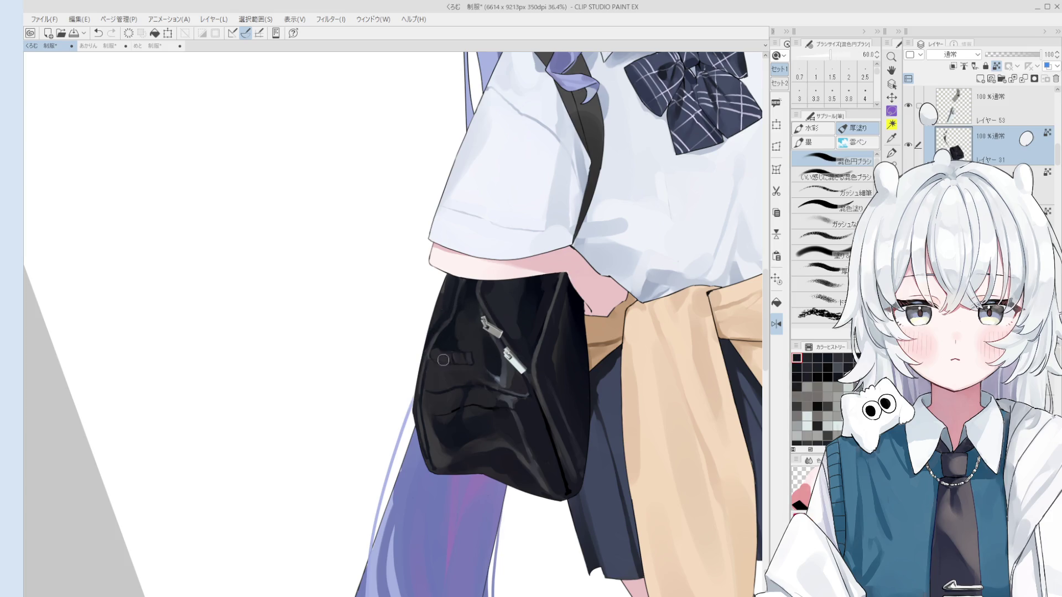
pyautogui.scroll(1, 440, 347)
# Darken the light grey patch left of the pocket flap so it blends into the black bag.
pyautogui.moveTo(436, 349); pyautogui.dragTo(439, 362)
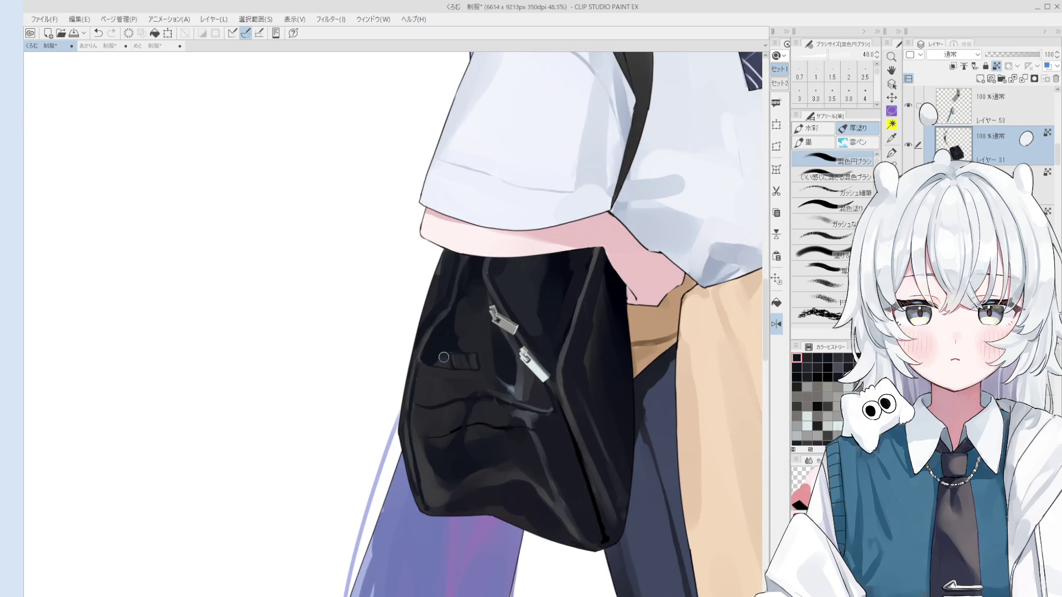
pyautogui.press(']')
pyautogui.press(']')
pyautogui.press(']')
pyautogui.moveTo(423, 373)
pyautogui.mouseDown()
pyautogui.moveTo(440, 383)
pyautogui.moveTo(420, 400)
pyautogui.mouseUp()
pyautogui.press(']')
pyautogui.press(']')
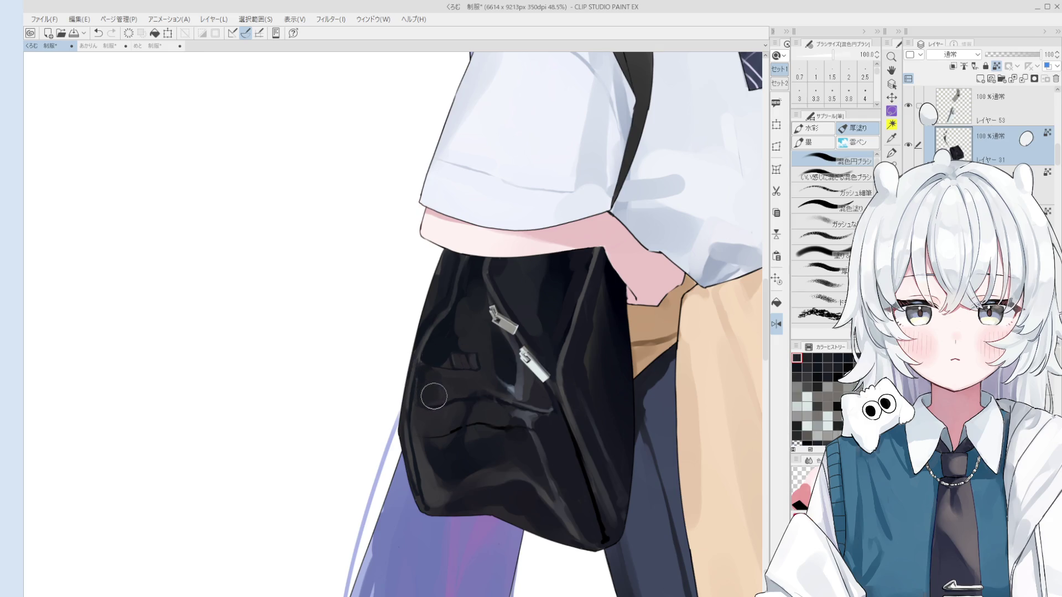
pyautogui.press('[')
pyautogui.press('[')
pyautogui.press('[')
pyautogui.press(']')
pyautogui.press(']')
pyautogui.press(']')
pyautogui.press('[')
pyautogui.press('[')
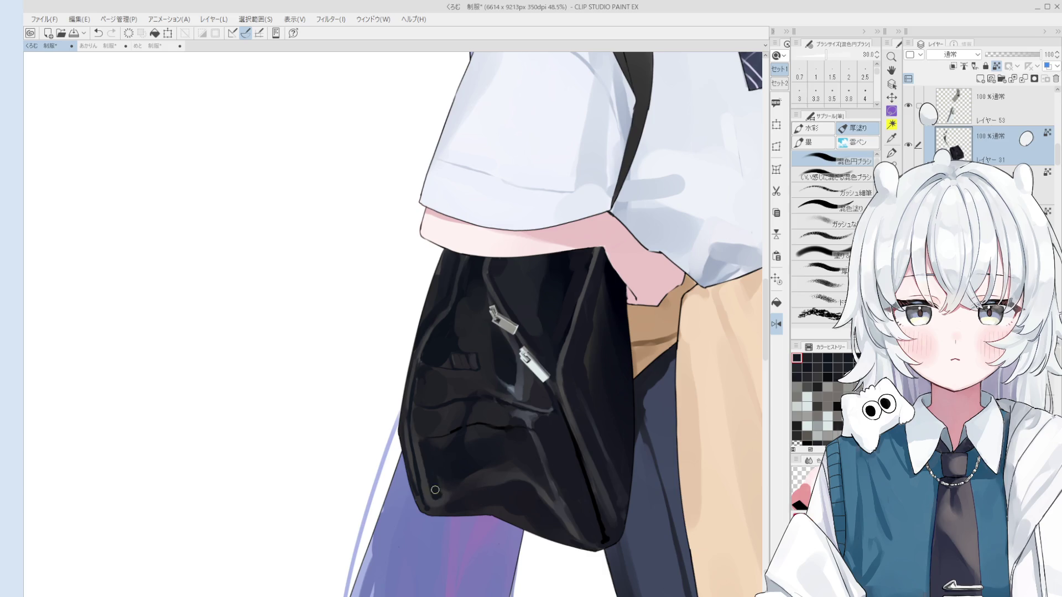
pyautogui.scroll(-2, 456, 474)
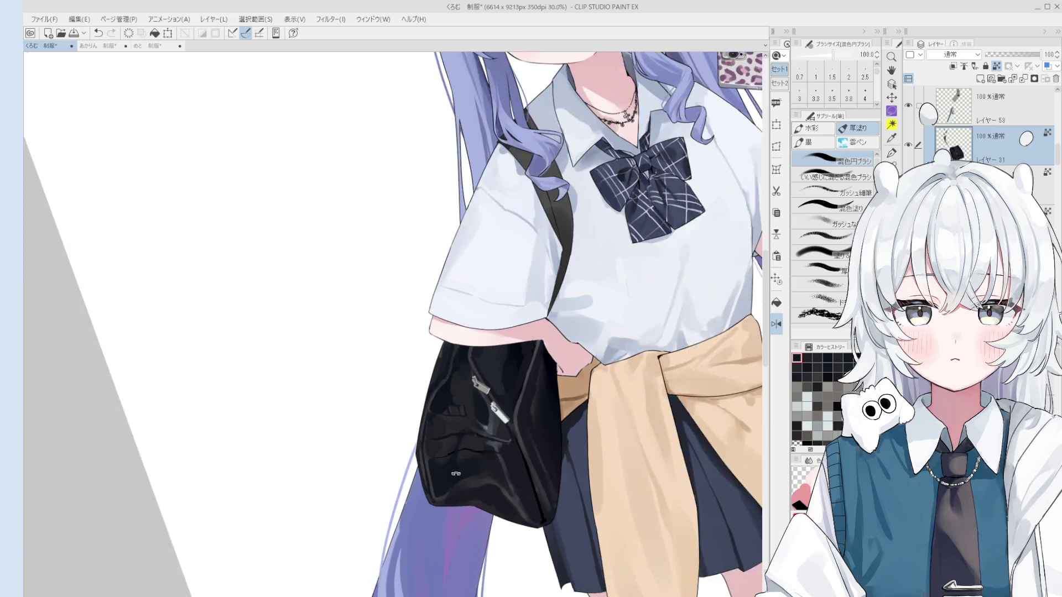
pyautogui.scroll(-1, 464, 498)
# Sample dark bag tones and frame the bag's lower edge with a resized brush.
pyautogui.click(439, 497)
pyautogui.click(415, 485)
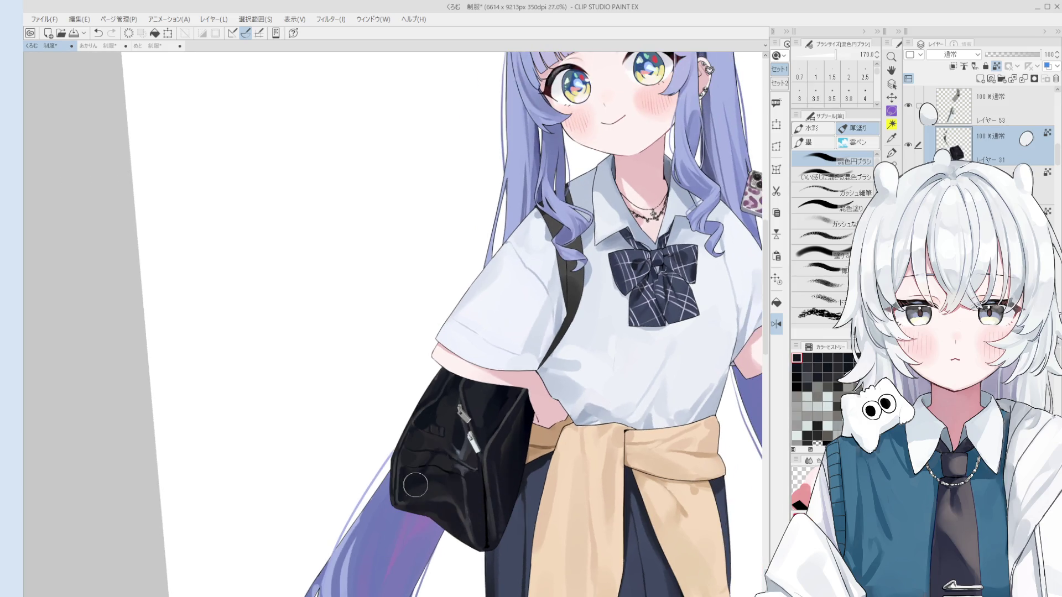
pyautogui.press(']')
pyautogui.press(']')
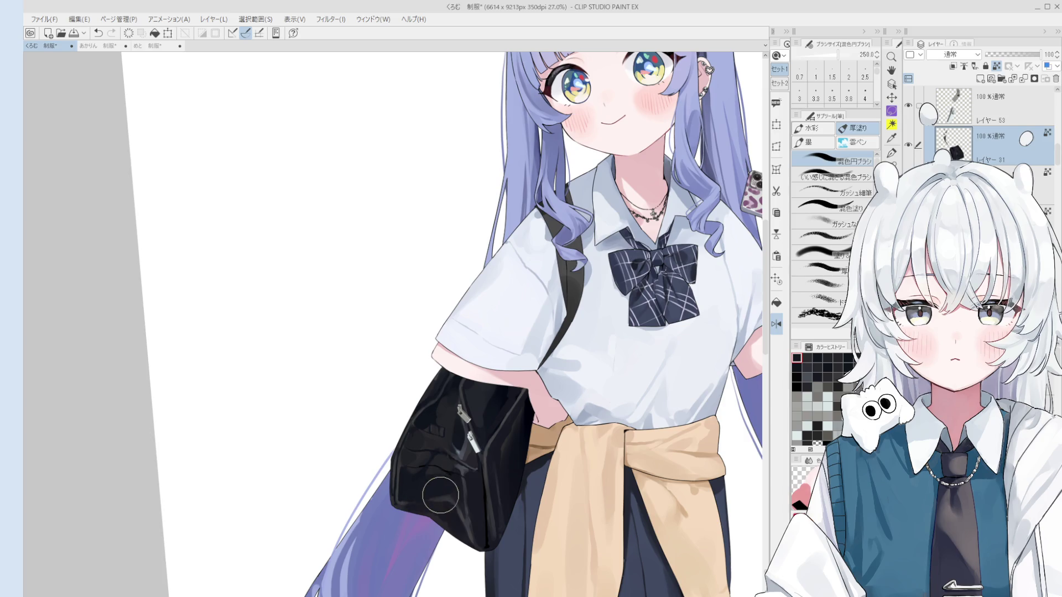
pyautogui.moveTo(439, 495); pyautogui.dragTo(493, 426)
pyautogui.press('[')
# Extend the bag's lower-left edge in black over the purple hair, then sample the hair purple.
pyautogui.moveTo(471, 402); pyautogui.dragTo(498, 437)
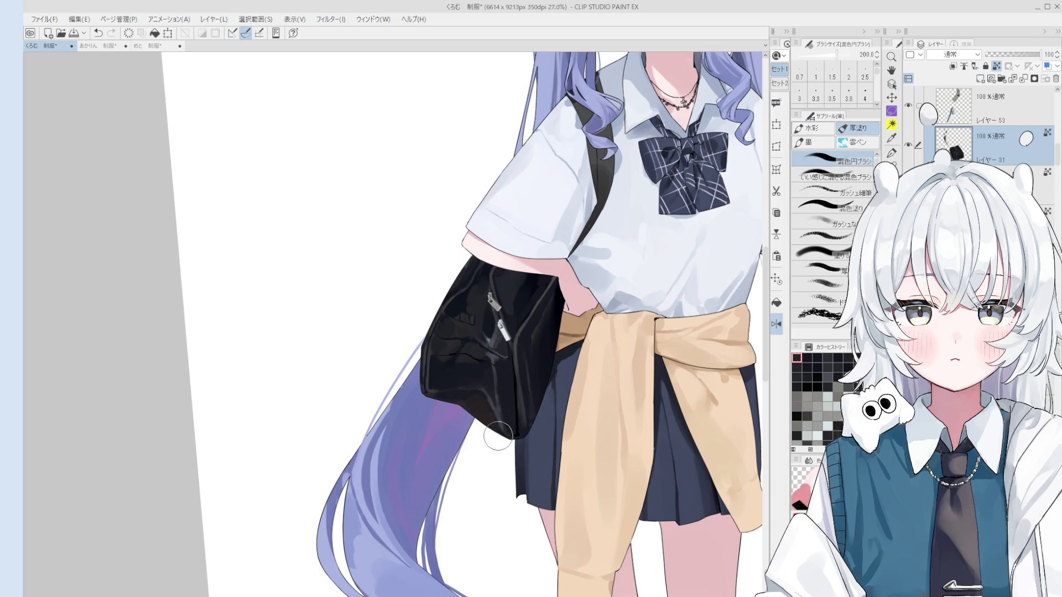
pyautogui.scroll(-1, 498, 432)
pyautogui.moveTo(464, 391); pyautogui.dragTo(498, 431)
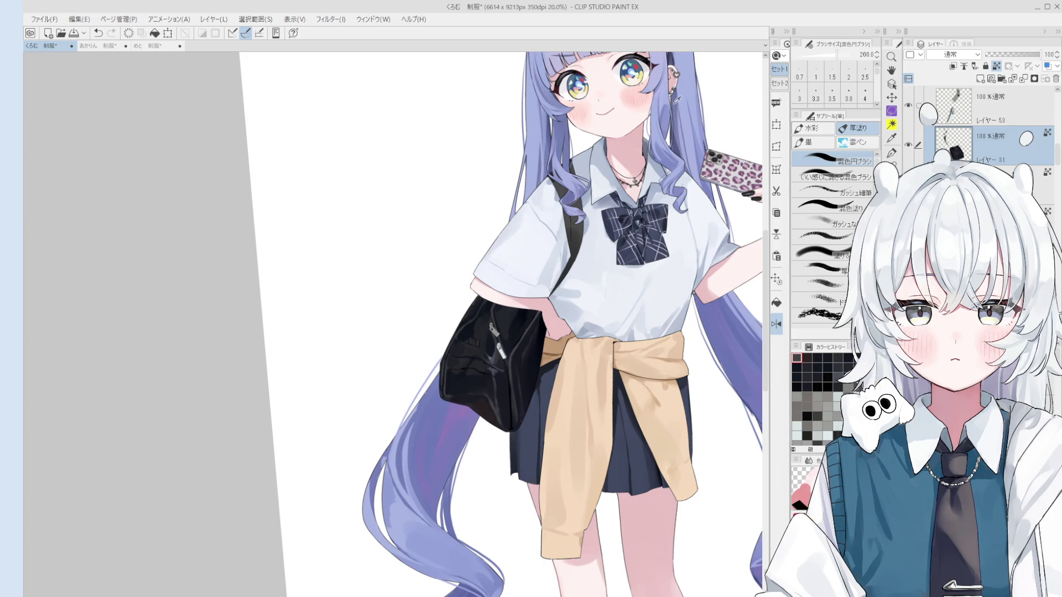
pyautogui.scroll(2, 479, 409)
pyautogui.moveTo(478, 409); pyautogui.dragTo(490, 431)
pyautogui.keyDown('alt'); pyautogui.click(485, 410); pyautogui.keyUp('alt')
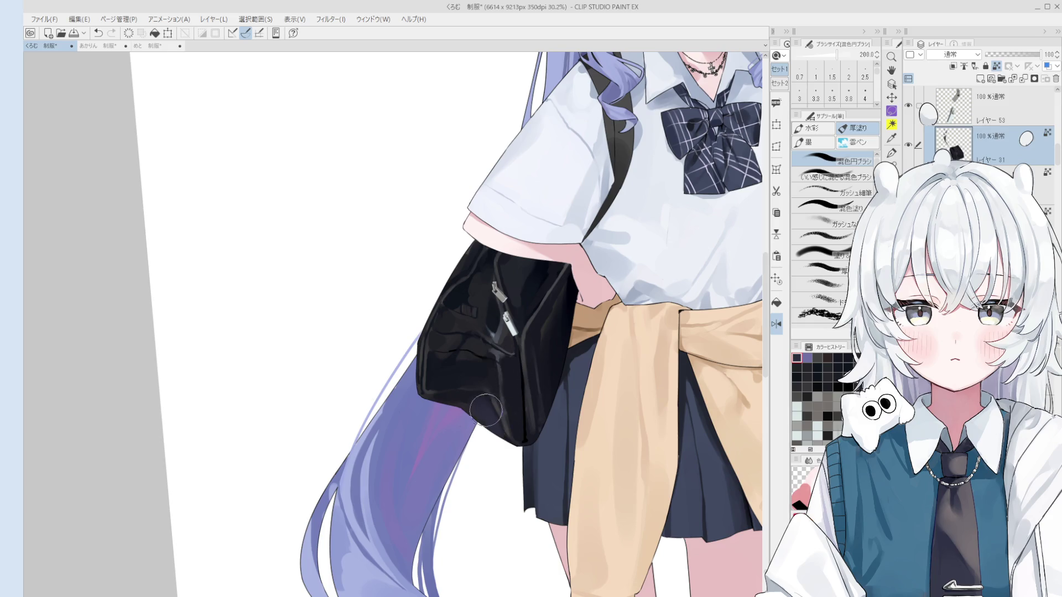
pyautogui.scroll(1, 488, 411)
# Paint dark strokes along the bag's lower-left edge, sampling nearby colours as you go.
pyautogui.moveTo(481, 386); pyautogui.dragTo(444, 415)
pyautogui.scroll(-1, 490, 412)
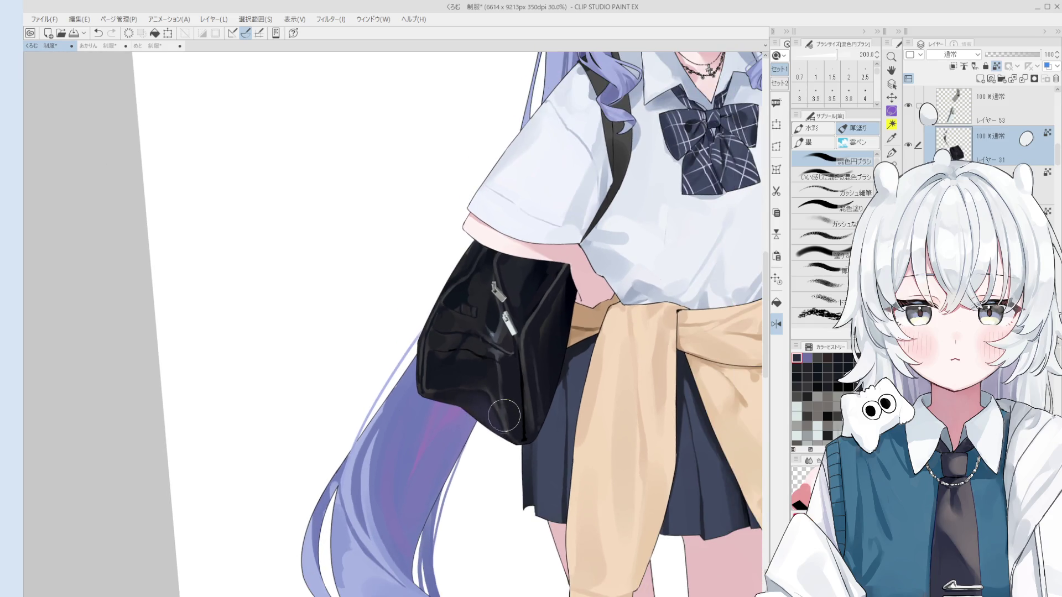
pyautogui.scroll(1, 493, 398)
pyautogui.moveTo(467, 379)
pyautogui.mouseDown()
pyautogui.moveTo(428, 376)
pyautogui.moveTo(423, 397)
pyautogui.mouseUp()
pyautogui.scroll(1, 450, 395)
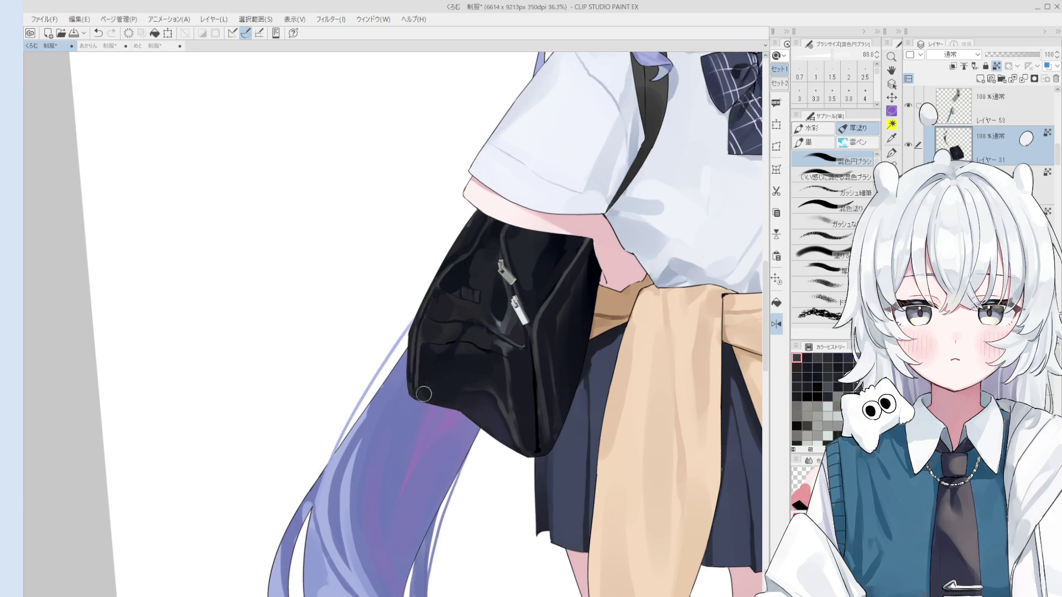
pyautogui.keyDown('alt'); pyautogui.click(425, 375); pyautogui.keyUp('alt')
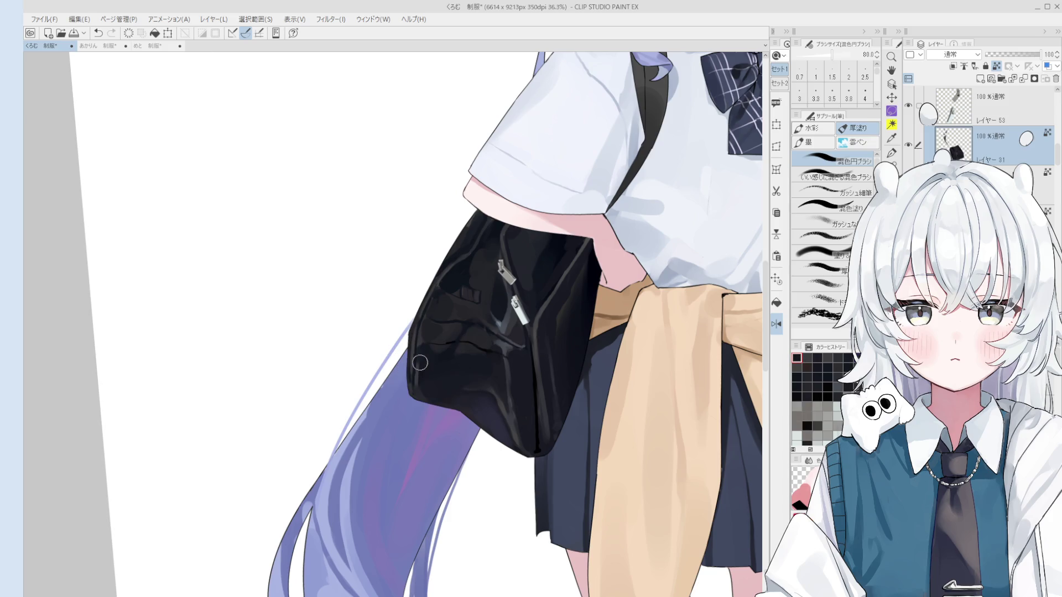
pyautogui.keyDown('alt'); pyautogui.click(427, 361); pyautogui.keyUp('alt')
pyautogui.press(']')
pyautogui.press(']')
pyautogui.keyDown('alt'); pyautogui.click(427, 384); pyautogui.keyUp('alt')
# With a much larger brush, lay a broad dark stroke across the bag's lower body in sampled bag tones.
pyautogui.press(']')
pyautogui.press(']')
pyautogui.press('[')
pyautogui.press('[')
pyautogui.press('[')
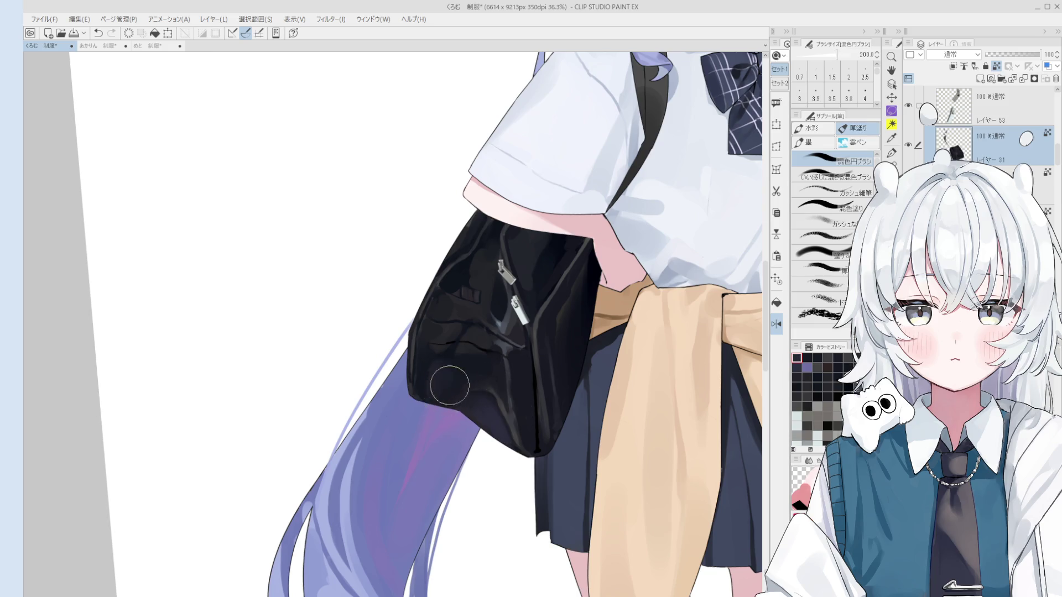
pyautogui.keyDown('alt'); pyautogui.click(452, 372); pyautogui.keyUp('alt')
pyautogui.scroll(-1, 482, 422)
pyautogui.press(']')
pyautogui.press(']')
pyautogui.press(']')
pyautogui.keyDown('alt'); pyautogui.click(483, 383); pyautogui.keyUp('alt')
pyautogui.scroll(-1, 485, 390)
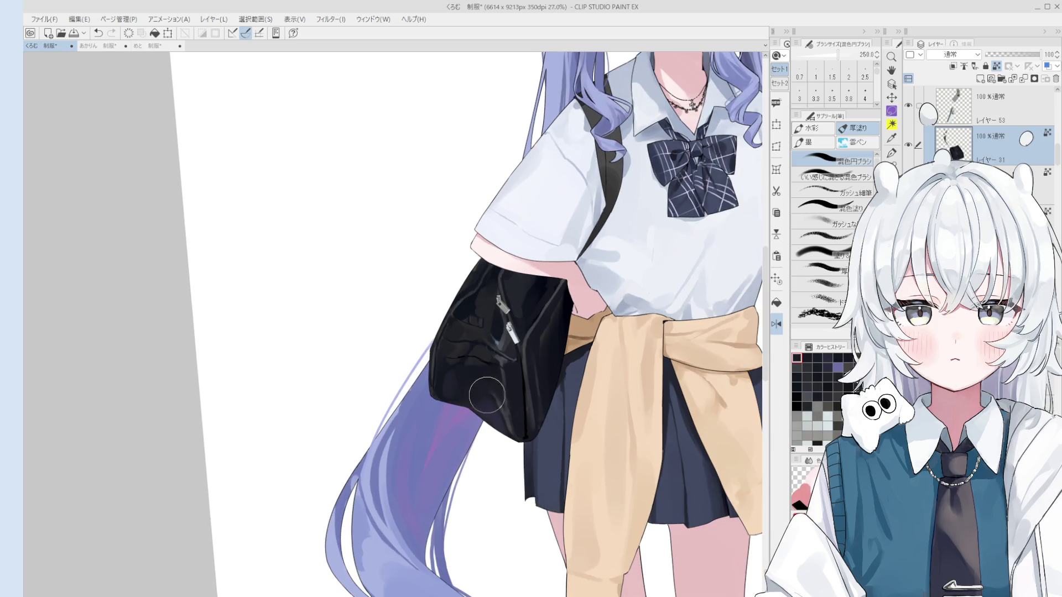
pyautogui.scroll(-1, 498, 419)
pyautogui.scroll(1, 518, 443)
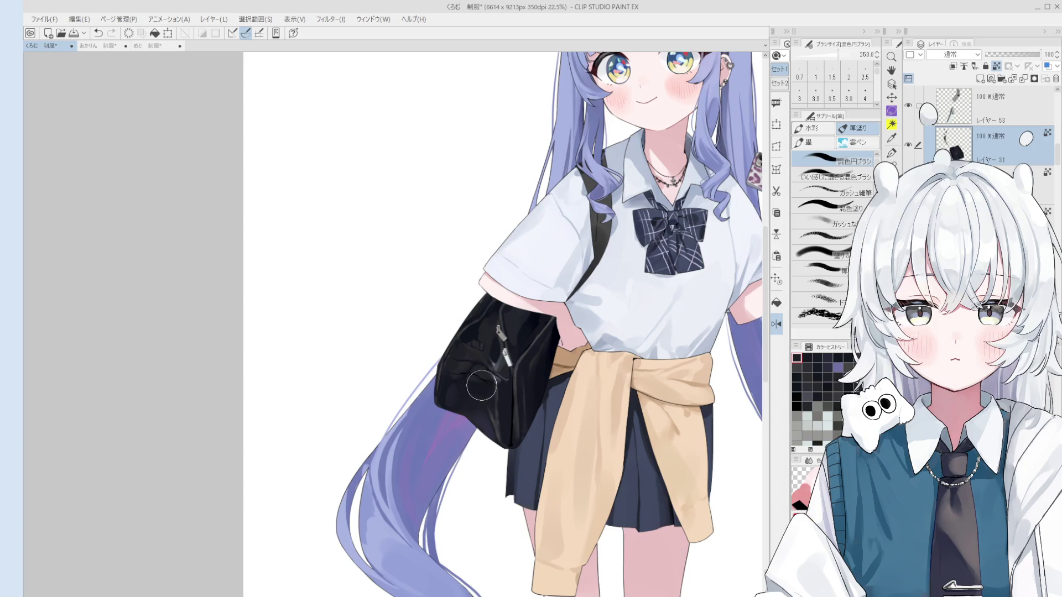
pyautogui.moveTo(485, 384); pyautogui.dragTo(466, 378)
pyautogui.press('[')
pyautogui.press('[')
pyautogui.press('[')
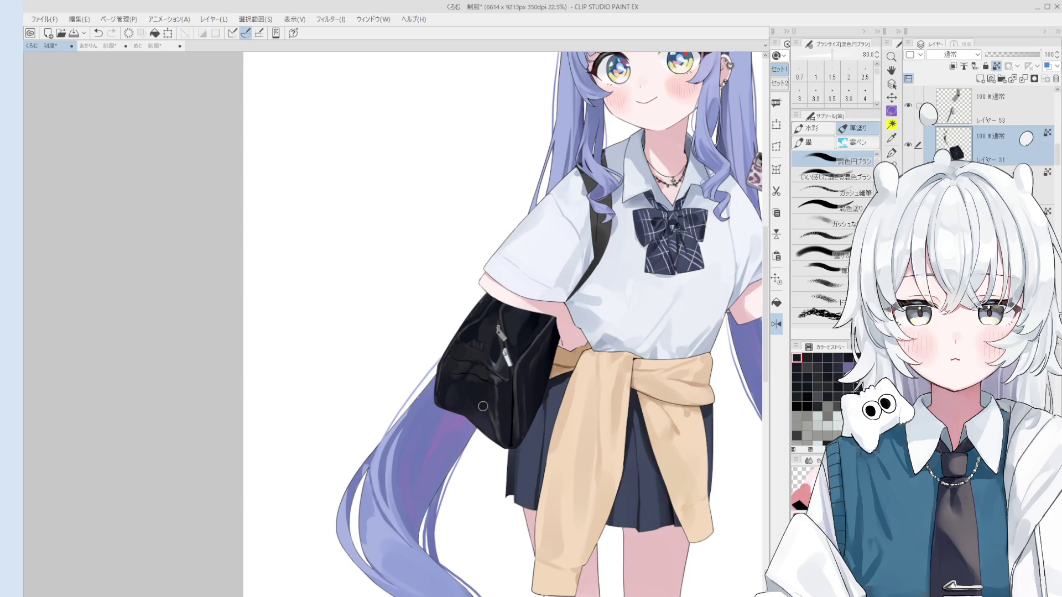
pyautogui.click(475, 423)
pyautogui.press(']')
pyautogui.press(']')
pyautogui.press(']')
pyautogui.scroll(1, 510, 411)
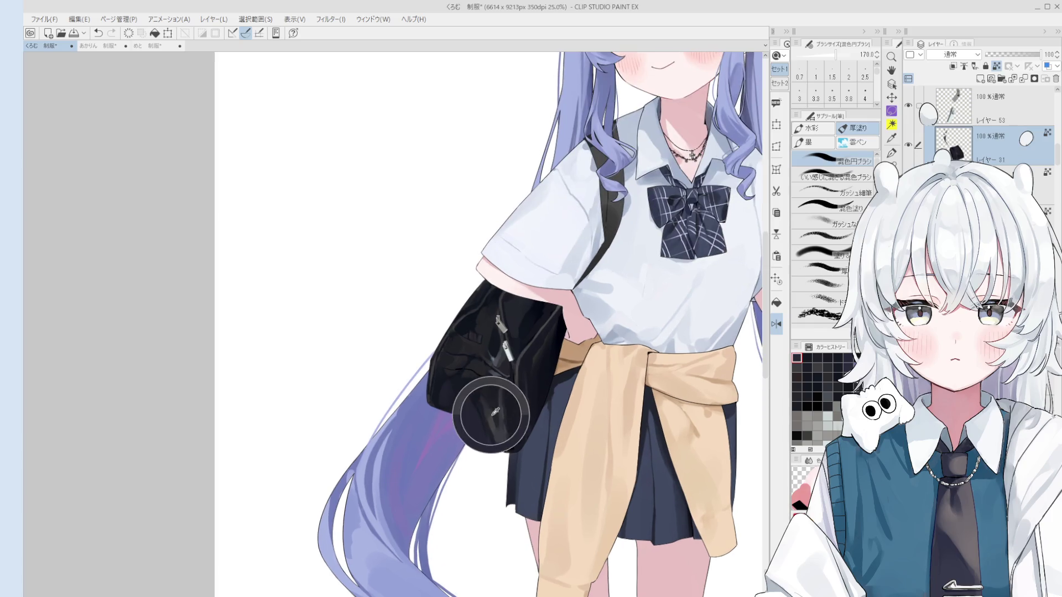
pyautogui.scroll(1, 516, 403)
# Darken the bag's lower part with sampled dark tones, readying a broad brush for blending.
pyautogui.keyDown('alt'); pyautogui.click(521, 402); pyautogui.keyUp('alt')
pyautogui.press('[')
pyautogui.press('[')
pyautogui.press('[')
pyautogui.moveTo(503, 404); pyautogui.dragTo(513, 423)
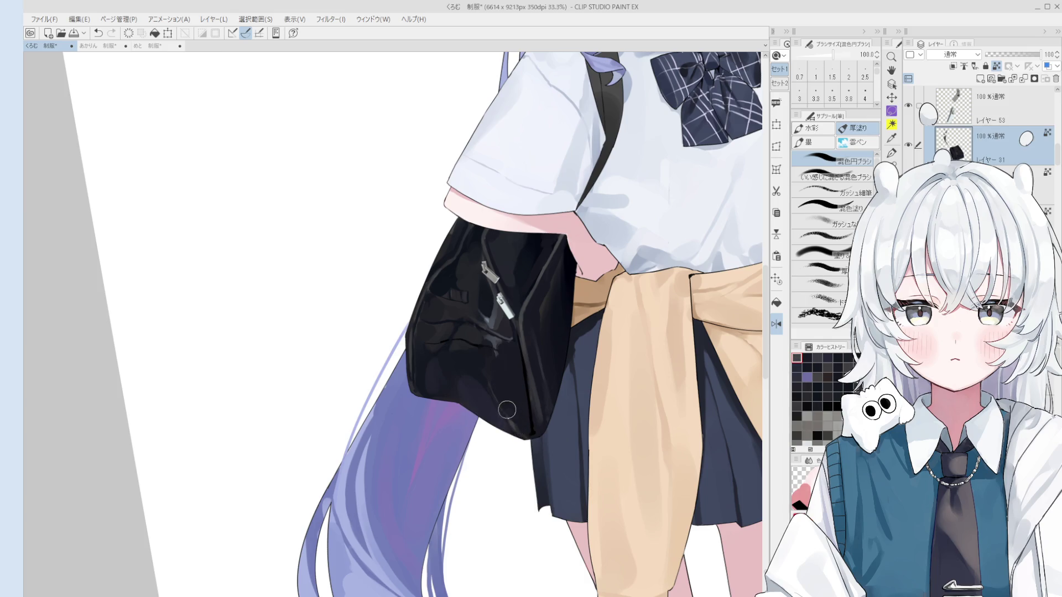
pyautogui.press(']')
pyautogui.press(']')
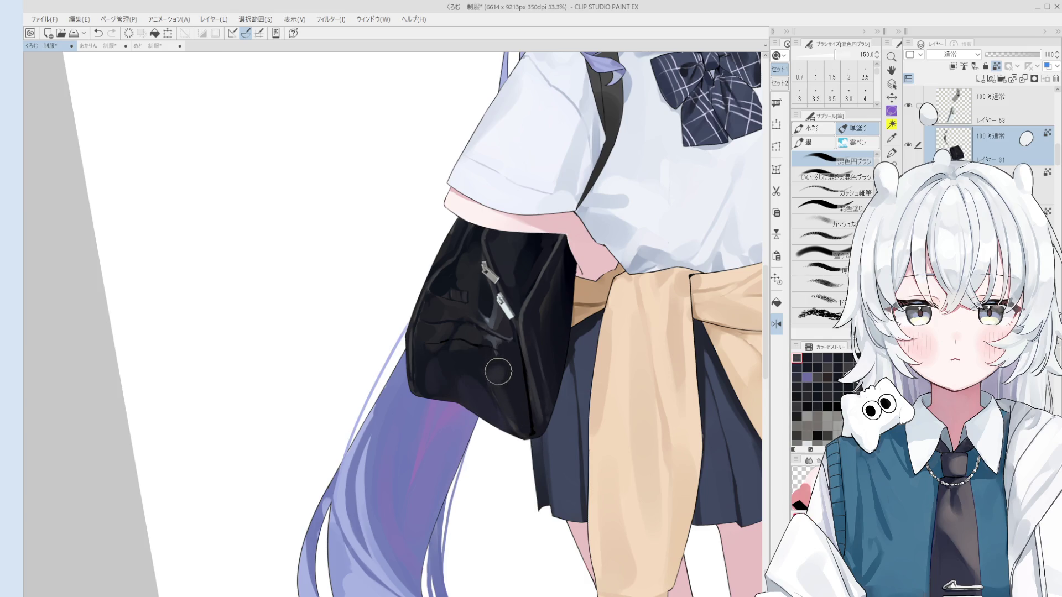
pyautogui.keyDown('alt'); pyautogui.click(497, 346); pyautogui.keyUp('alt')
pyautogui.keyDown('alt'); pyautogui.click(494, 365); pyautogui.keyUp('alt')
pyautogui.scroll(-1, 504, 369)
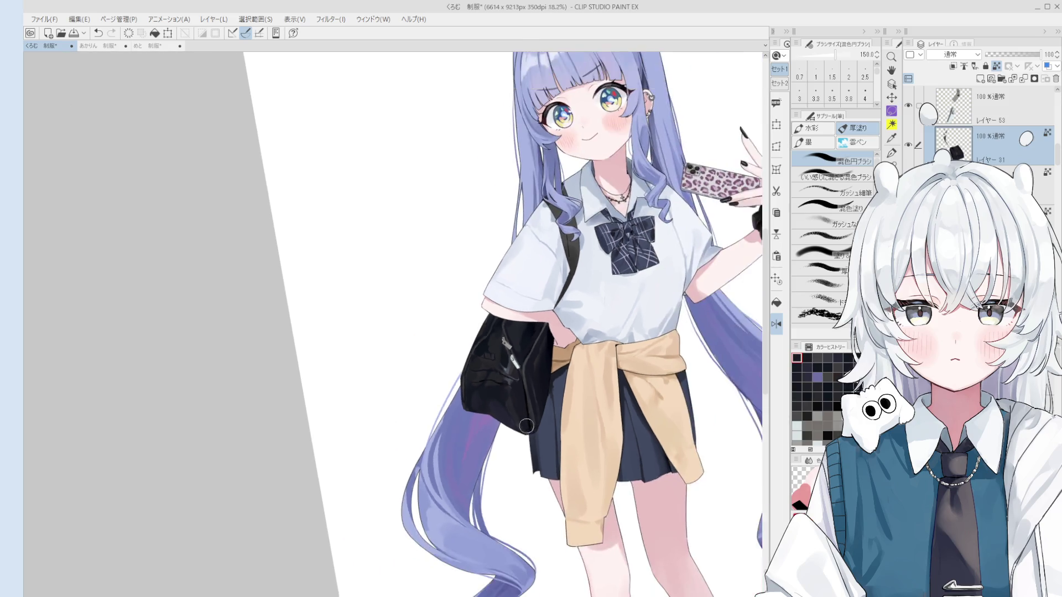
pyautogui.scroll(-1, 531, 382)
pyautogui.scroll(1, 551, 395)
pyautogui.scroll(1, 544, 400)
pyautogui.press('[')
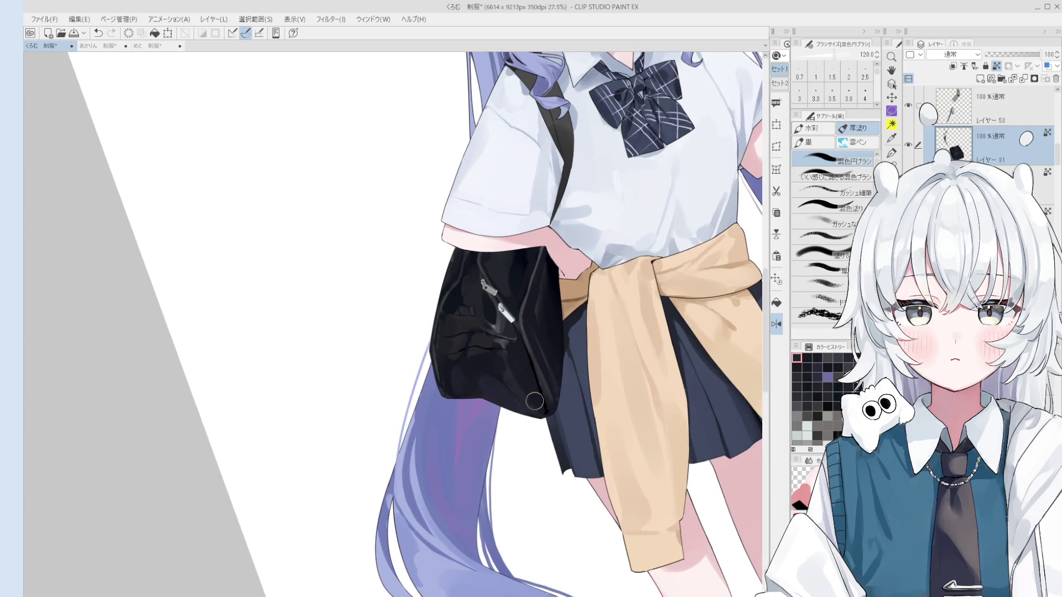
# Blend the lower-body shading softly using further shades sampled from the bag itself.
pyautogui.keyDown('alt'); pyautogui.click(524, 406); pyautogui.keyUp('alt')
pyautogui.keyDown('alt'); pyautogui.click(502, 340); pyautogui.keyUp('alt')
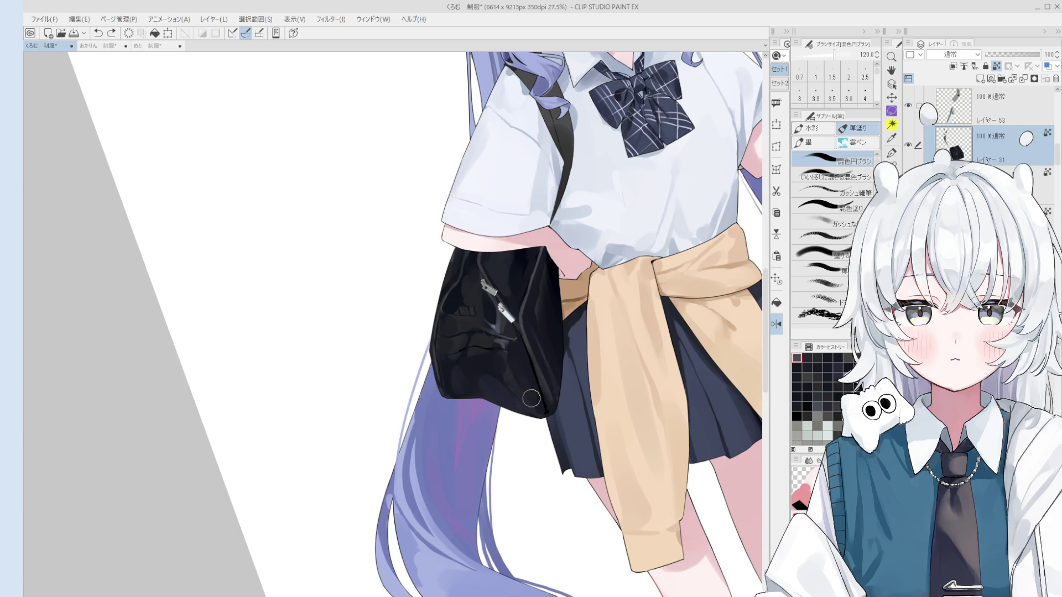
pyautogui.press(']')
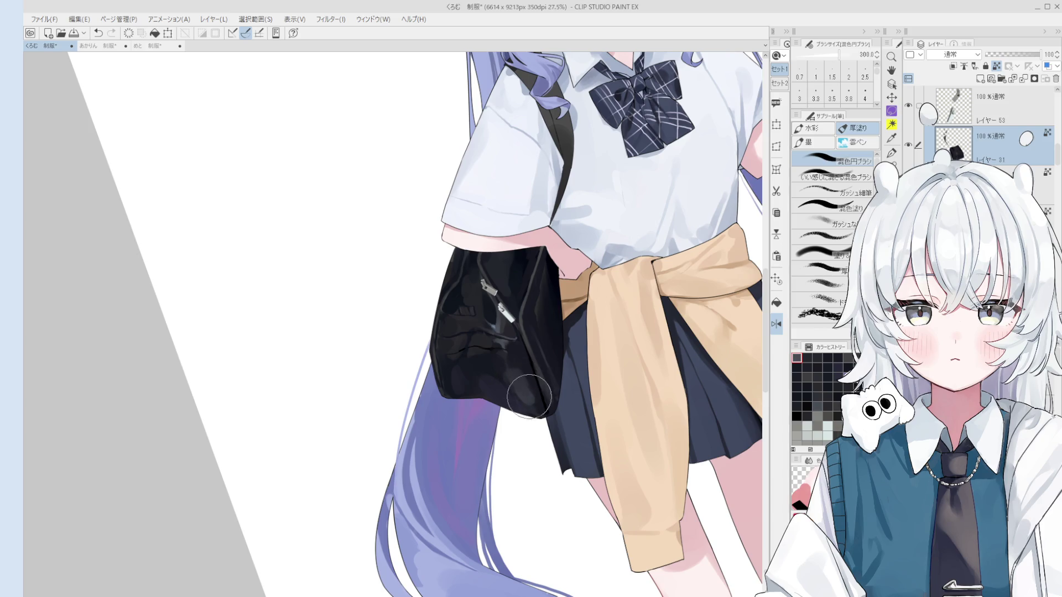
pyautogui.moveTo(513, 391); pyautogui.dragTo(519, 363)
pyautogui.press('[')
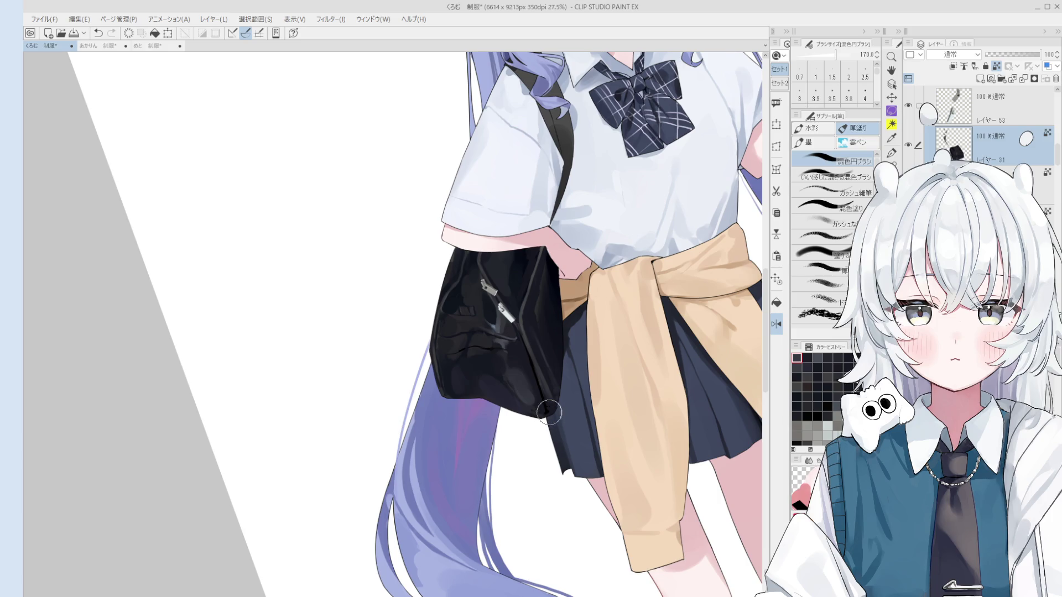
pyautogui.scroll(2, 544, 415)
pyautogui.keyDown('alt'); pyautogui.click(522, 368); pyautogui.keyUp('alt')
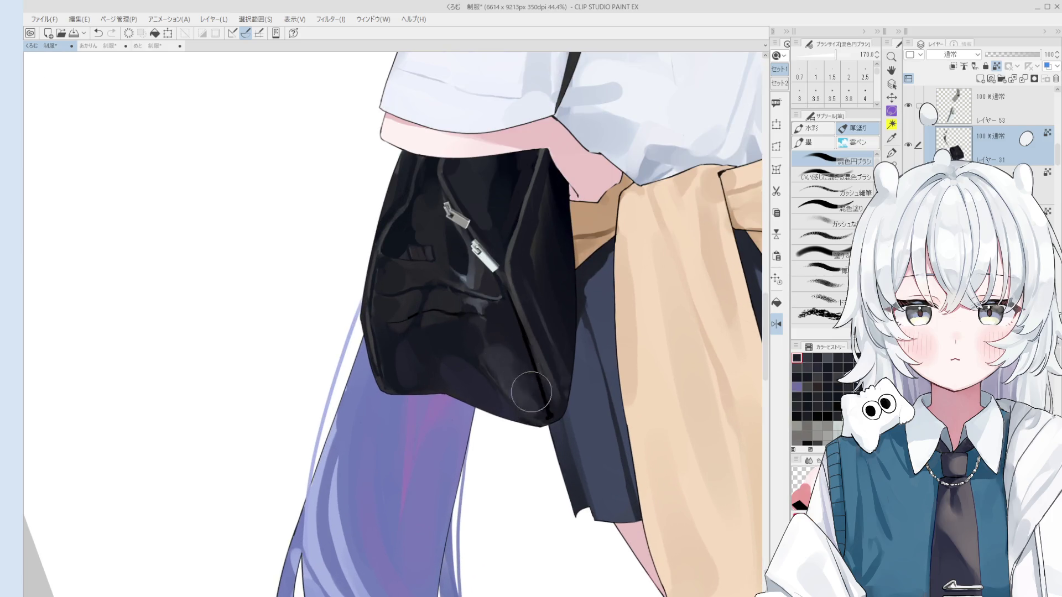
pyautogui.scroll(-1, 519, 383)
# Darken the bag's side shading in a sampled dark tone with an adjusted brush.
pyautogui.keyDown('alt'); pyautogui.click(521, 374); pyautogui.keyUp('alt')
pyautogui.moveTo(520, 369); pyautogui.dragTo(503, 355)
pyautogui.press(']')
pyautogui.scroll(1, 505, 347)
pyautogui.moveTo(511, 351)
pyautogui.mouseDown()
pyautogui.moveTo(486, 355)
pyautogui.moveTo(503, 380)
pyautogui.moveTo(509, 351)
pyautogui.moveTo(475, 365)
pyautogui.moveTo(512, 349)
pyautogui.mouseUp()
pyautogui.scroll(-1, 502, 380)
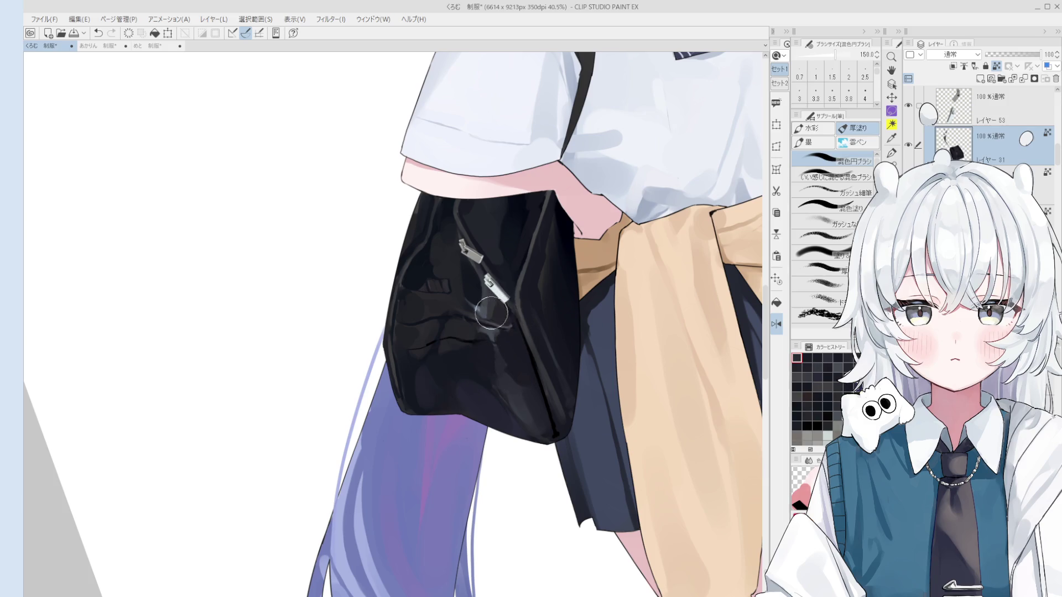
pyautogui.scroll(1, 498, 307)
# Tone down the grey highlight curve and stripe below the lower zipper pull, blending a soft grey patch.
pyautogui.moveTo(496, 306); pyautogui.dragTo(508, 338)
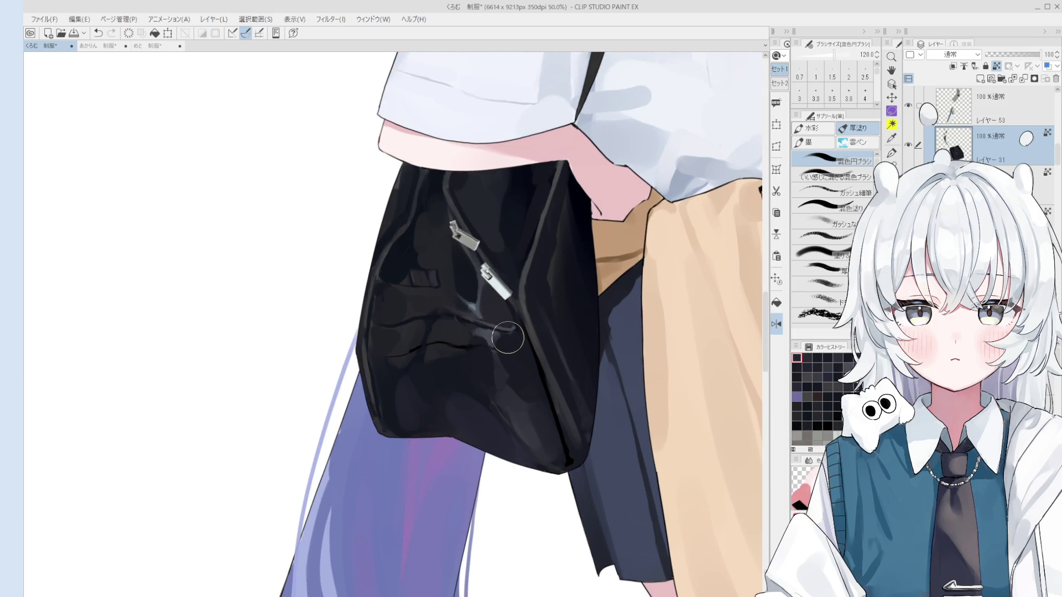
pyautogui.moveTo(508, 337); pyautogui.dragTo(505, 360)
pyautogui.moveTo(549, 343); pyautogui.dragTo(579, 316)
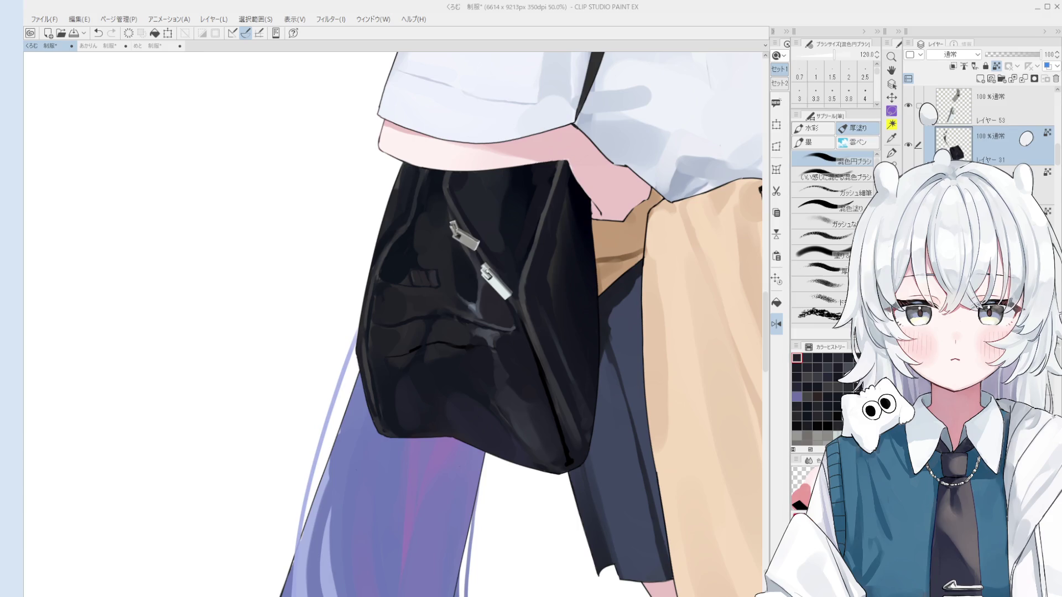
pyautogui.moveTo(496, 349)
pyautogui.mouseDown()
pyautogui.moveTo(494, 339)
pyautogui.moveTo(492, 388)
pyautogui.moveTo(487, 351)
pyautogui.mouseUp()
pyautogui.scroll(-1, 508, 366)
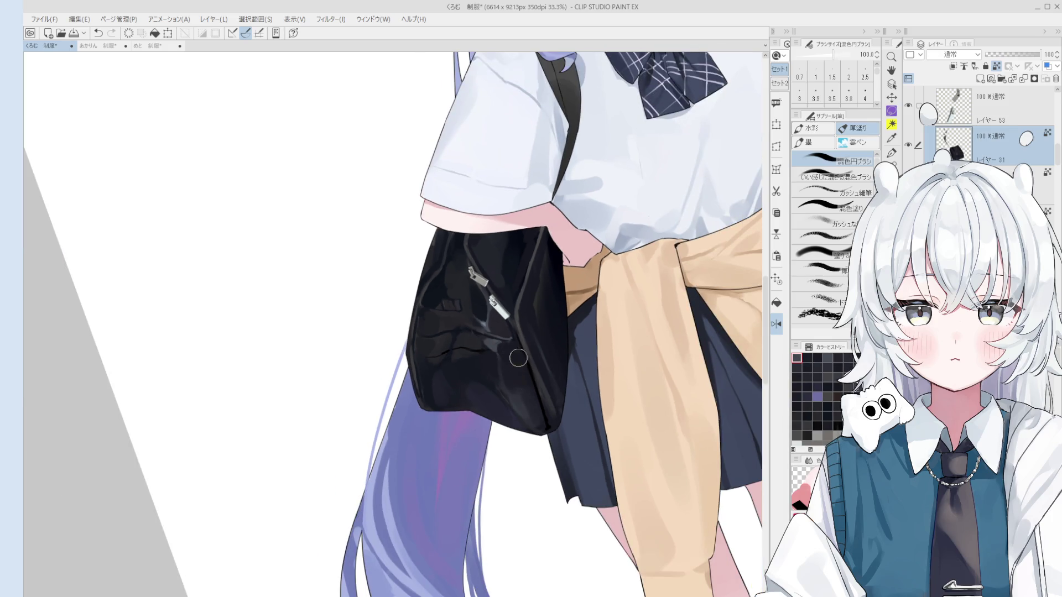
# Refine the grey sheen on the bag's lower body with a smaller brush and sampled colour.
pyautogui.moveTo(518, 357); pyautogui.dragTo(533, 359)
pyautogui.click(534, 359)
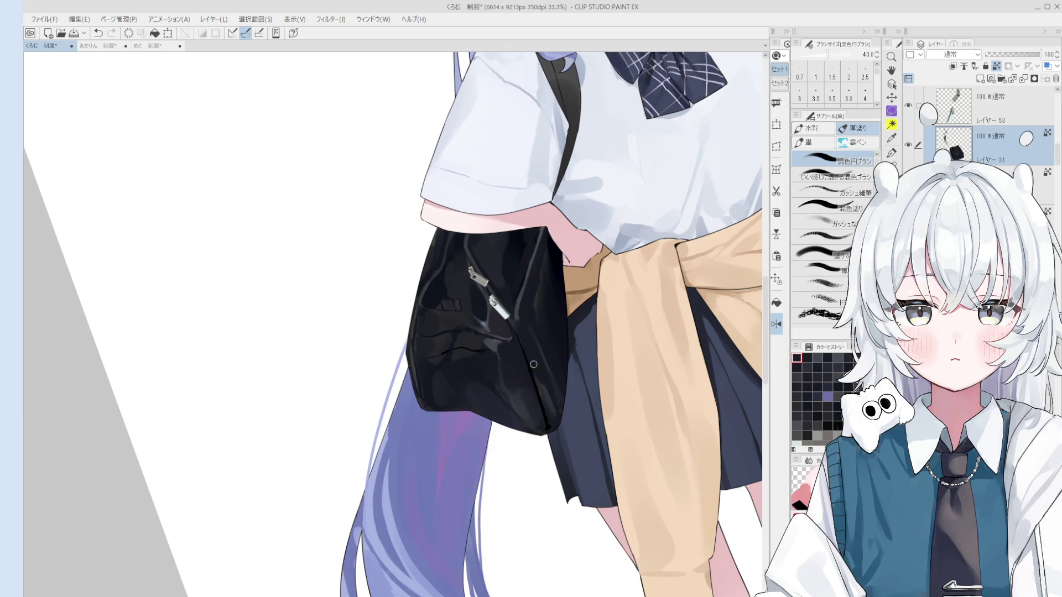
pyautogui.moveTo(545, 379); pyautogui.dragTo(529, 347)
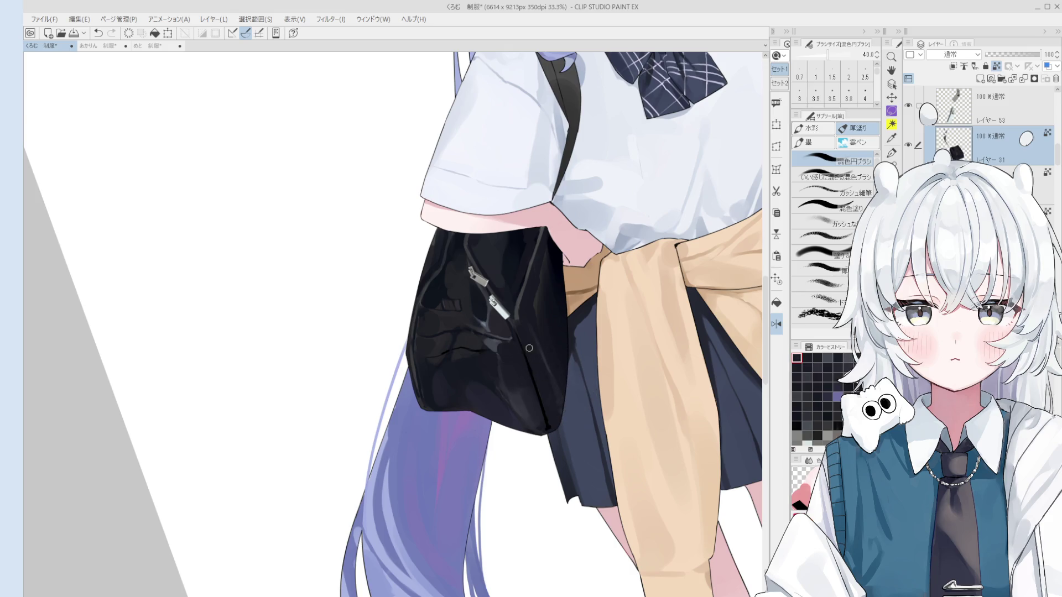
pyautogui.scroll(2, 498, 324)
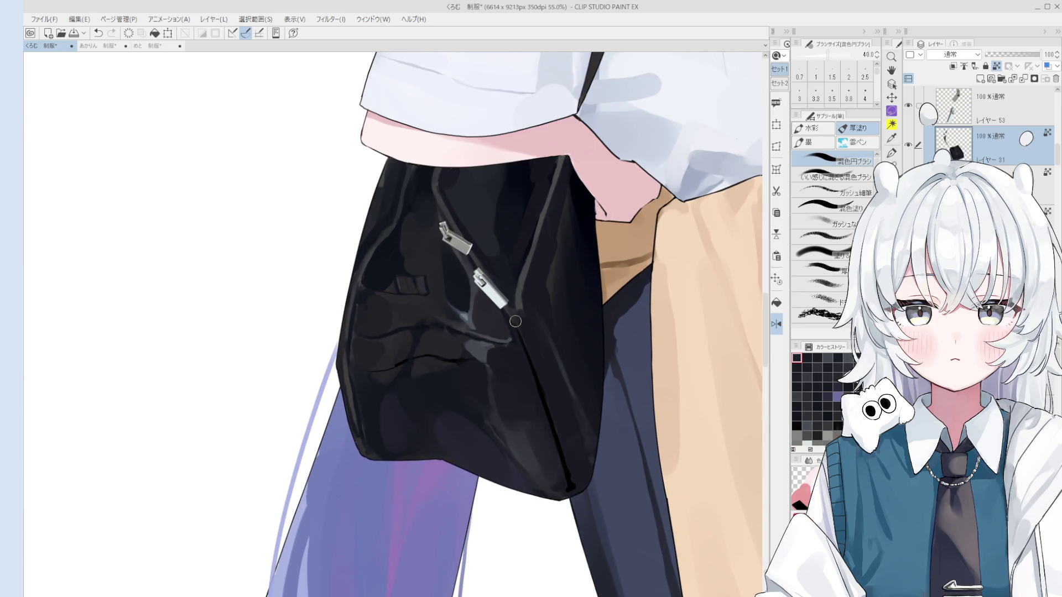
pyautogui.scroll(1, 515, 320)
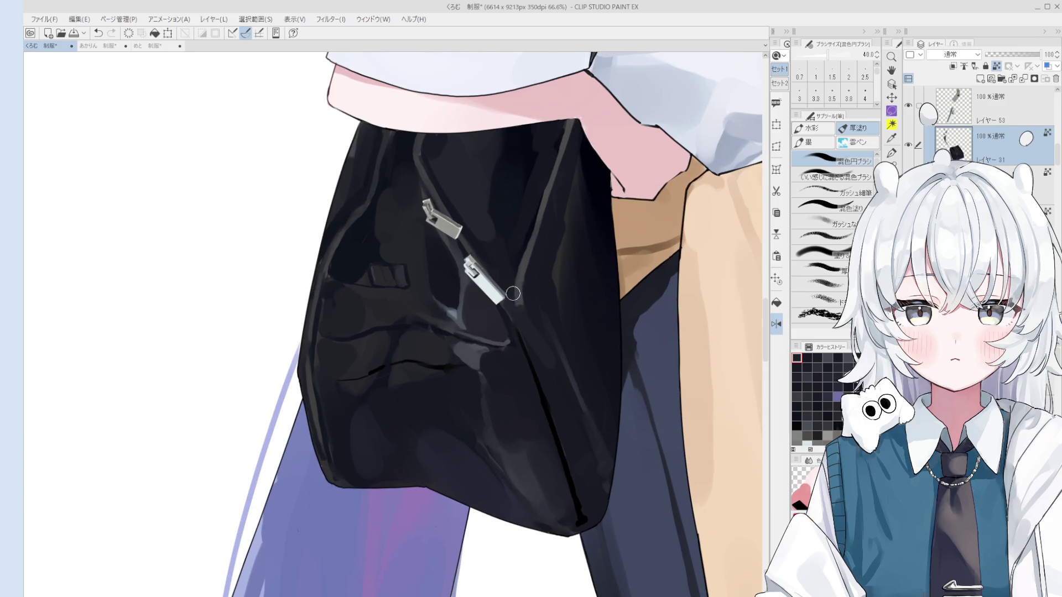
# Sample a light grey from the bag and size the brush for highlight work beside the lower zipper.
pyautogui.press(']')
pyautogui.press(']')
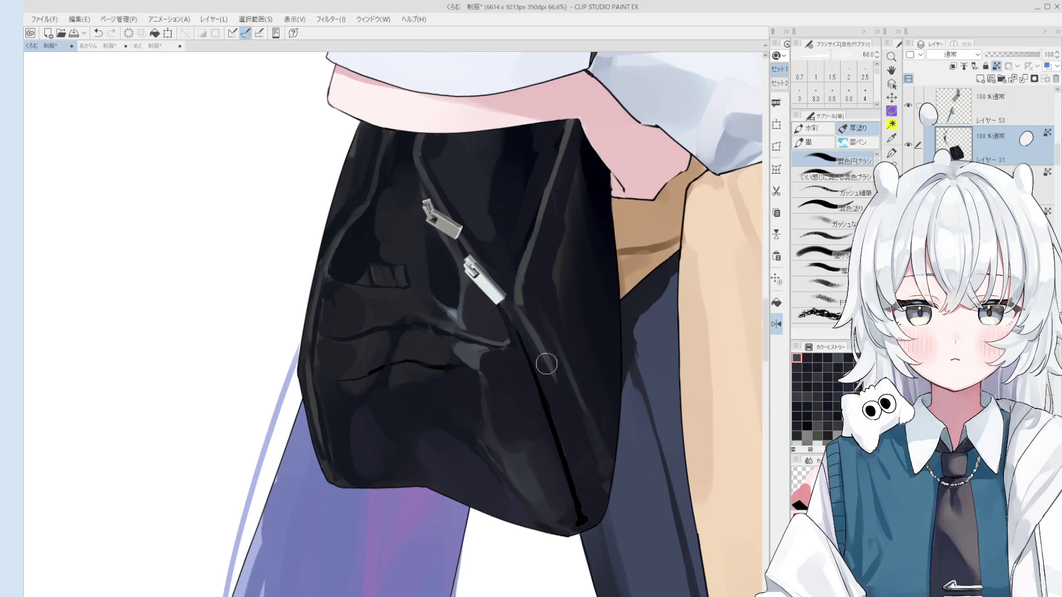
pyautogui.keyDown('alt'); pyautogui.click(348, 251); pyautogui.keyUp('alt')
pyautogui.press(']')
pyautogui.press(']')
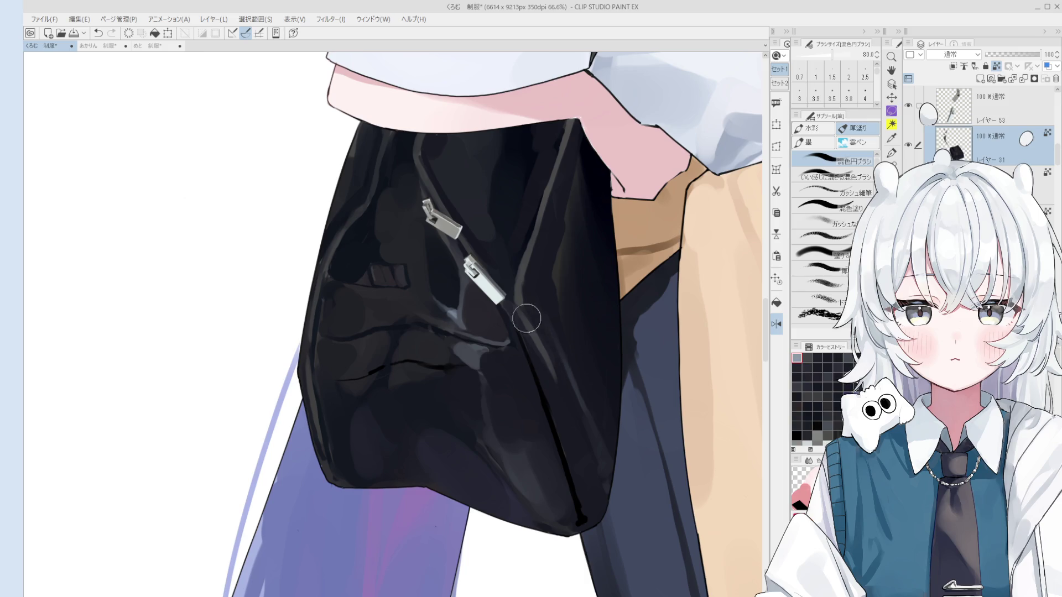
pyautogui.scroll(-1, 526, 318)
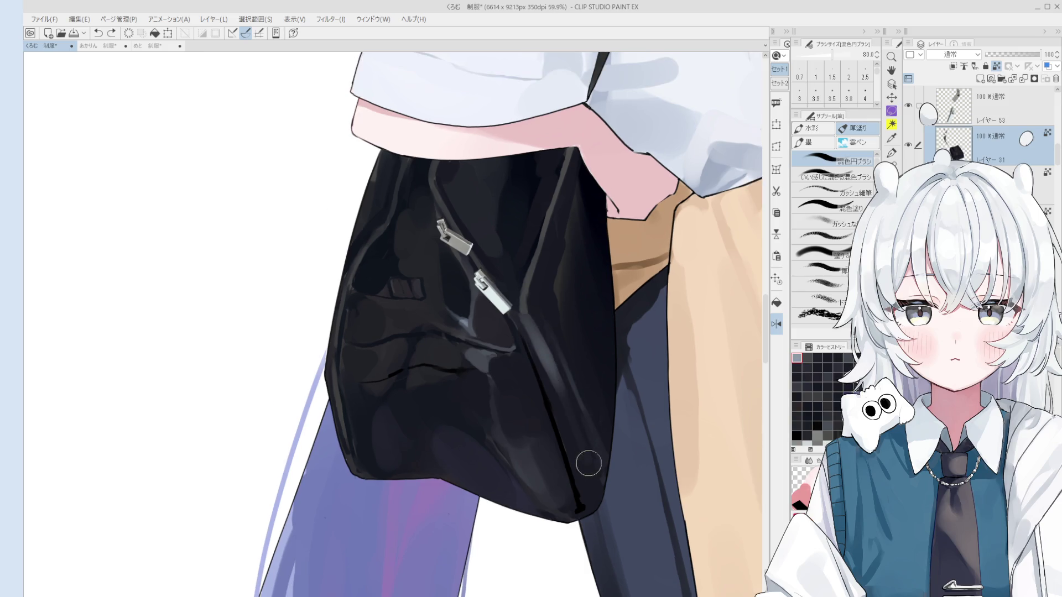
pyautogui.press('[')
pyautogui.press('[')
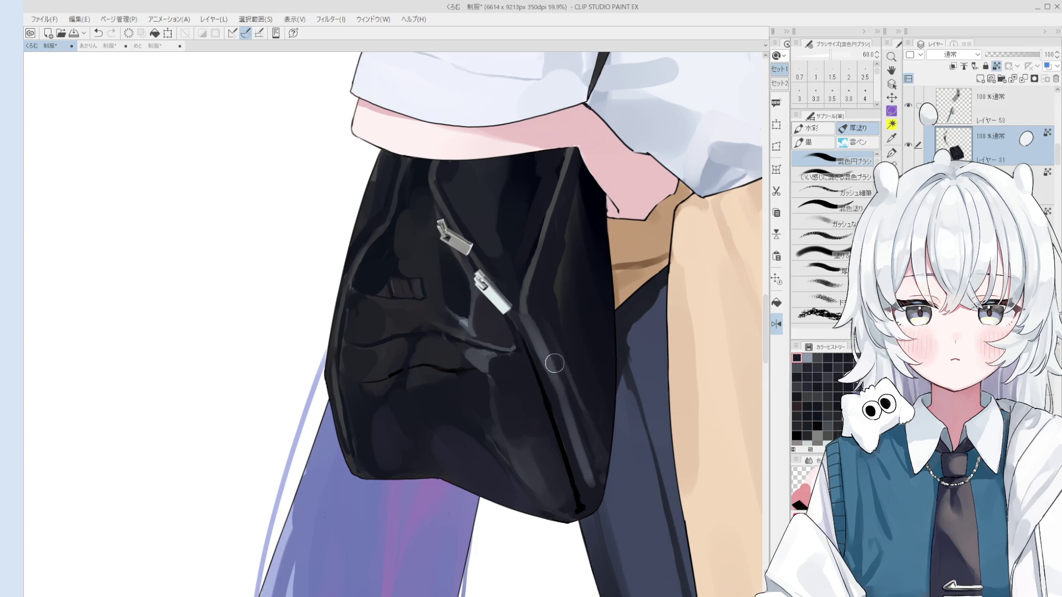
pyautogui.scroll(-1, 555, 363)
pyautogui.scroll(-1, 554, 363)
pyautogui.press('[')
pyautogui.press('[')
pyautogui.press('[')
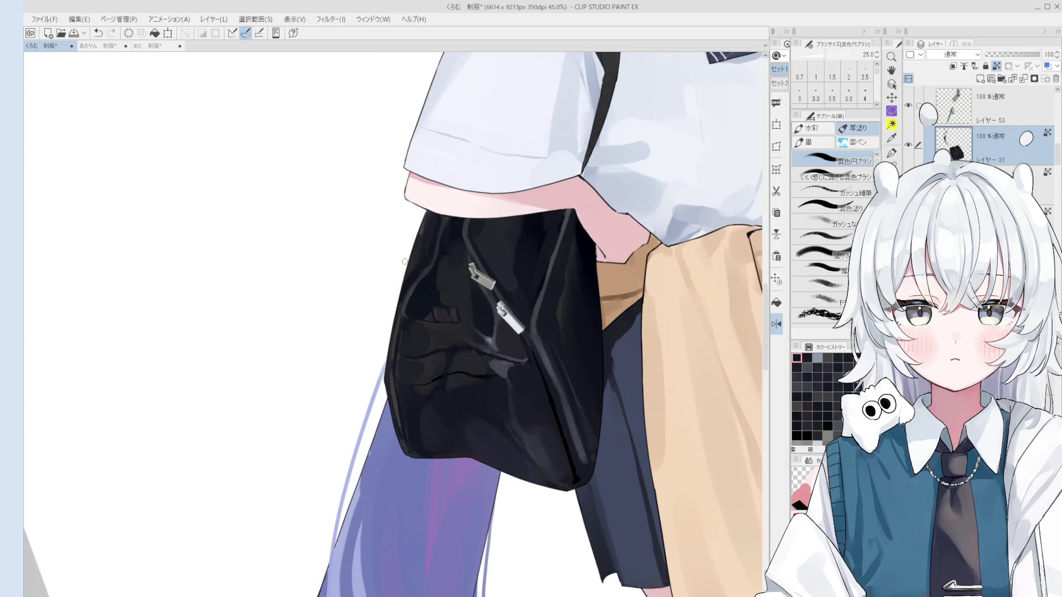
# Stroke along the bag's right outline to clean up the edge line, undoing and retouching once.
pyautogui.press(']')
pyautogui.press(']')
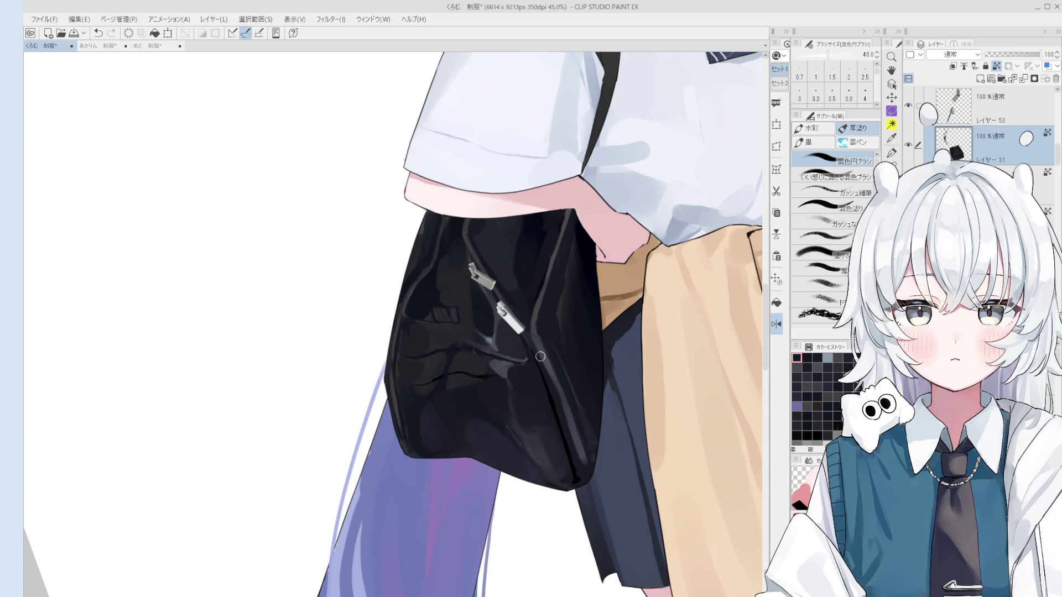
pyautogui.moveTo(540, 356); pyautogui.dragTo(585, 448)
pyautogui.press(']')
pyautogui.press(']')
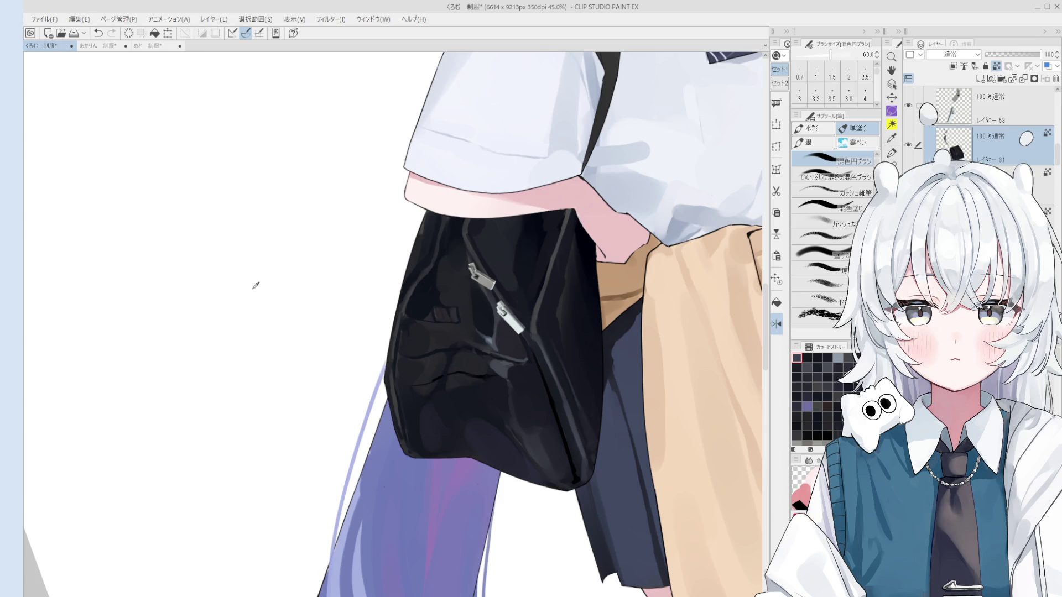
pyautogui.press('[')
pyautogui.press('[')
pyautogui.press('[')
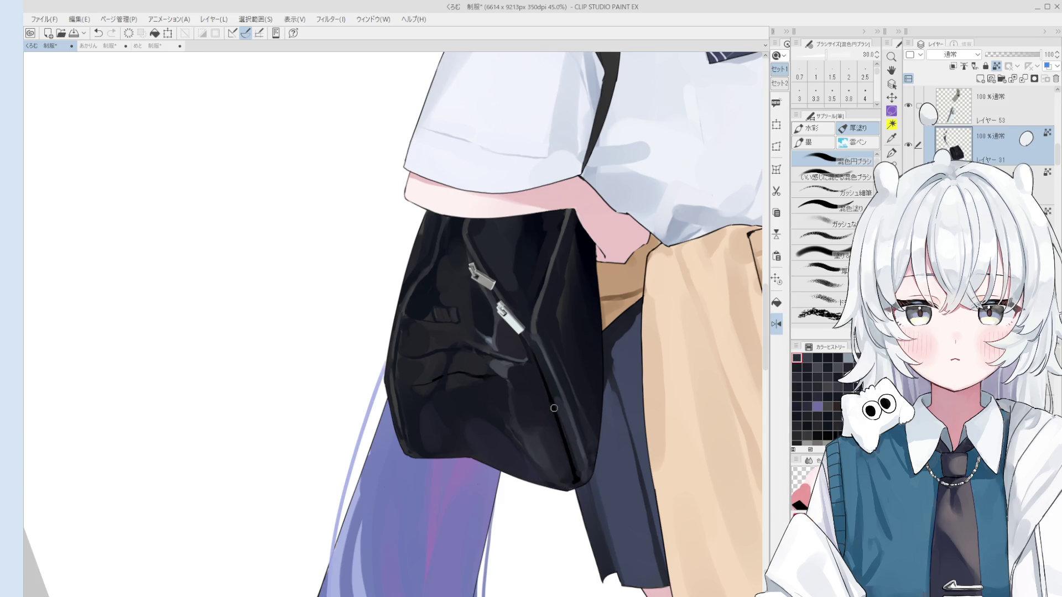
pyautogui.hotkey('ctrl', 'z')
pyautogui.press(']')
pyautogui.moveTo(560, 390); pyautogui.dragTo(586, 473)
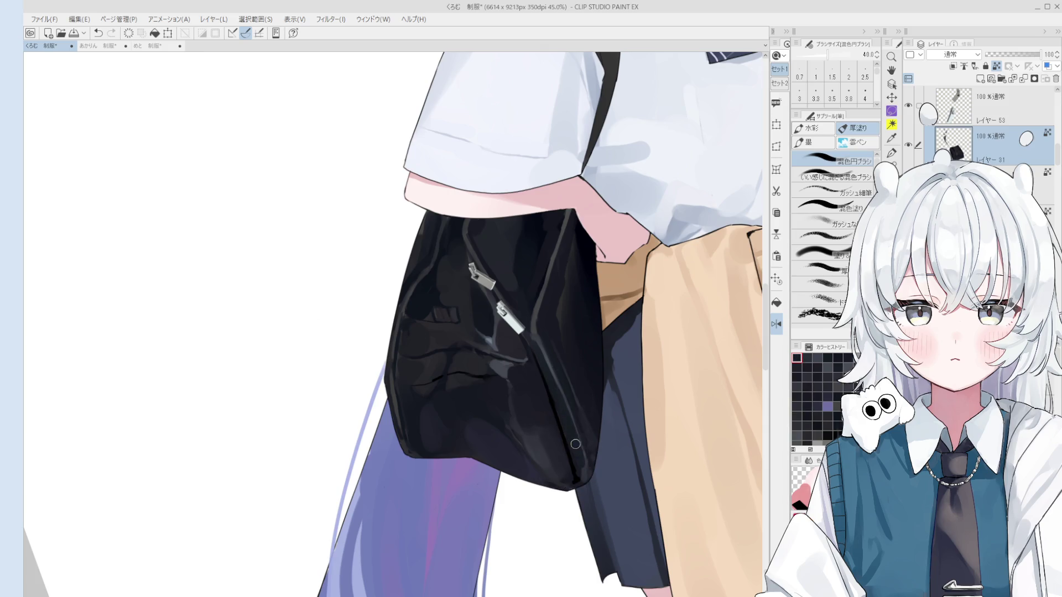
pyautogui.keyDown('alt'); pyautogui.click(562, 388); pyautogui.keyUp('alt')
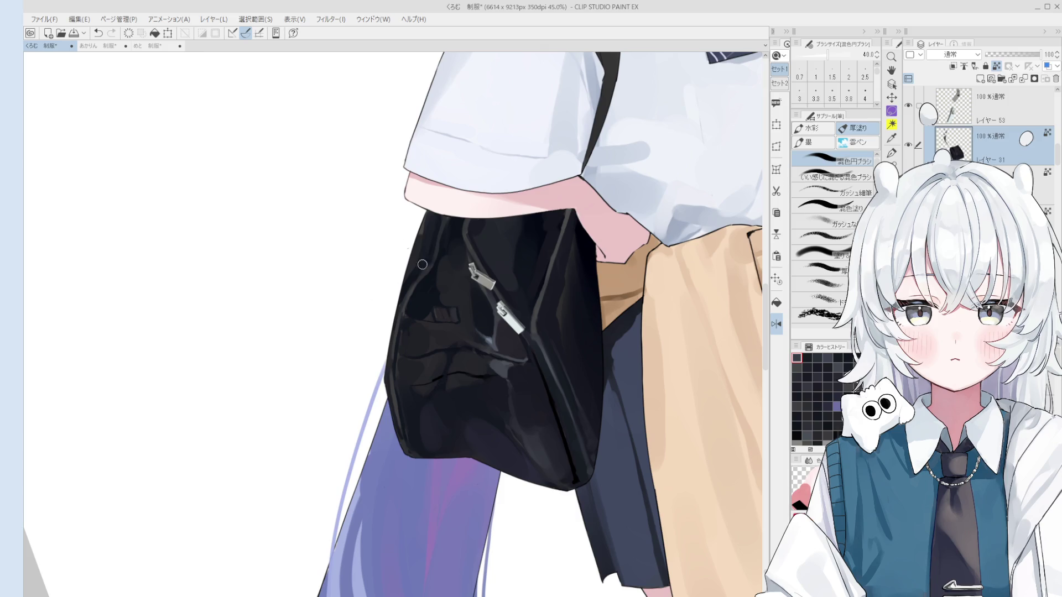
# Paint light grey highlights and darker tones around the lower zipper pull, sampling colours from the bag.
pyautogui.press('o')
pyautogui.scroll(2, 423, 265)
pyautogui.press('b')
pyautogui.scroll(1, 463, 315)
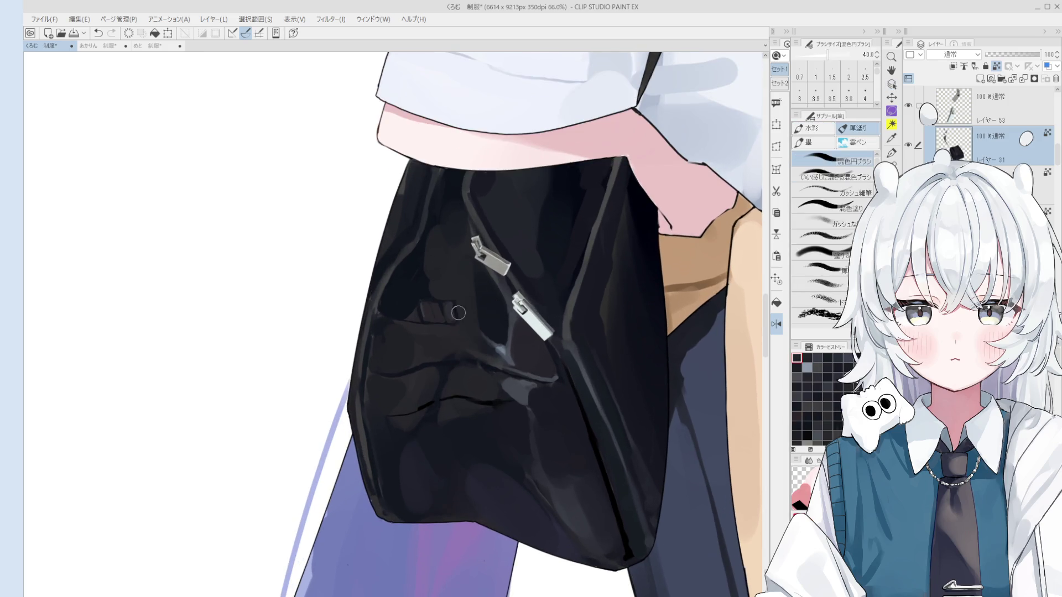
pyautogui.keyDown('alt'); pyautogui.click(508, 355); pyautogui.keyUp('alt')
pyautogui.moveTo(498, 353)
pyautogui.mouseDown()
pyautogui.moveTo(485, 340)
pyautogui.moveTo(507, 360)
pyautogui.mouseUp()
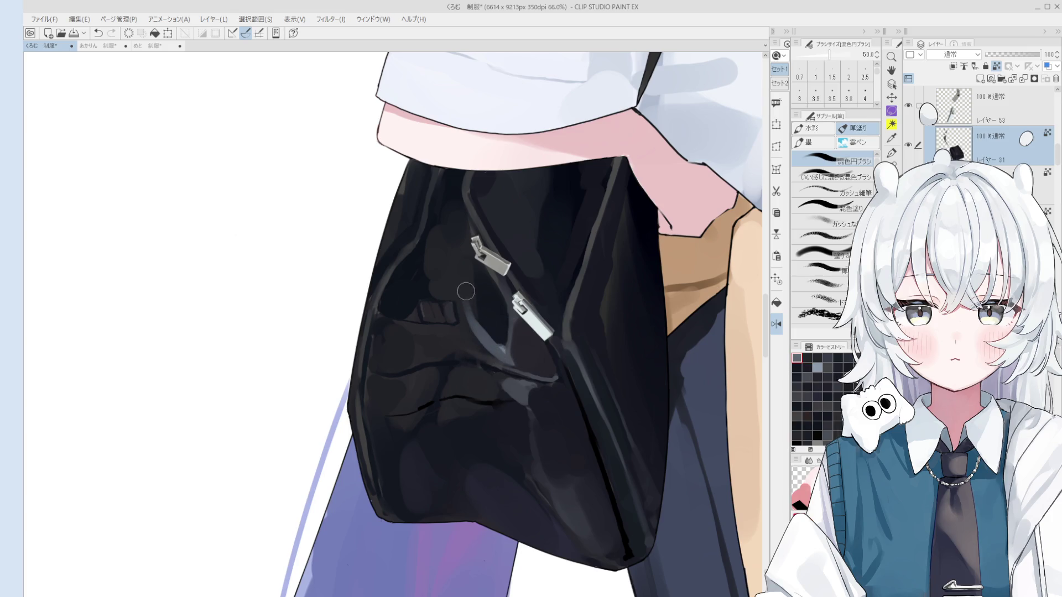
pyautogui.keyDown('alt'); pyautogui.click(469, 336); pyautogui.keyUp('alt')
pyautogui.moveTo(469, 335); pyautogui.dragTo(481, 357)
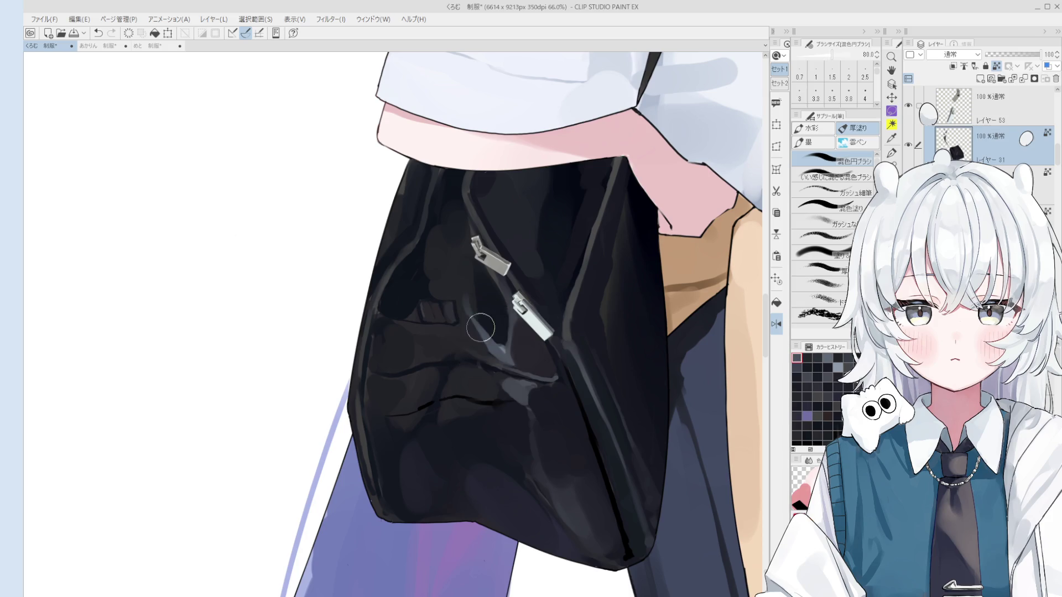
pyautogui.moveTo(473, 289); pyautogui.dragTo(490, 325)
# Add a finer grey shading stroke below the lower zipper with sampled bag colours.
pyautogui.keyDown('alt'); pyautogui.click(488, 297); pyautogui.keyUp('alt')
pyautogui.keyDown('alt'); pyautogui.click(474, 309); pyautogui.keyUp('alt')
pyautogui.press('[')
pyautogui.press('[')
pyautogui.press('[')
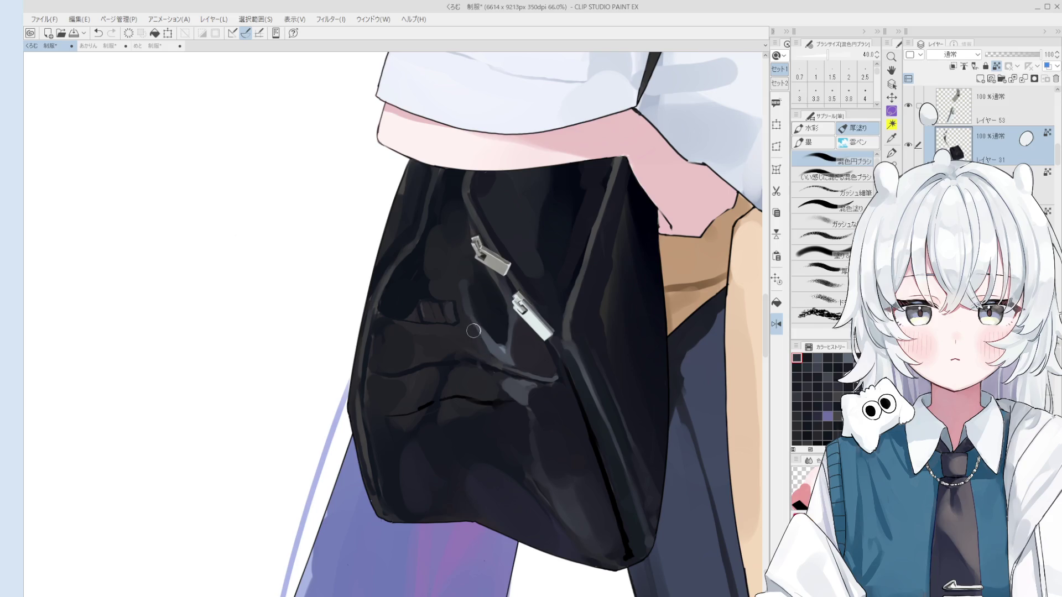
pyautogui.keyDown('alt'); pyautogui.click(474, 332); pyautogui.keyUp('alt')
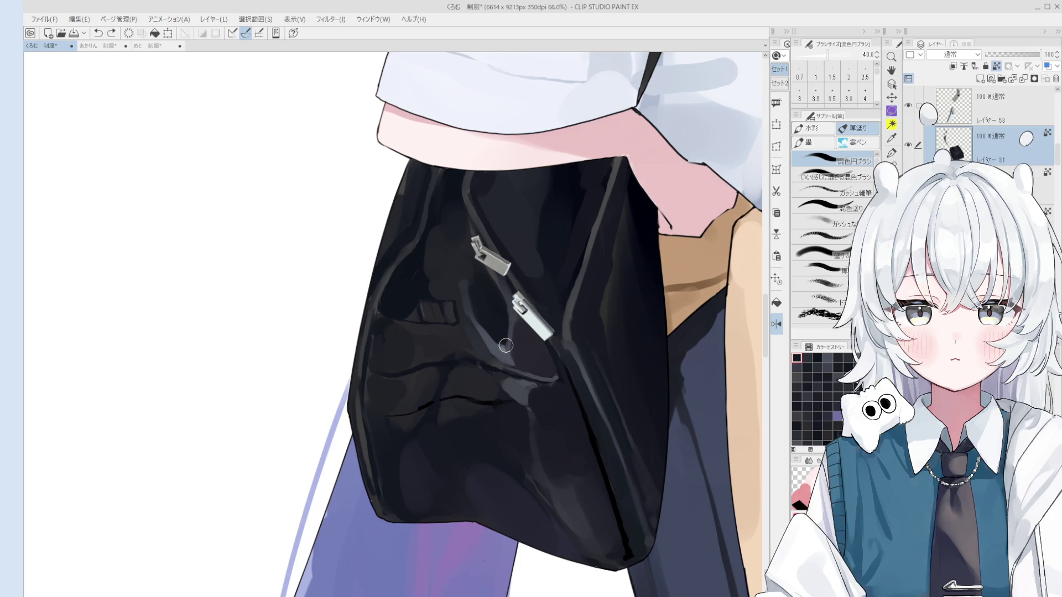
pyautogui.scroll(2, 497, 346)
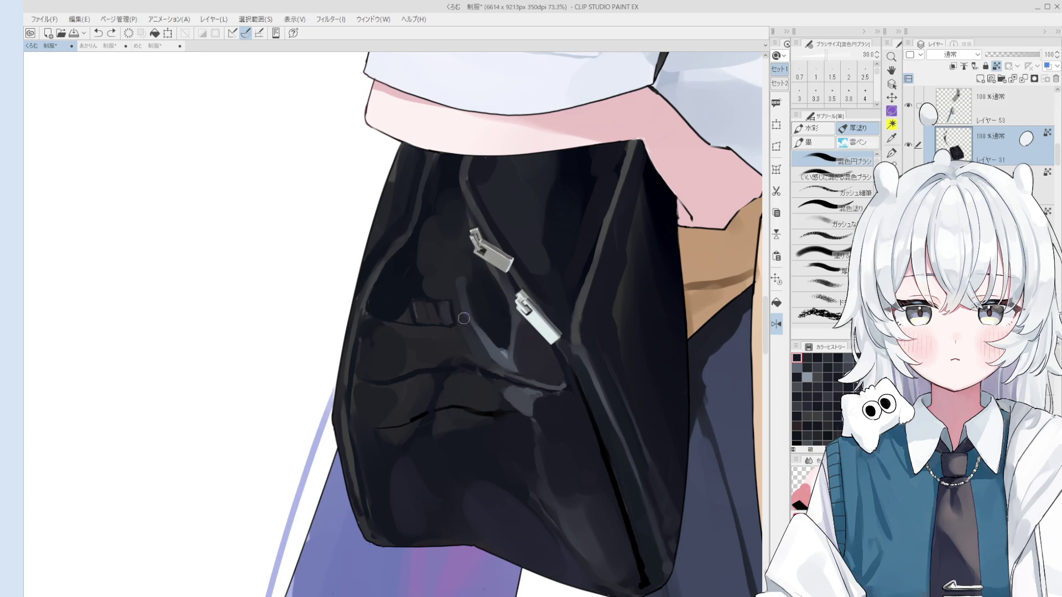
pyautogui.moveTo(474, 336)
pyautogui.mouseDown()
pyautogui.moveTo(507, 363)
pyautogui.moveTo(495, 371)
pyautogui.mouseUp()
pyautogui.press(']')
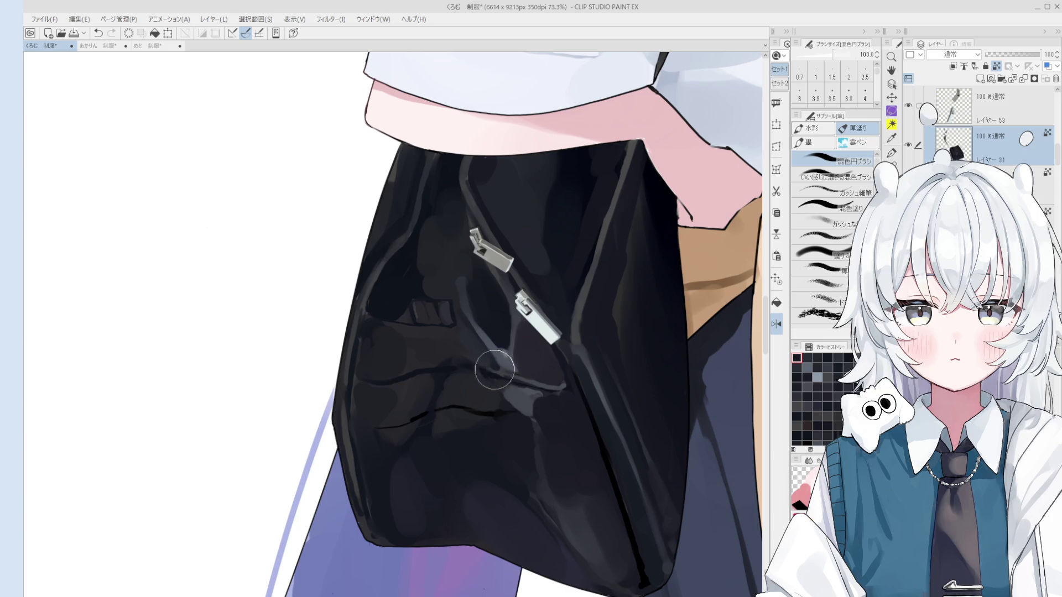
pyautogui.scroll(-1, 495, 371)
pyautogui.scroll(-1, 495, 371)
pyautogui.scroll(2, 461, 321)
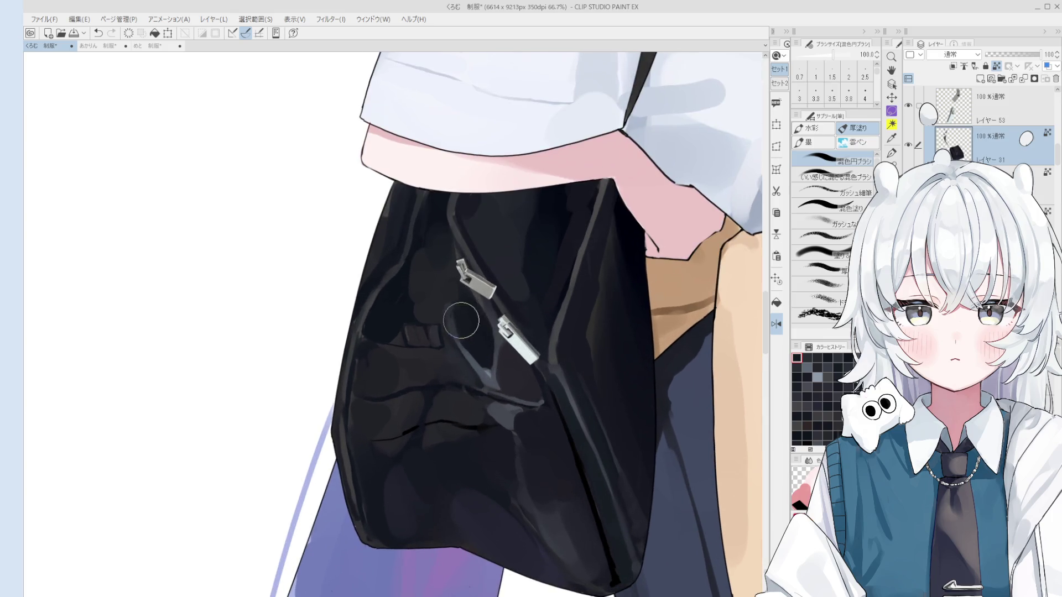
pyautogui.press('[')
pyautogui.press('[')
pyautogui.press('[')
pyautogui.moveTo(461, 320); pyautogui.dragTo(450, 310)
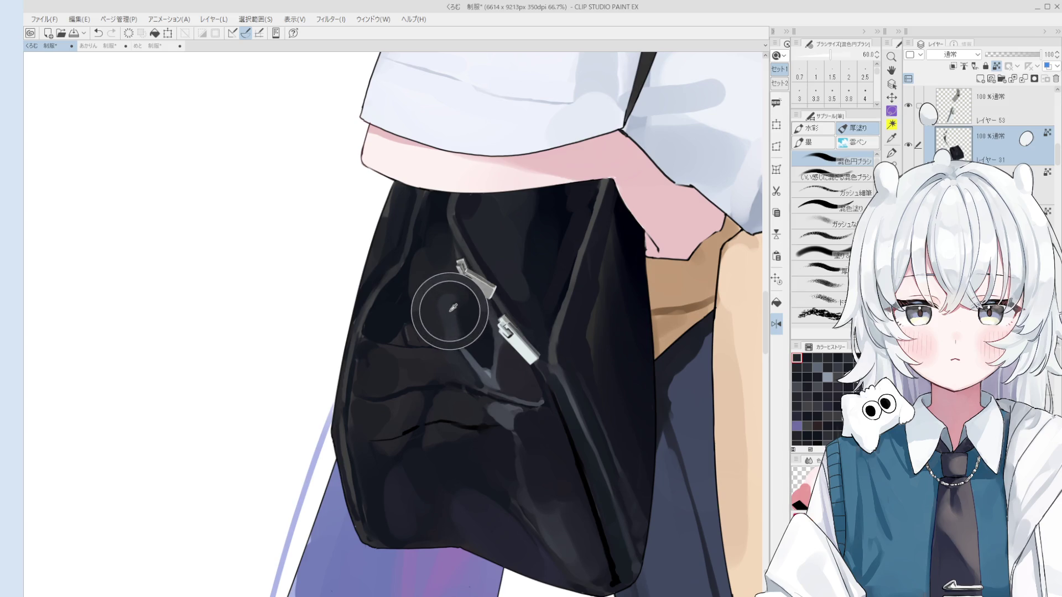
# Paint grey strokes around the upper zipper pull with a smaller brush.
pyautogui.keyDown('alt'); pyautogui.click(447, 308); pyautogui.keyUp('alt')
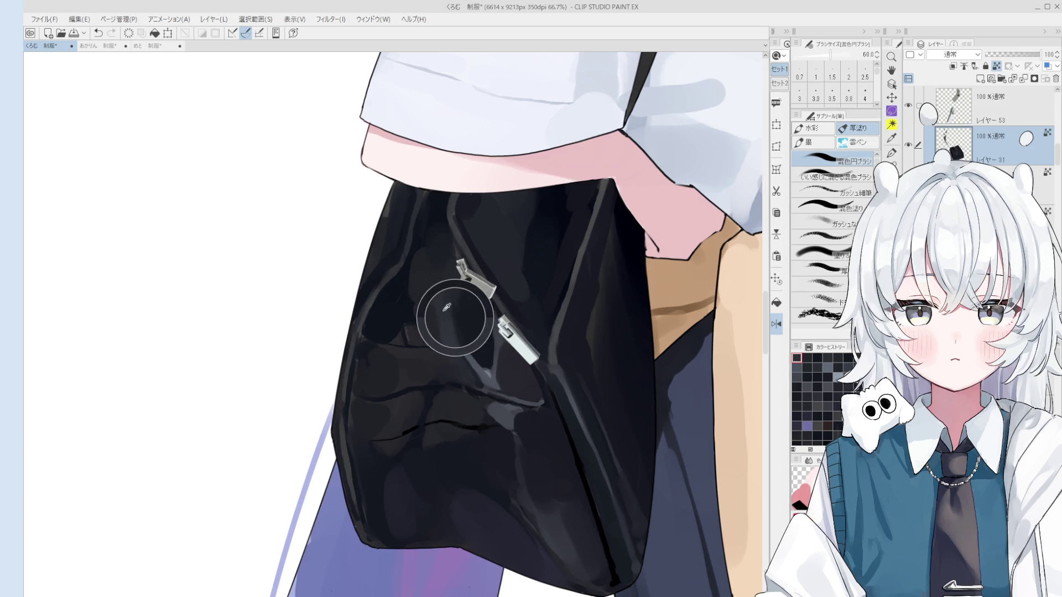
pyautogui.moveTo(448, 303)
pyautogui.mouseDown()
pyautogui.moveTo(423, 274)
pyautogui.moveTo(434, 268)
pyautogui.mouseUp()
pyautogui.keyDown('alt'); pyautogui.click(440, 305); pyautogui.keyUp('alt')
pyautogui.scroll(-1, 441, 306)
pyautogui.keyDown('alt'); pyautogui.click(445, 308); pyautogui.keyUp('alt')
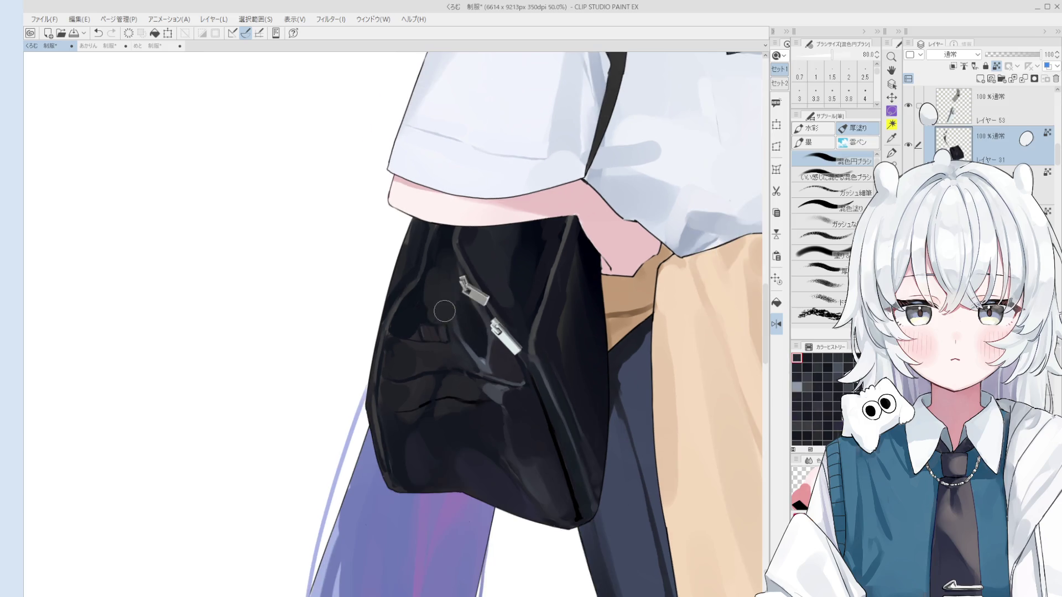
pyautogui.keyDown('ctrl'); pyautogui.keyDown('alt'); pyautogui.moveTo(444, 311); pyautogui.dragTo(418, 310); pyautogui.keyUp('alt'); pyautogui.keyUp('ctrl')
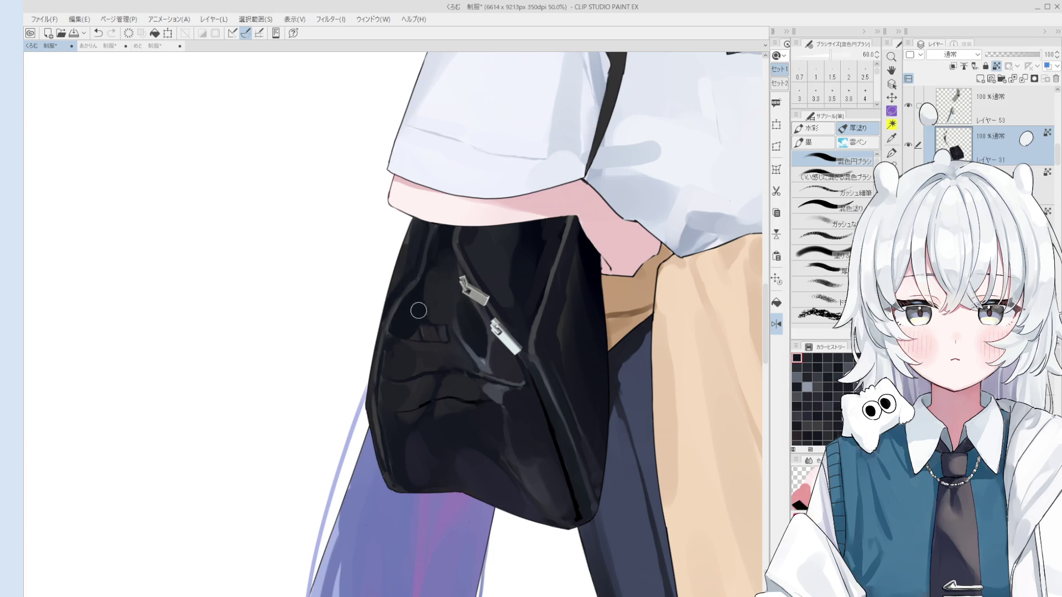
# Lighten the bag's upper-left area with a sampled colour.
pyautogui.keyDown('alt'); pyautogui.click(415, 282); pyautogui.keyUp('alt')
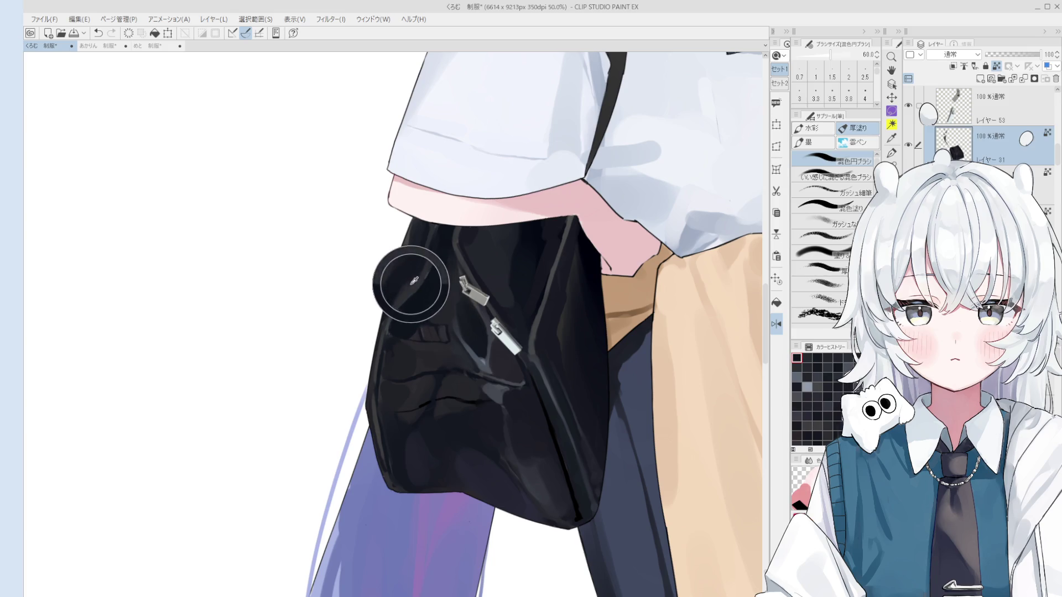
pyautogui.scroll(1, 466, 306)
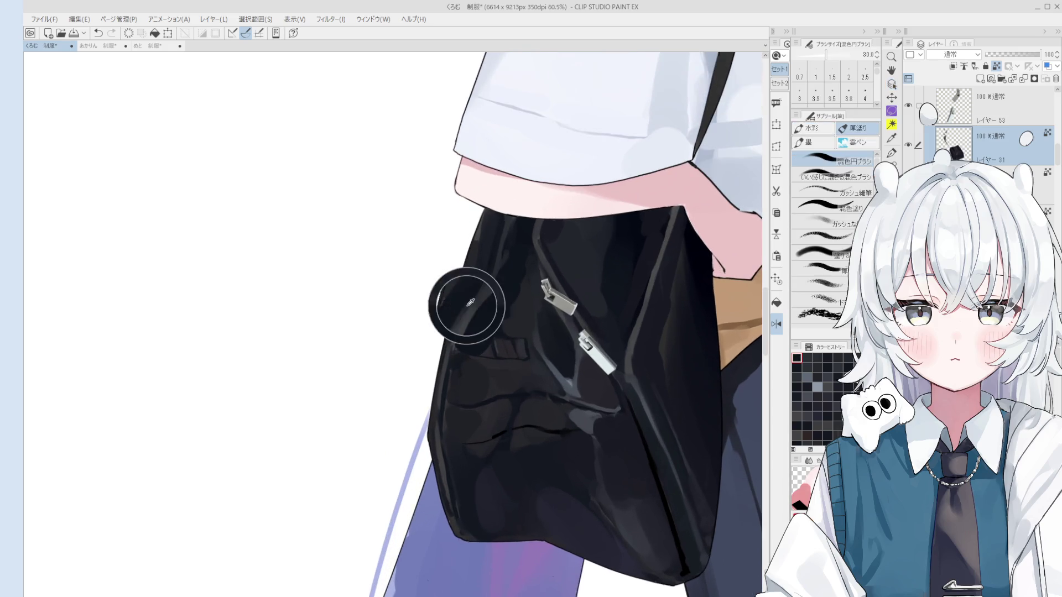
pyautogui.moveTo(465, 336); pyautogui.dragTo(484, 306)
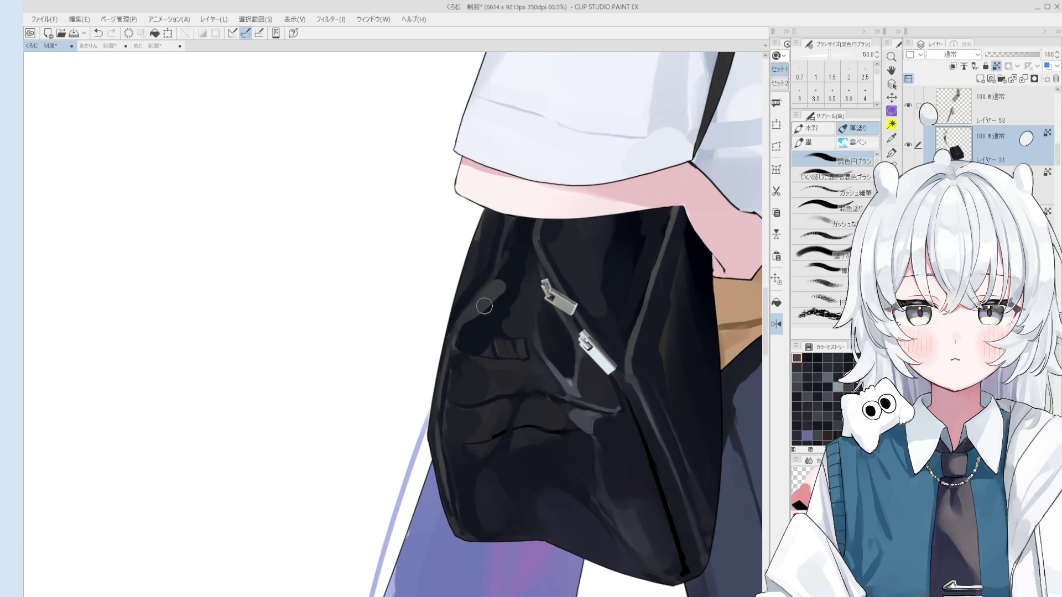
pyautogui.moveTo(498, 238); pyautogui.dragTo(474, 285)
pyautogui.press(']')
pyautogui.press(']')
pyautogui.press(']')
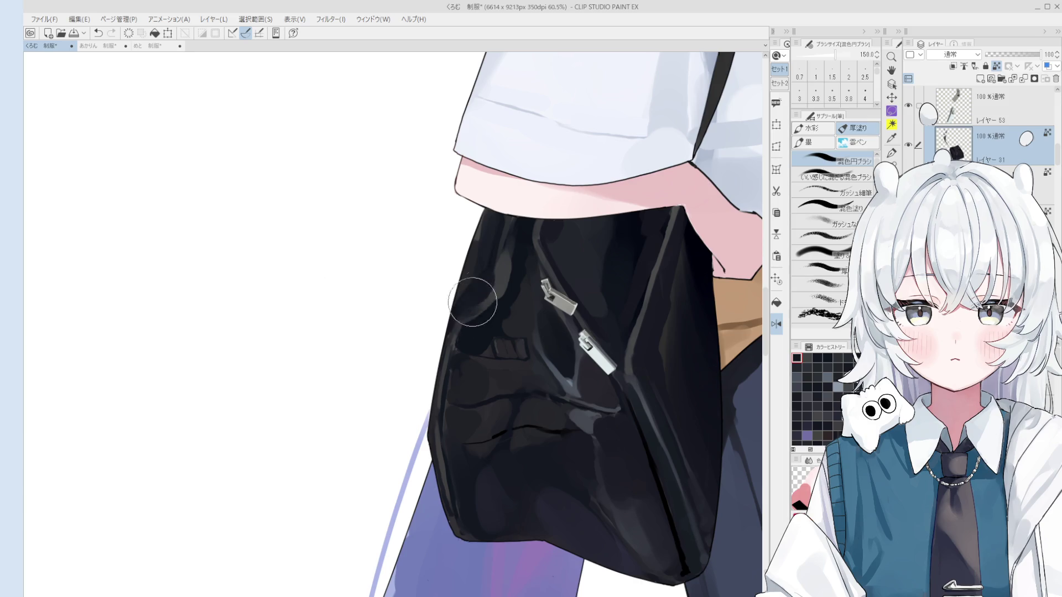
pyautogui.scroll(-2, 494, 261)
pyautogui.press('[')
pyautogui.press('[')
pyautogui.press('[')
pyautogui.press('[')
pyautogui.press('[')
pyautogui.press('[')
pyautogui.press('[')
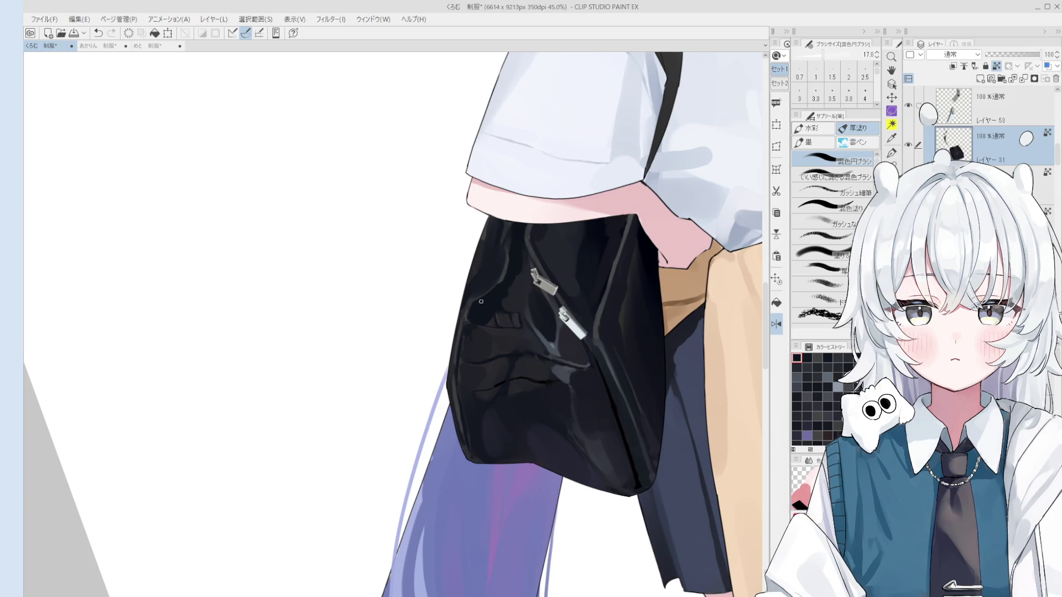
# Erase stray marks along the bag's lower-left edge with an enlarged hard eraser, rotating the view upright.
pyautogui.press('e')
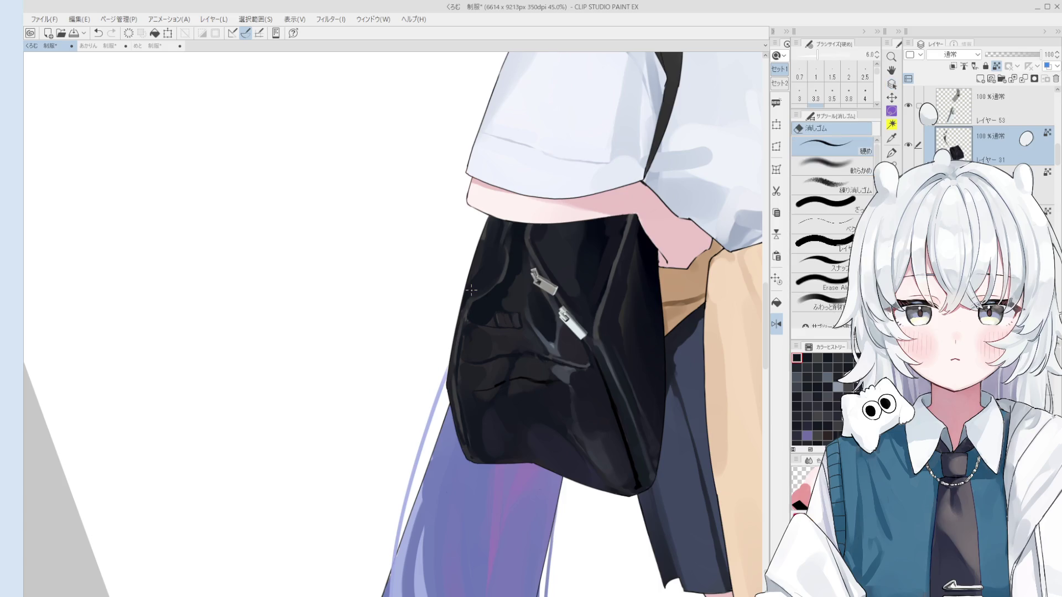
pyautogui.press('e')
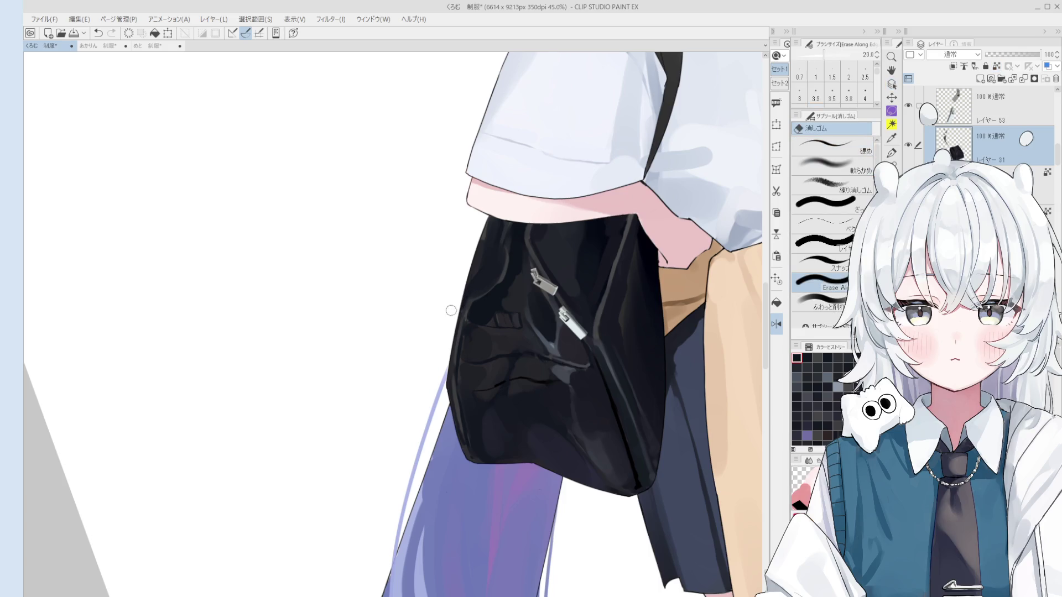
pyautogui.scroll(2, 462, 287)
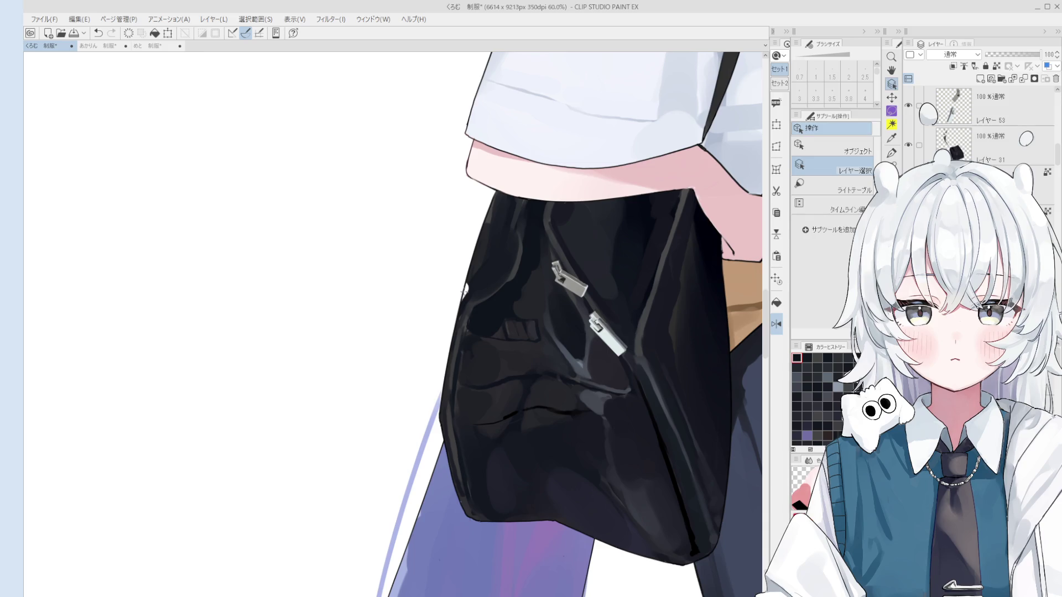
pyautogui.press('e')
pyautogui.moveTo(474, 253); pyautogui.dragTo(463, 296)
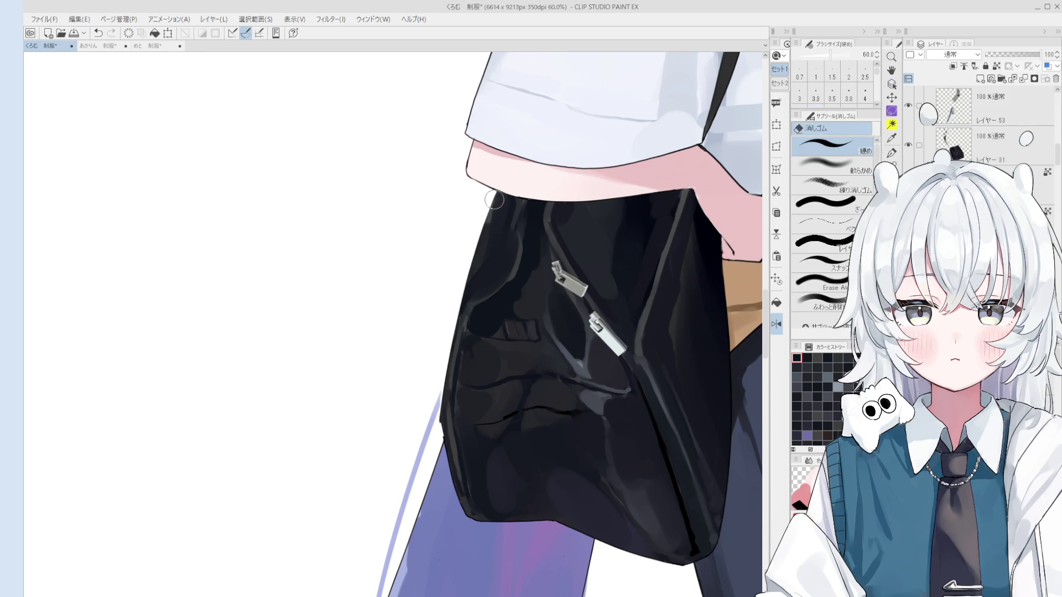
pyautogui.press('o')
pyautogui.scroll(3, 463, 332)
pyautogui.press('e')
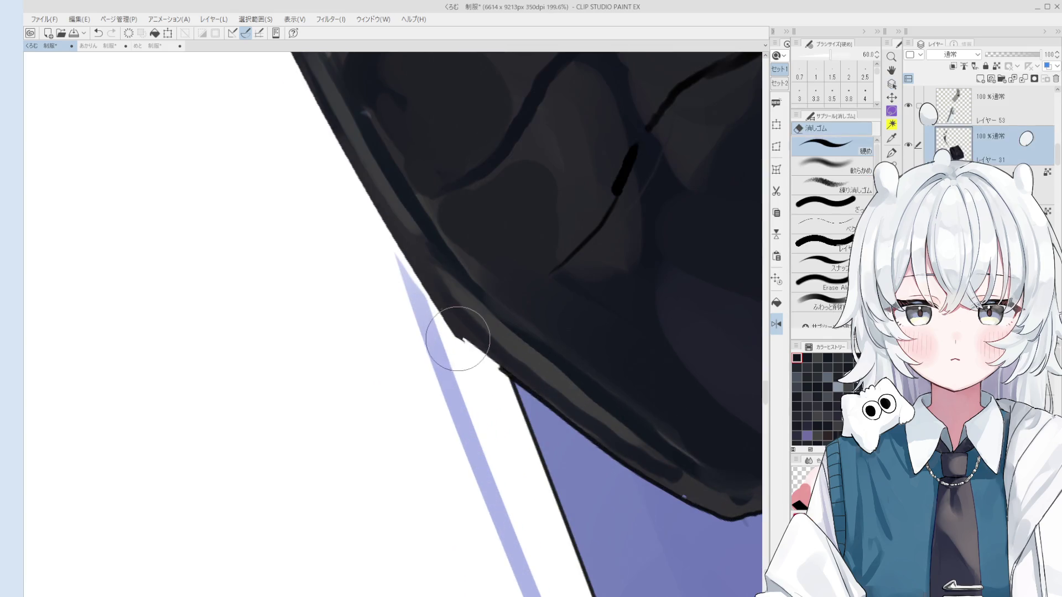
pyautogui.scroll(1, 497, 390)
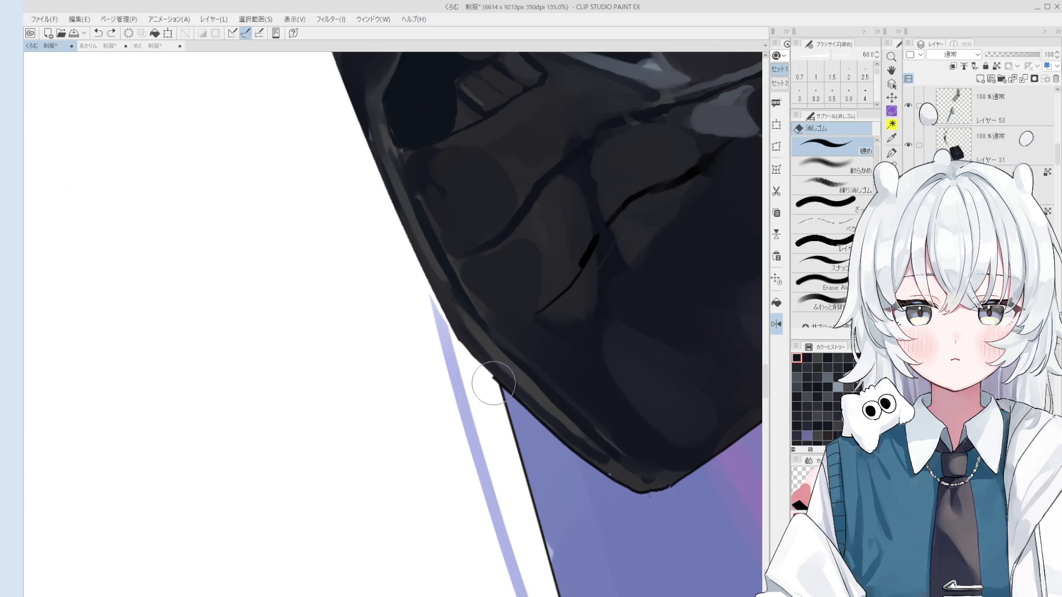
pyautogui.moveTo(498, 384)
pyautogui.mouseDown()
pyautogui.moveTo(484, 376)
pyautogui.moveTo(498, 409)
pyautogui.mouseUp()
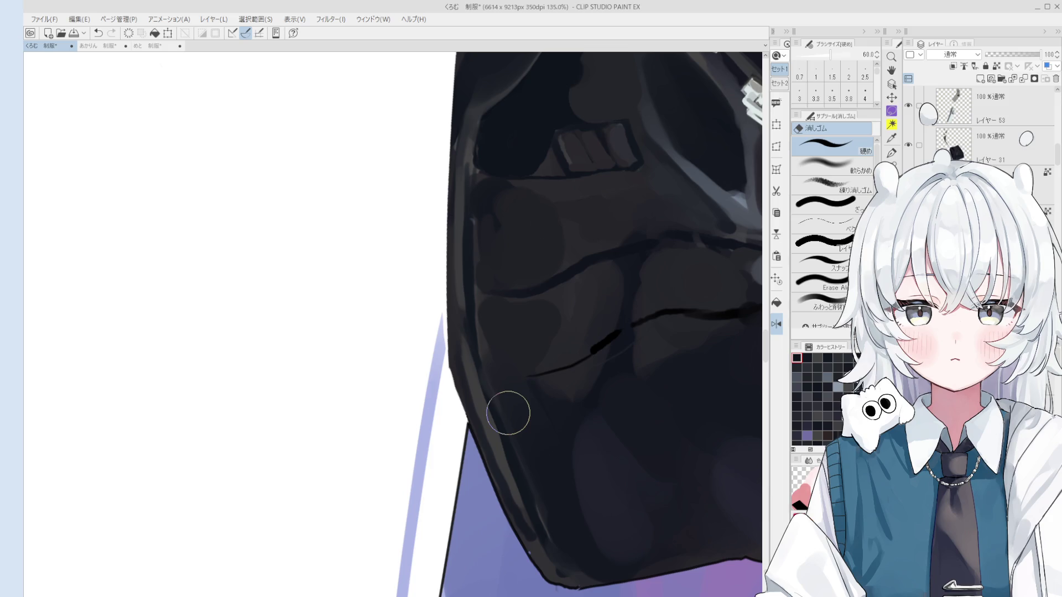
# Select the bag's layer from the canvas and return to the pen after repositioning the view.
pyautogui.moveTo(438, 448); pyautogui.dragTo(465, 498)
pyautogui.scroll(-2, 473, 493)
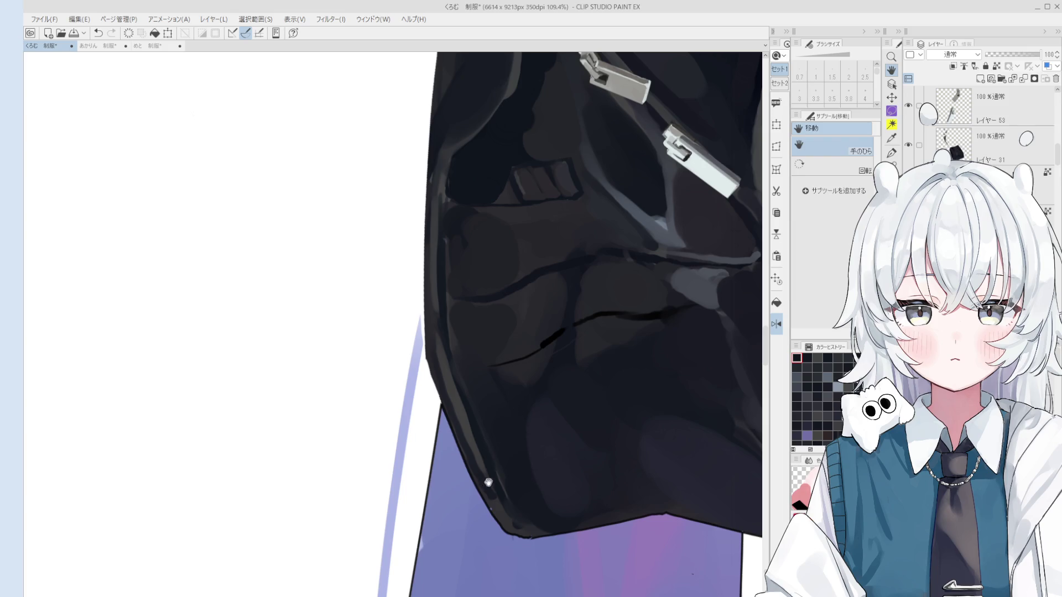
pyautogui.moveTo(480, 514); pyautogui.dragTo(560, 495)
pyautogui.press('o')
pyautogui.click(560, 494)
pyautogui.scroll(-2, 533, 409)
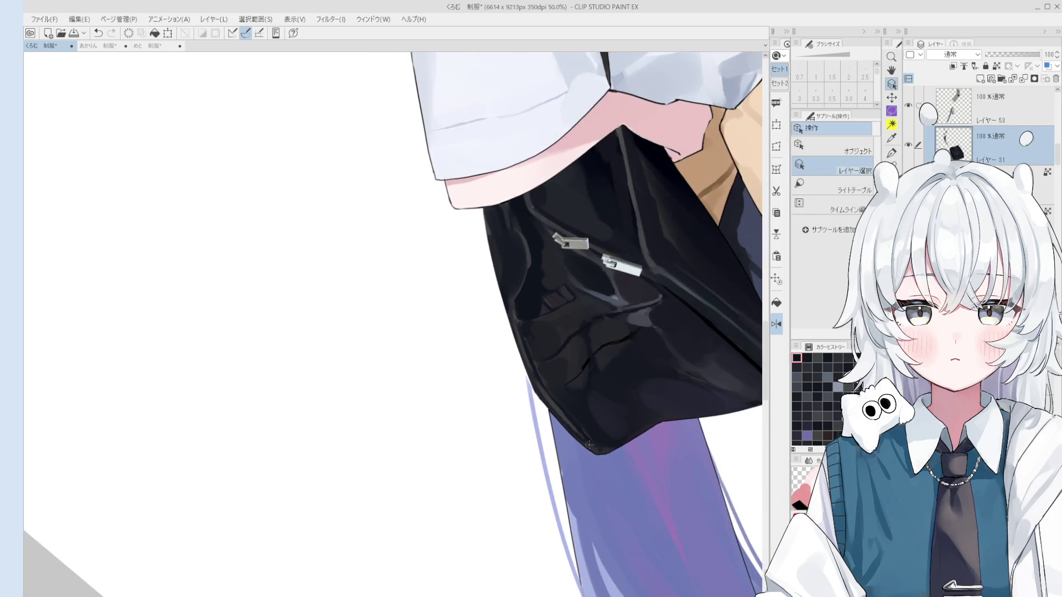
pyautogui.click(533, 409)
pyautogui.press('p')
pyautogui.scroll(3, 522, 365)
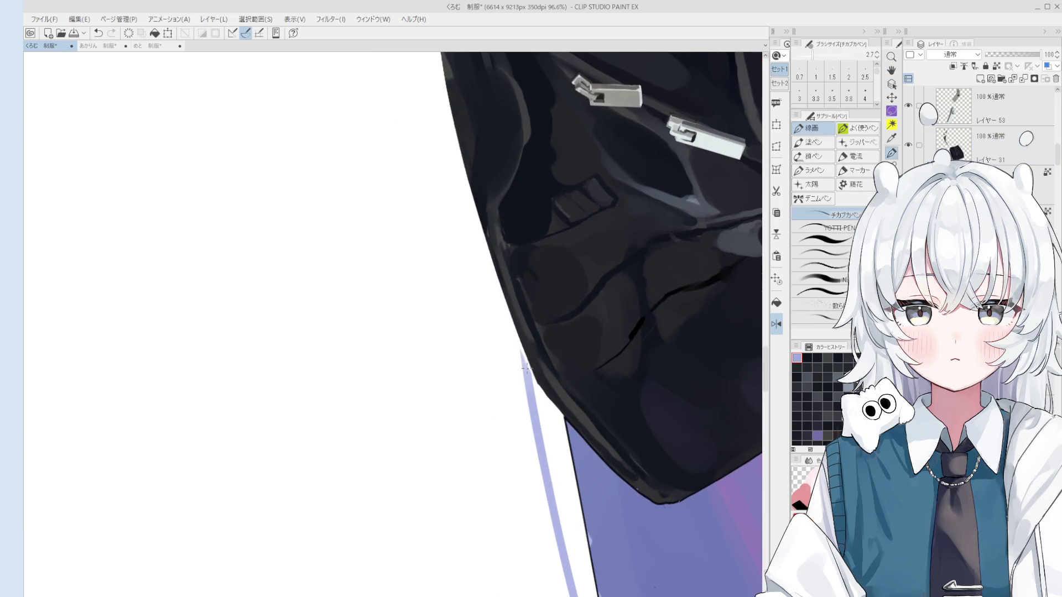
# Tidy the bag's outer edge beside the purple strap, alternating a small eraser and the pen.
pyautogui.press('e')
pyautogui.scroll(1, 531, 357)
pyautogui.scroll(2, 548, 354)
pyautogui.press('[')
pyautogui.press('[')
pyautogui.press('[')
pyautogui.scroll(1, 521, 368)
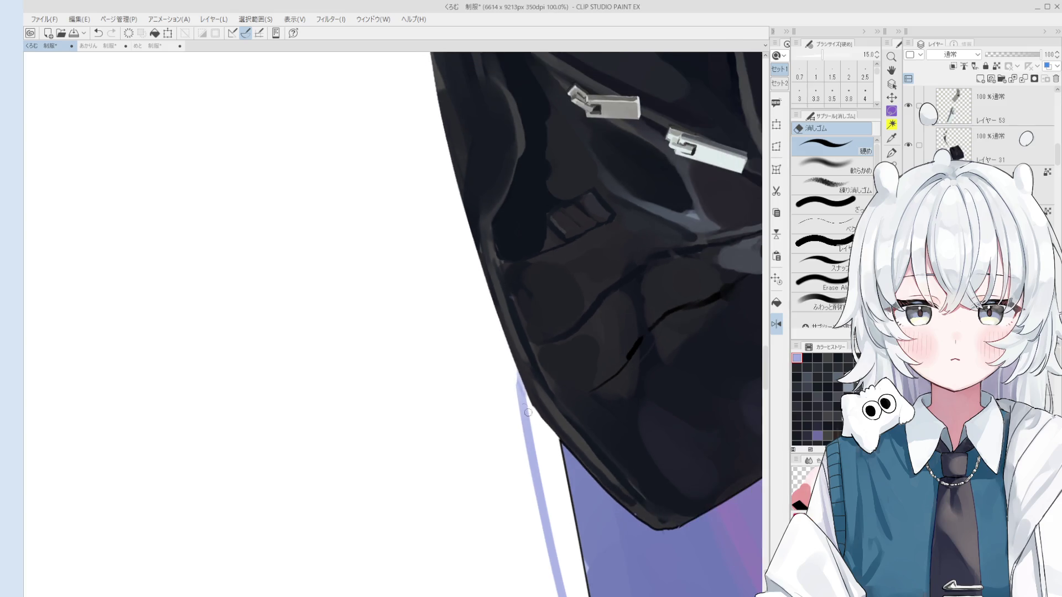
pyautogui.press('p')
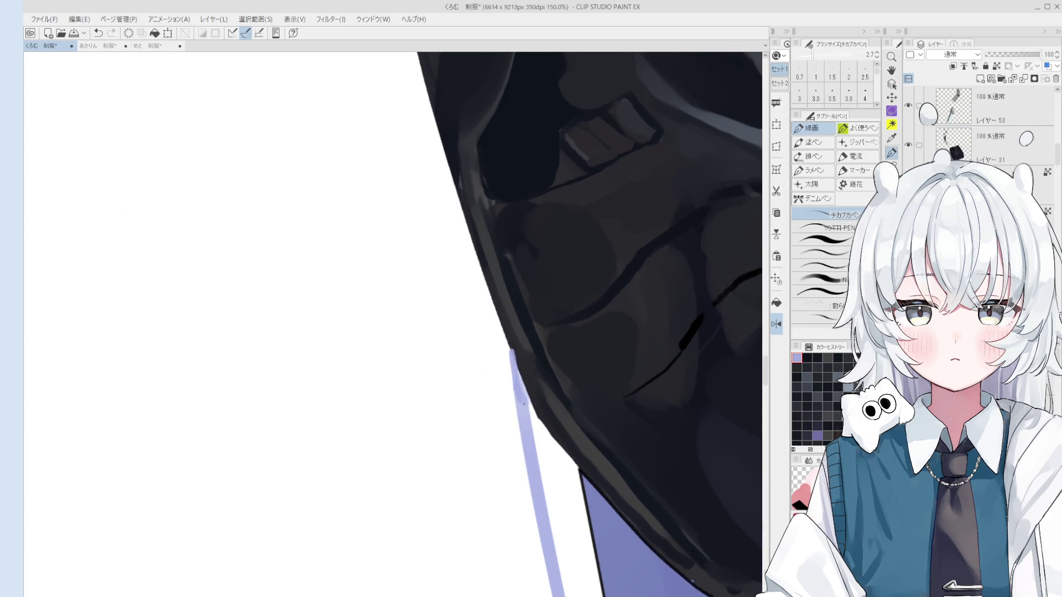
pyautogui.press('e')
pyautogui.scroll(-1, 518, 355)
pyautogui.scroll(-1, 519, 354)
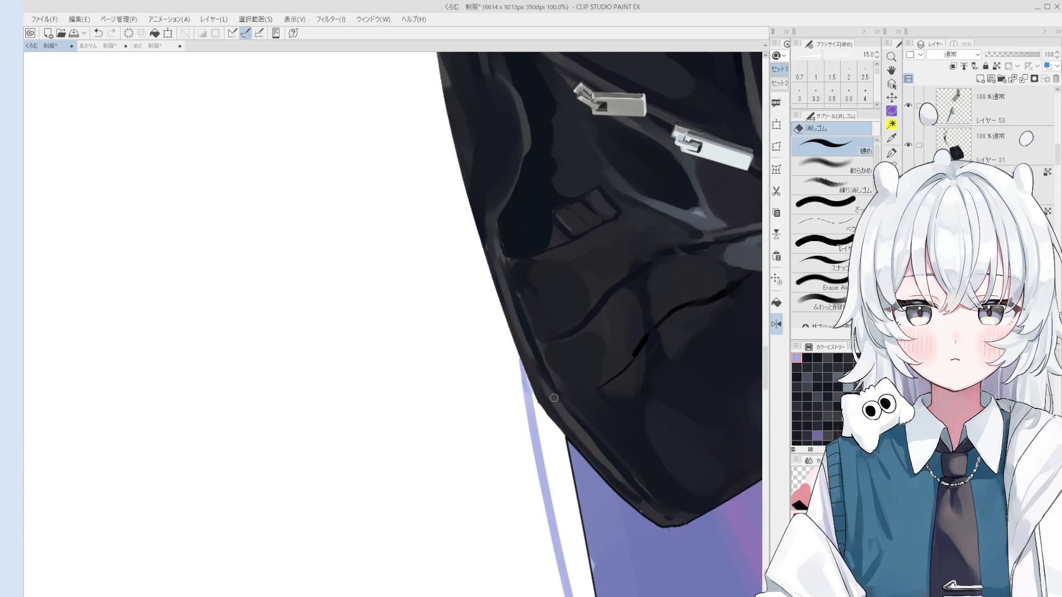
pyautogui.scroll(-1, 531, 366)
pyautogui.press('p')
pyautogui.scroll(3, 530, 348)
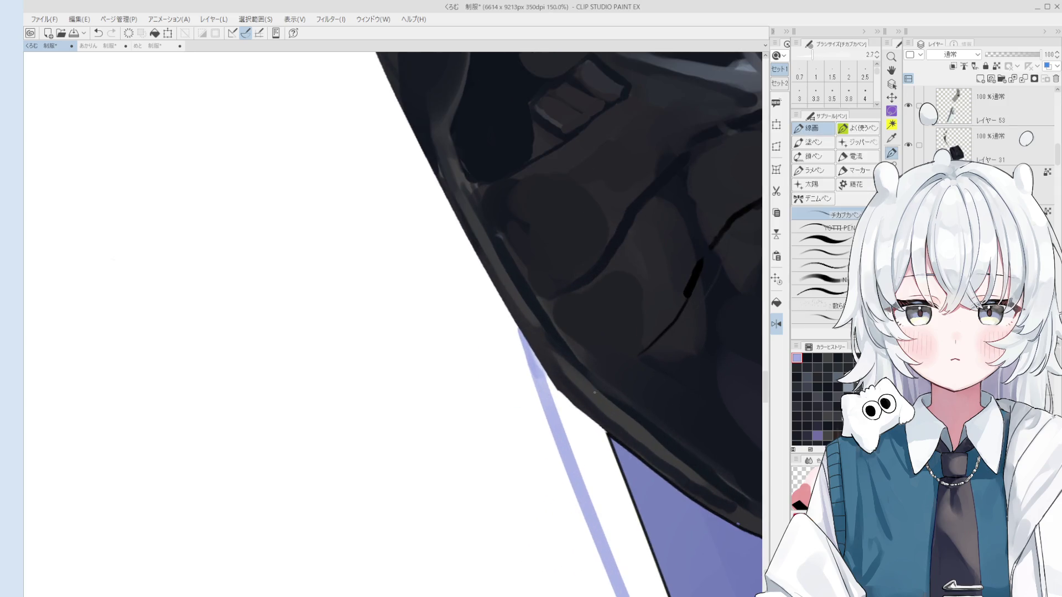
# Refine the upright bag edge with a slightly thicker pen line and the eraser.
pyautogui.press('^')
pyautogui.press('^')
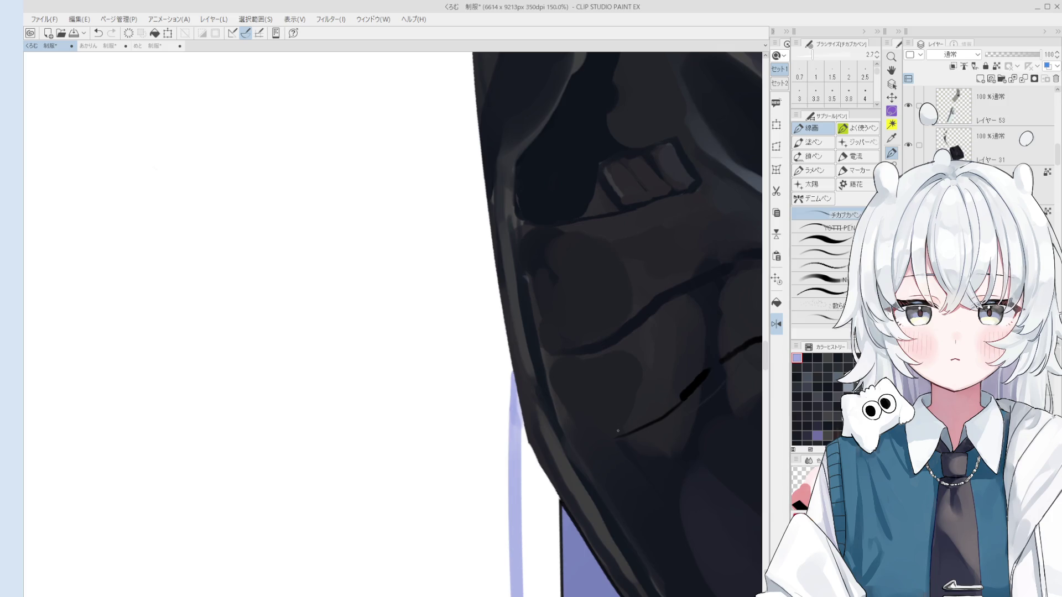
pyautogui.scroll(1, 628, 411)
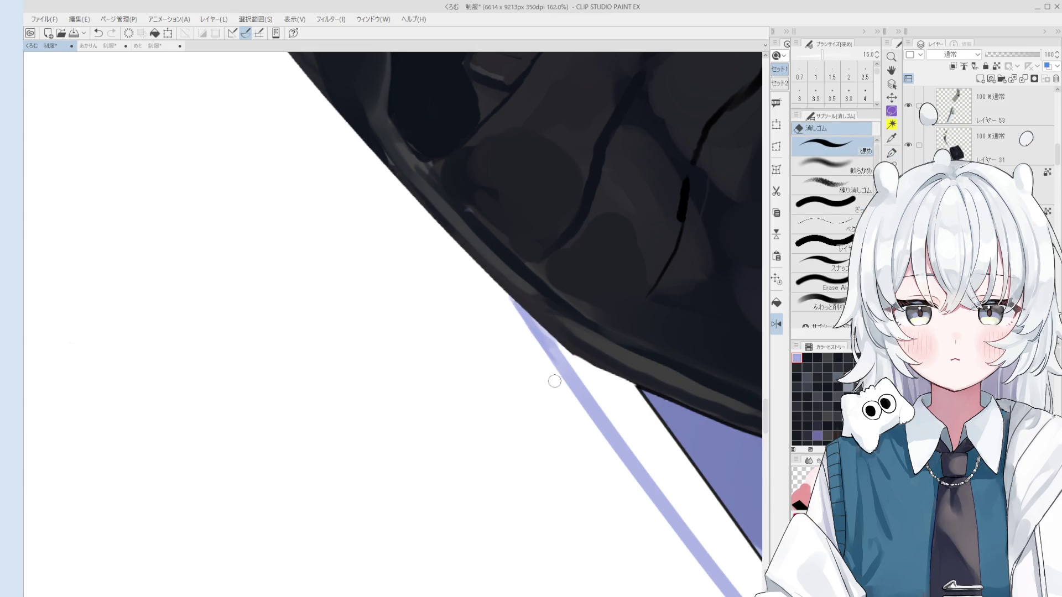
pyautogui.scroll(-1, 550, 377)
pyautogui.moveTo(560, 379); pyautogui.dragTo(588, 402)
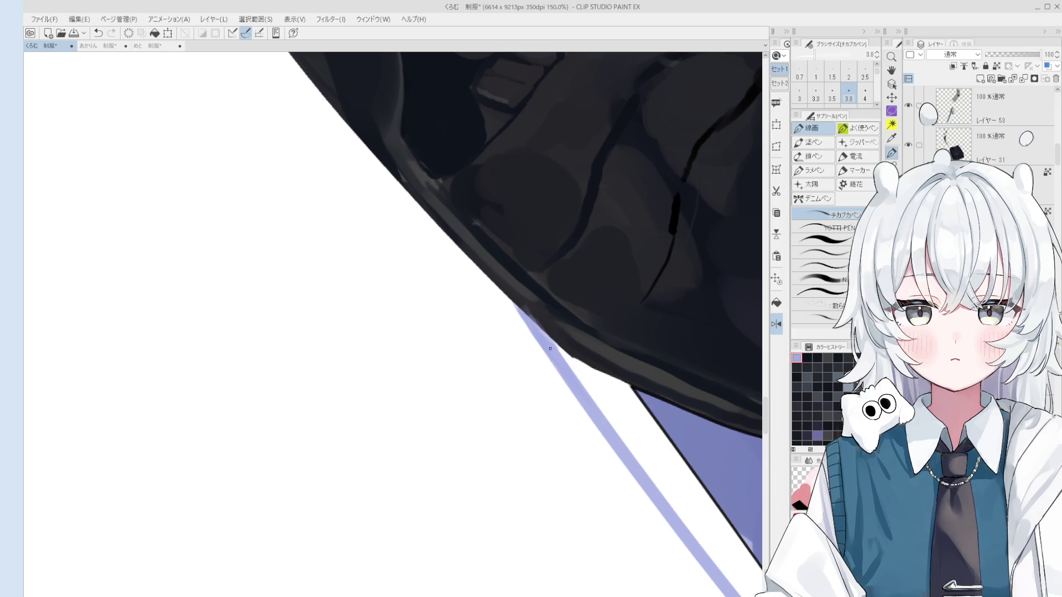
pyautogui.press('e')
pyautogui.scroll(-2, 577, 346)
pyautogui.scroll(-2, 586, 389)
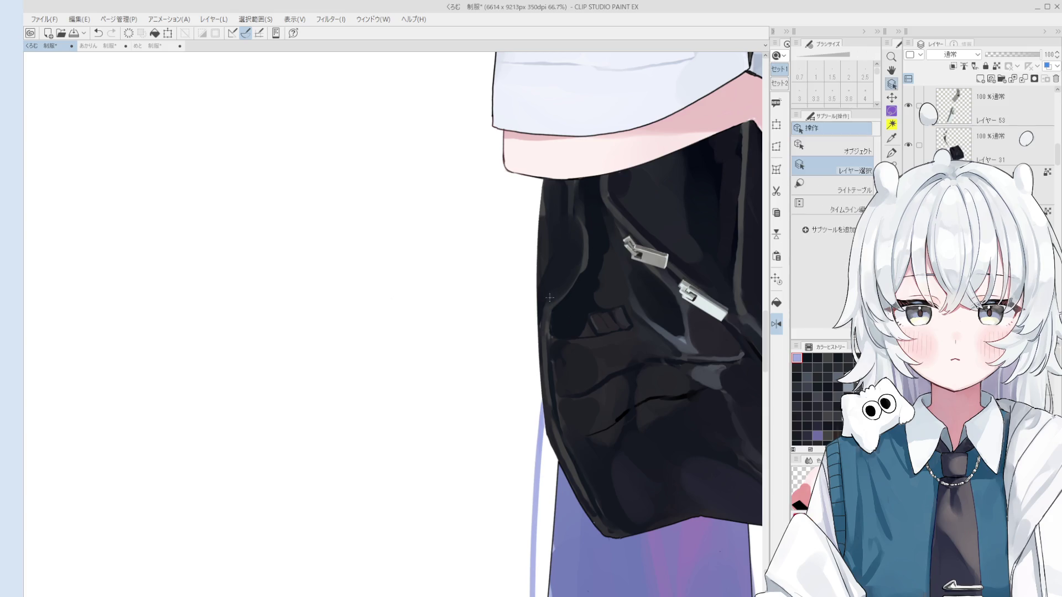
pyautogui.press('b')
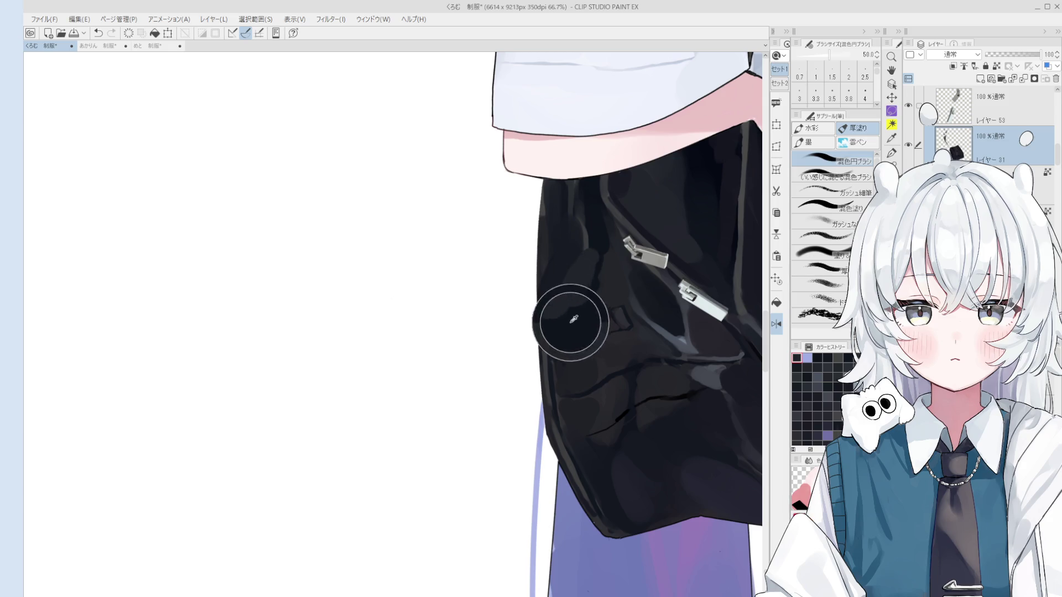
# Paint dark tone and a soft grey sheen over the light grey patches on the bag's creases.
pyautogui.moveTo(561, 312); pyautogui.dragTo(557, 326)
pyautogui.scroll(-1, 508, 386)
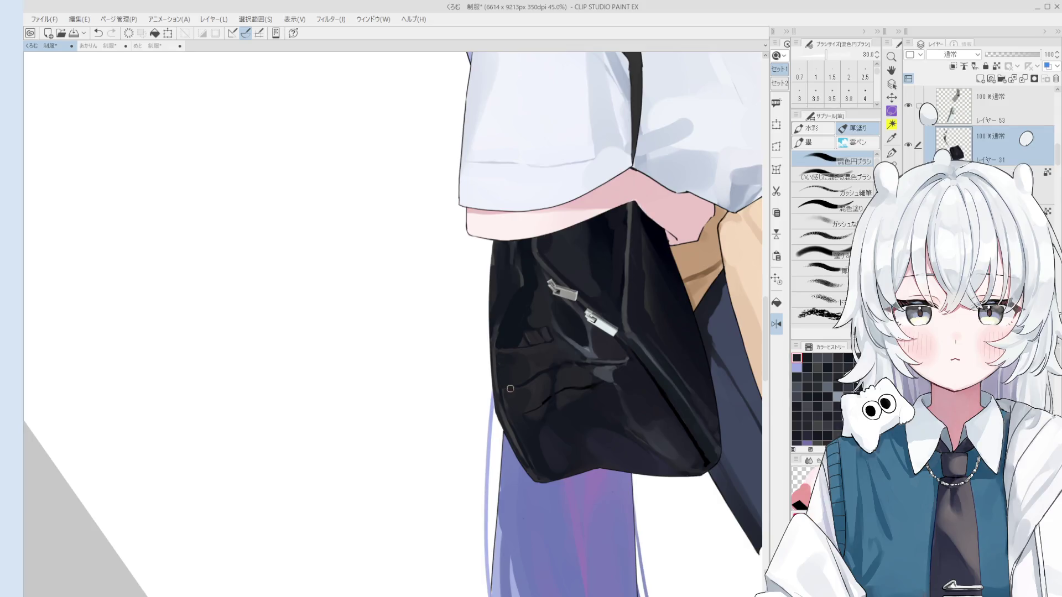
pyautogui.scroll(2, 508, 387)
pyautogui.scroll(2, 502, 354)
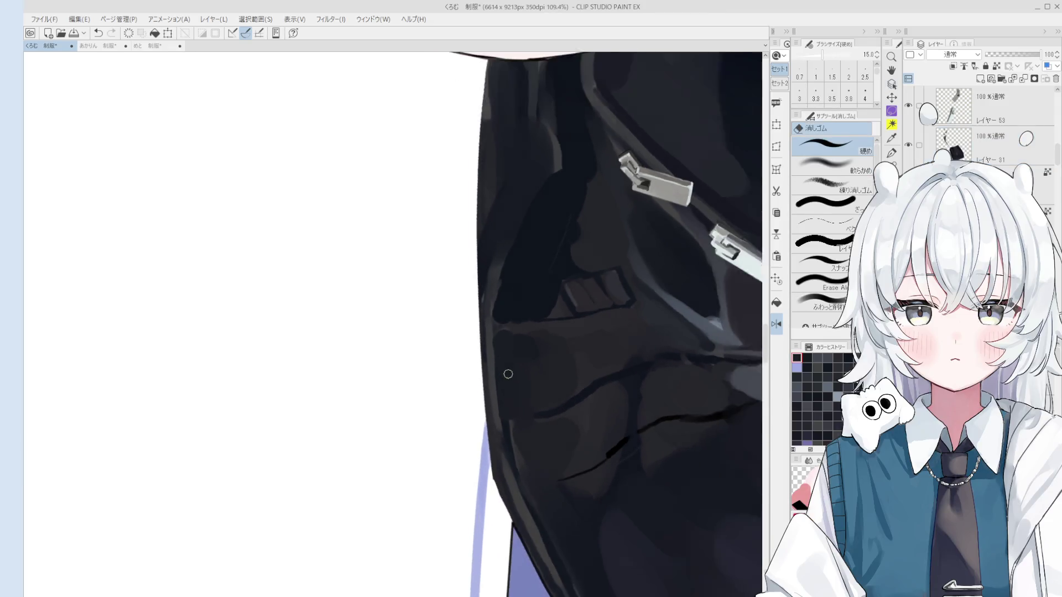
pyautogui.scroll(-2, 504, 365)
pyautogui.keyDown('ctrl'); pyautogui.click(565, 332); pyautogui.keyUp('ctrl')
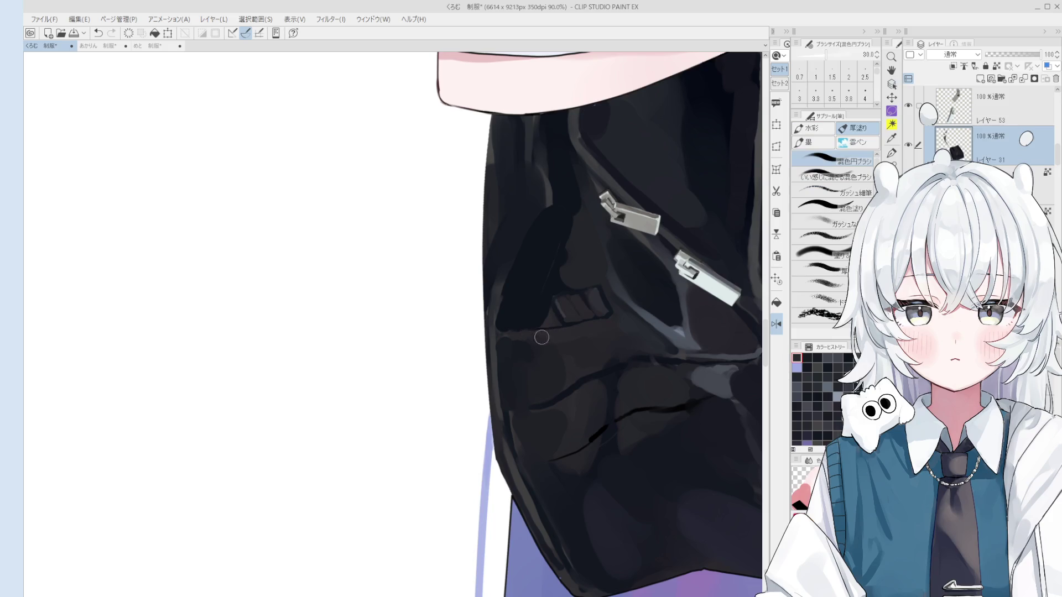
pyautogui.scroll(-2, 544, 336)
pyautogui.moveTo(548, 349); pyautogui.dragTo(526, 356)
pyautogui.press('-')
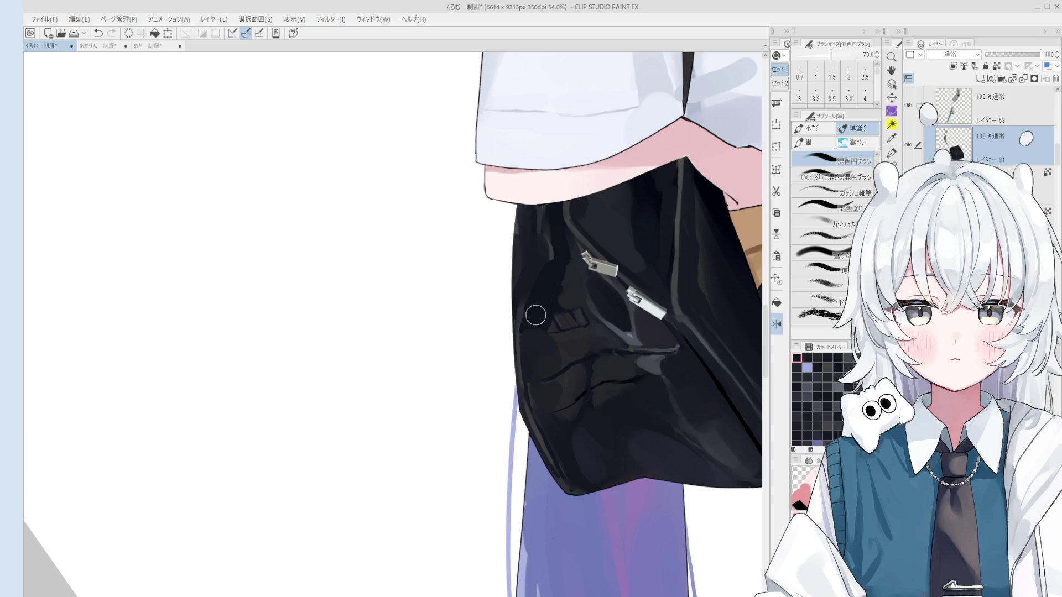
pyautogui.press('-')
pyautogui.moveTo(554, 356)
pyautogui.mouseDown()
pyautogui.moveTo(554, 368)
pyautogui.moveTo(610, 358)
pyautogui.mouseUp()
pyautogui.press('[')
pyautogui.press(']')
pyautogui.scroll(1, 611, 366)
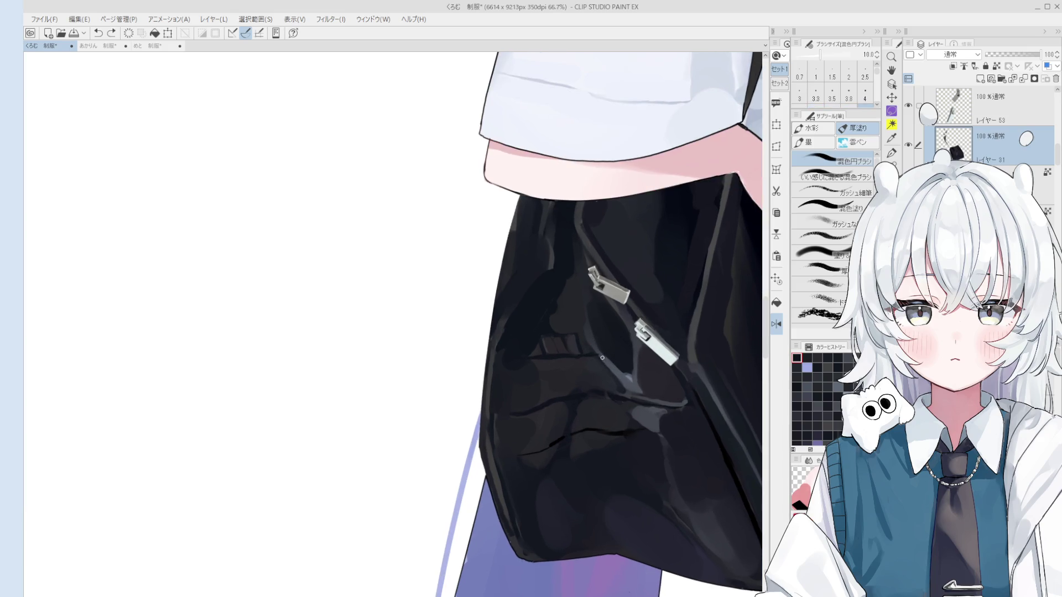
# Add a faint grey highlight, then darken the bag broadly with a much larger blending brush.
pyautogui.keyDown('alt'); pyautogui.click(646, 368); pyautogui.keyUp('alt')
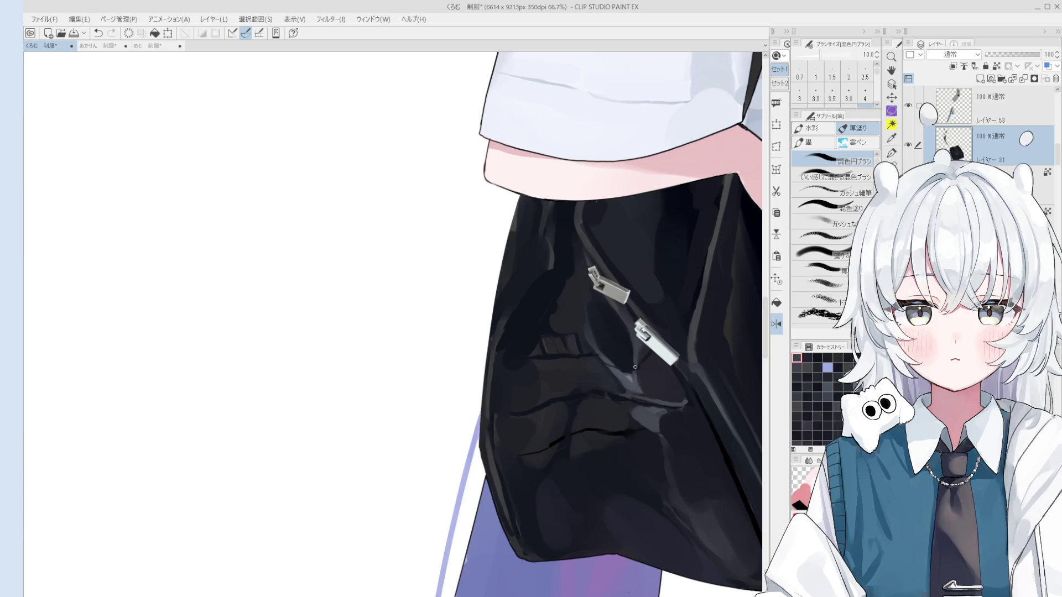
pyautogui.moveTo(634, 367); pyautogui.dragTo(649, 354)
pyautogui.scroll(1, 621, 368)
pyautogui.press(']')
pyautogui.press(']')
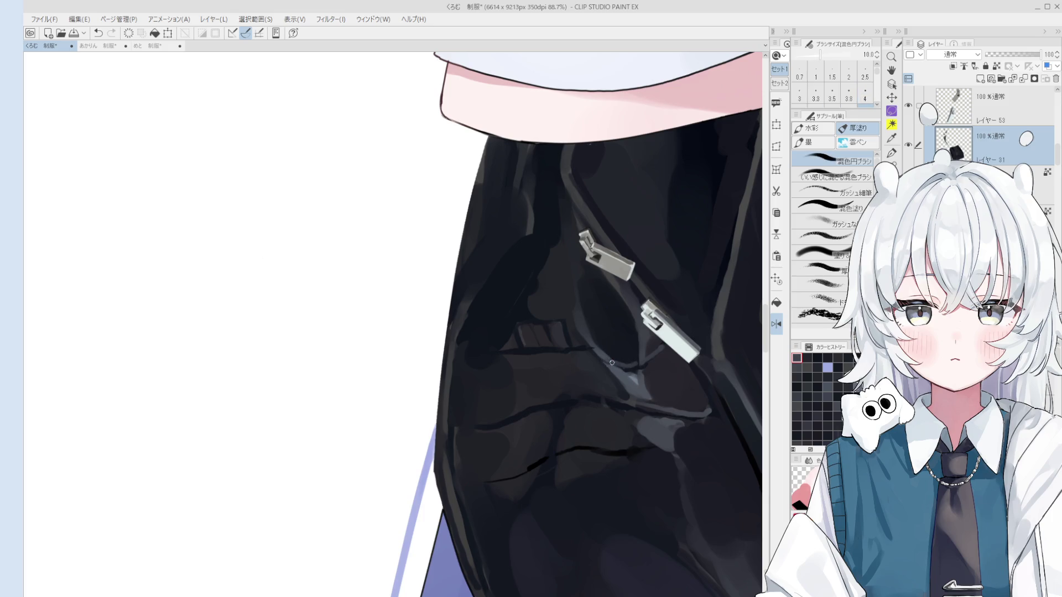
pyautogui.press(']')
pyautogui.press(']')
pyautogui.press(']')
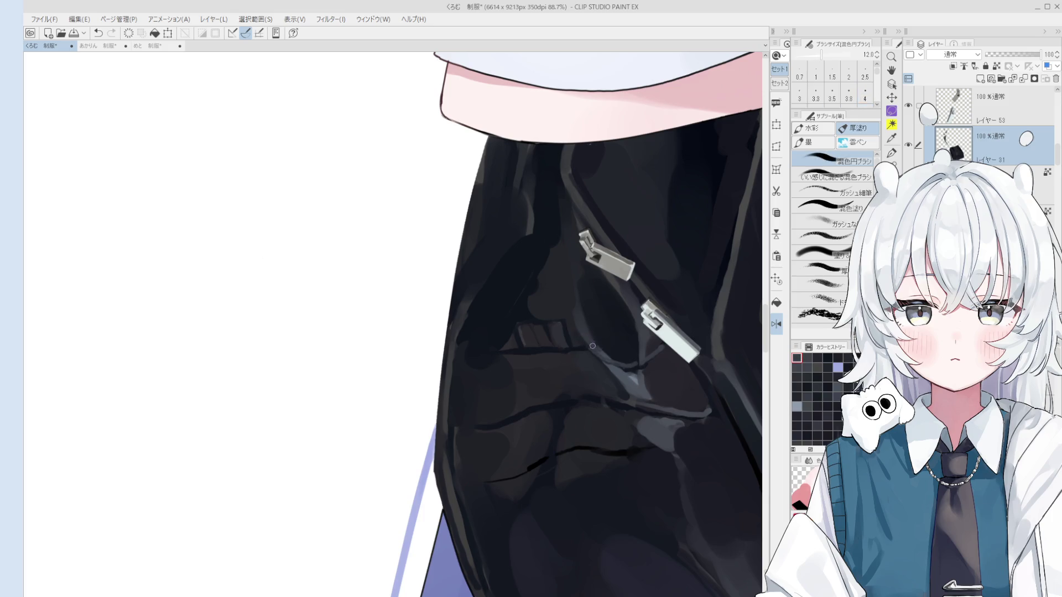
pyautogui.scroll(-2, 591, 347)
pyautogui.press(']')
pyautogui.press(']')
pyautogui.press(']')
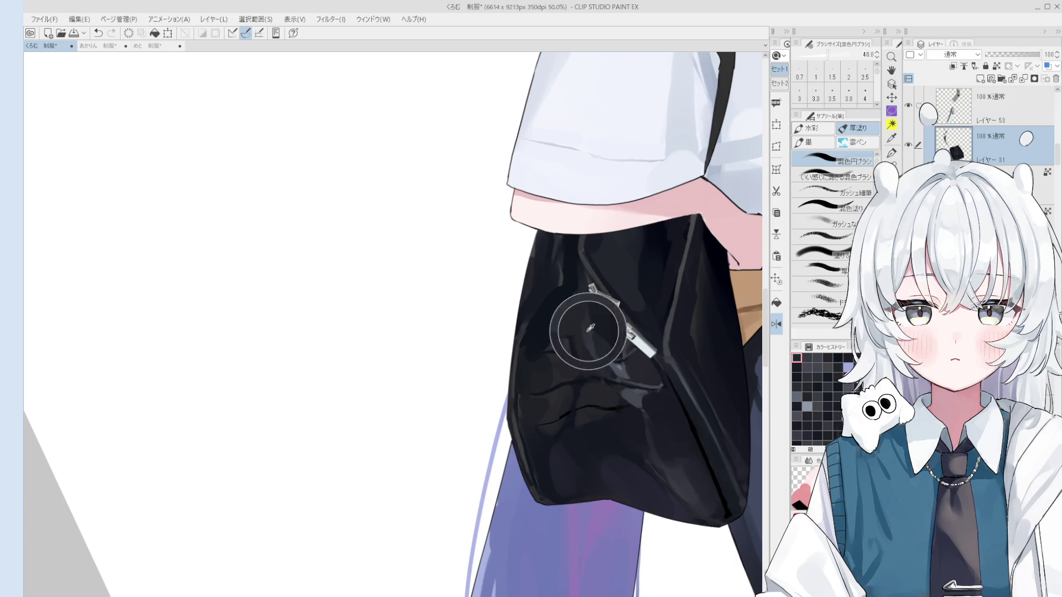
pyautogui.scroll(-1, 600, 338)
pyautogui.press(']')
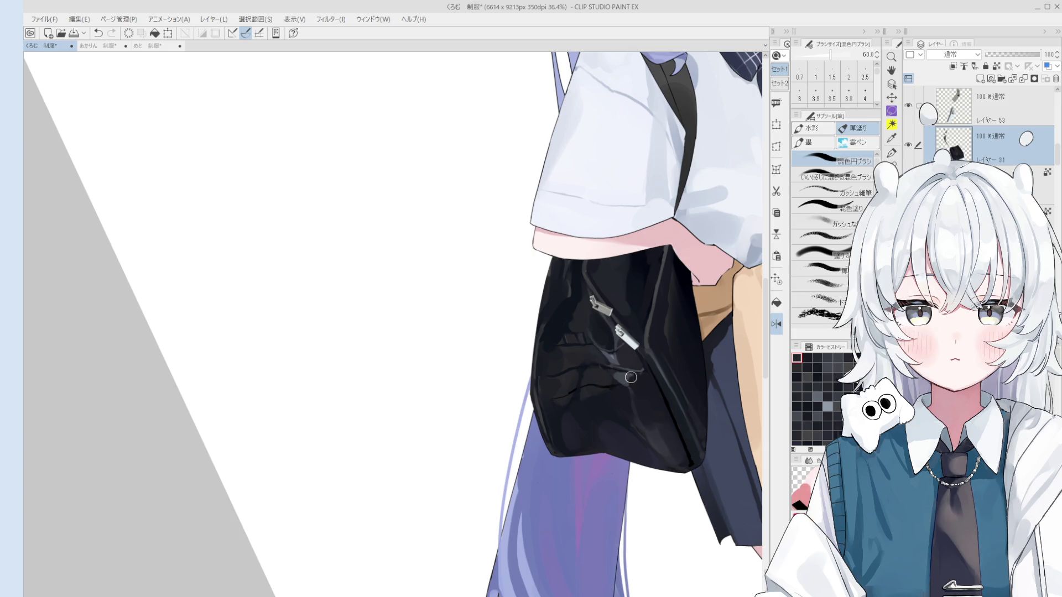
pyautogui.scroll(1, 630, 378)
pyautogui.press(']')
pyautogui.press(']')
pyautogui.press(']')
pyautogui.moveTo(581, 390); pyautogui.dragTo(578, 389)
pyautogui.moveTo(528, 415); pyautogui.dragTo(525, 390)
# Darken the bag's lower pocket area with a sampled colour and save the illustration.
pyautogui.keyDown('alt'); pyautogui.click(522, 439); pyautogui.keyUp('alt')
pyautogui.press(']')
pyautogui.press(']')
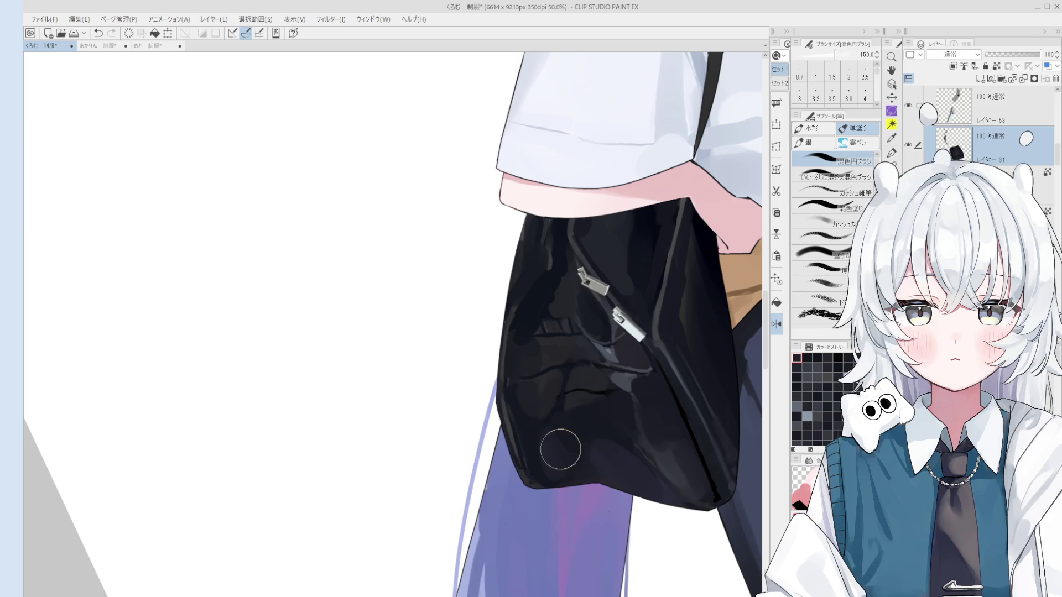
pyautogui.moveTo(572, 434); pyautogui.dragTo(579, 423)
pyautogui.hotkey('ctrl', 's')
pyautogui.click(583, 405)
pyautogui.moveTo(509, 404); pyautogui.dragTo(532, 386)
pyautogui.scroll(1, 531, 386)
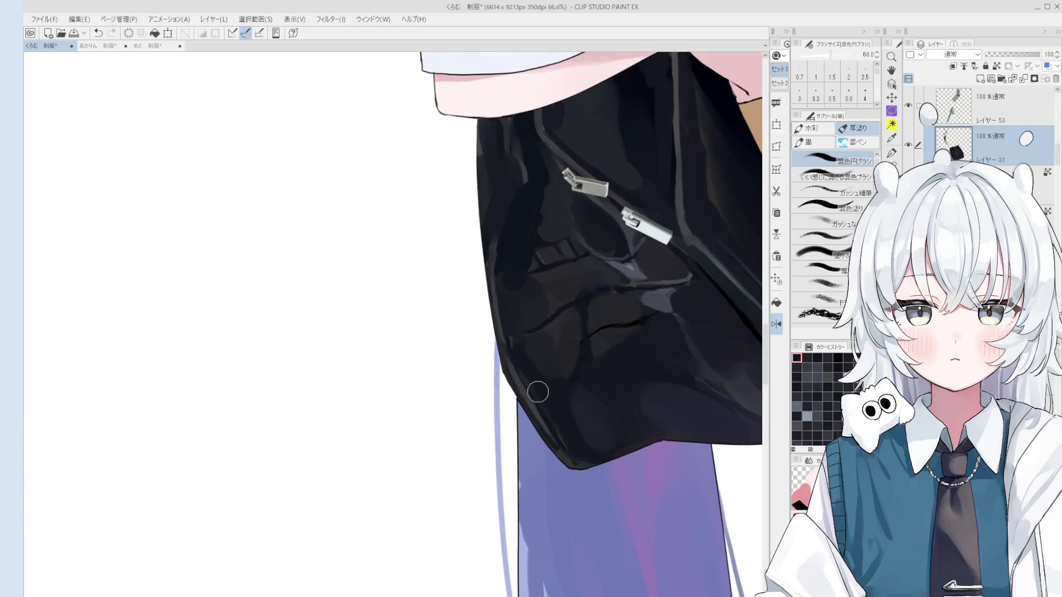
pyautogui.press(']')
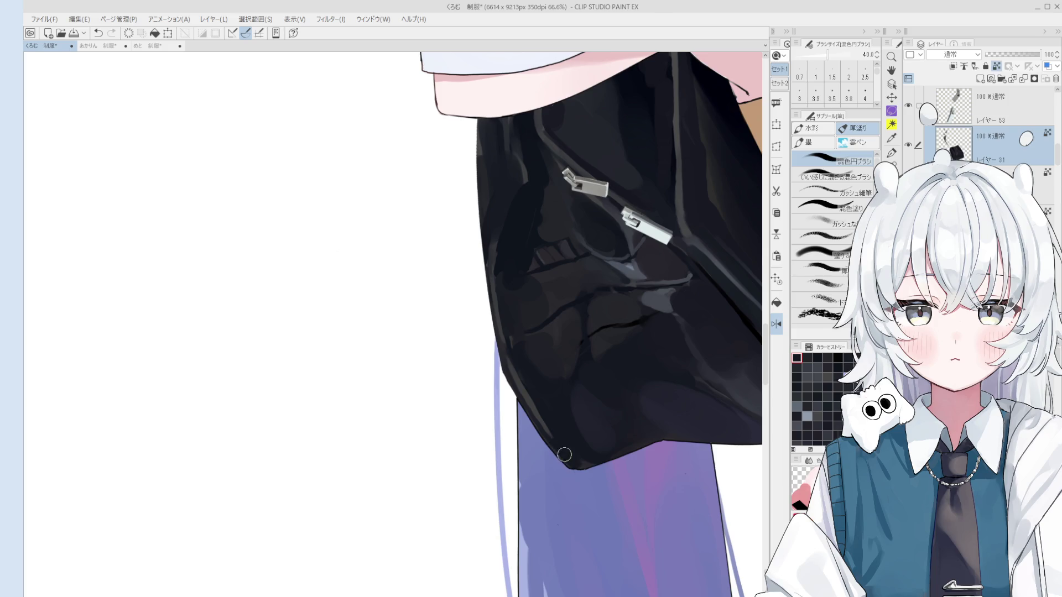
pyautogui.scroll(1, 565, 454)
pyautogui.scroll(1, 558, 455)
pyautogui.scroll(1, 557, 455)
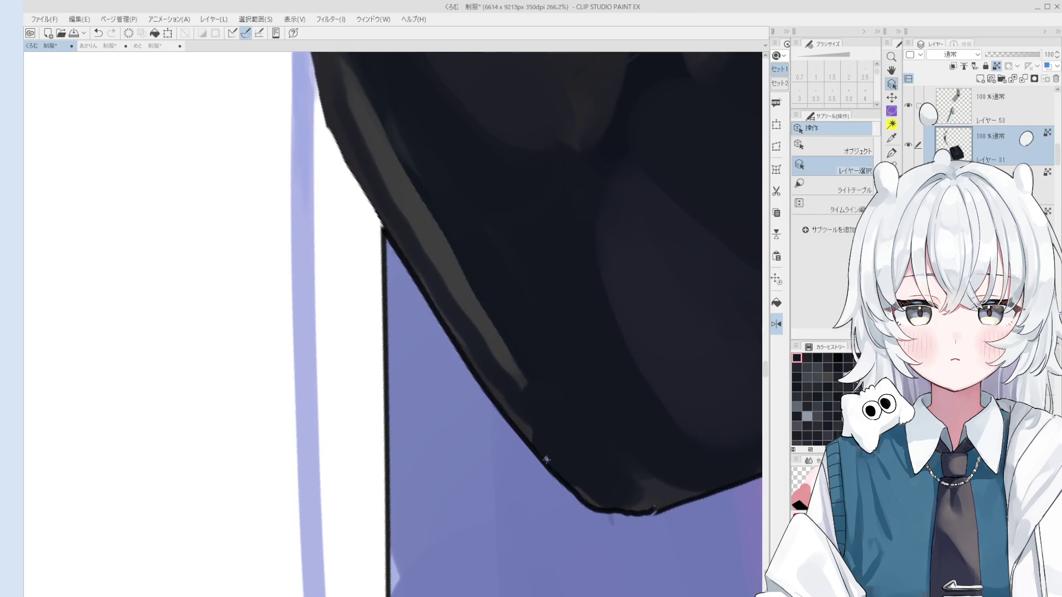
pyautogui.scroll(-1, 548, 448)
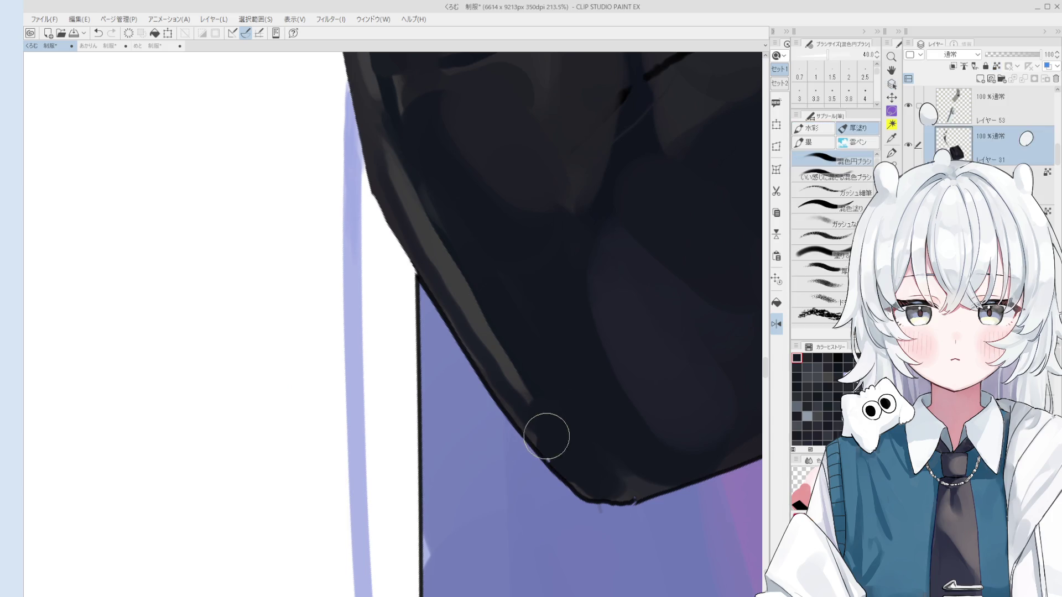
pyautogui.scroll(-1, 553, 446)
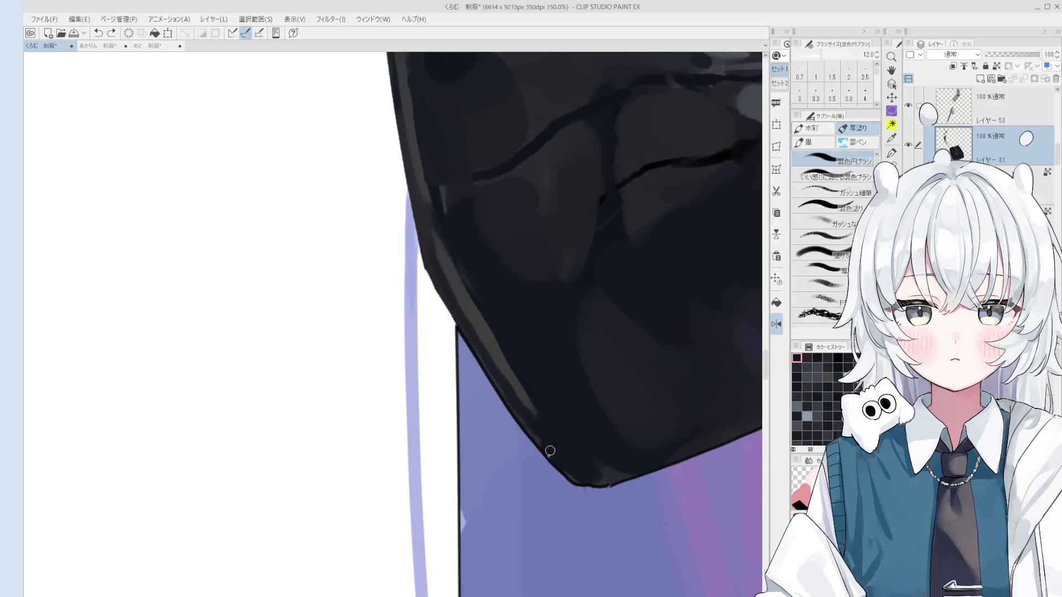
pyautogui.scroll(-2, 537, 429)
pyautogui.press('e')
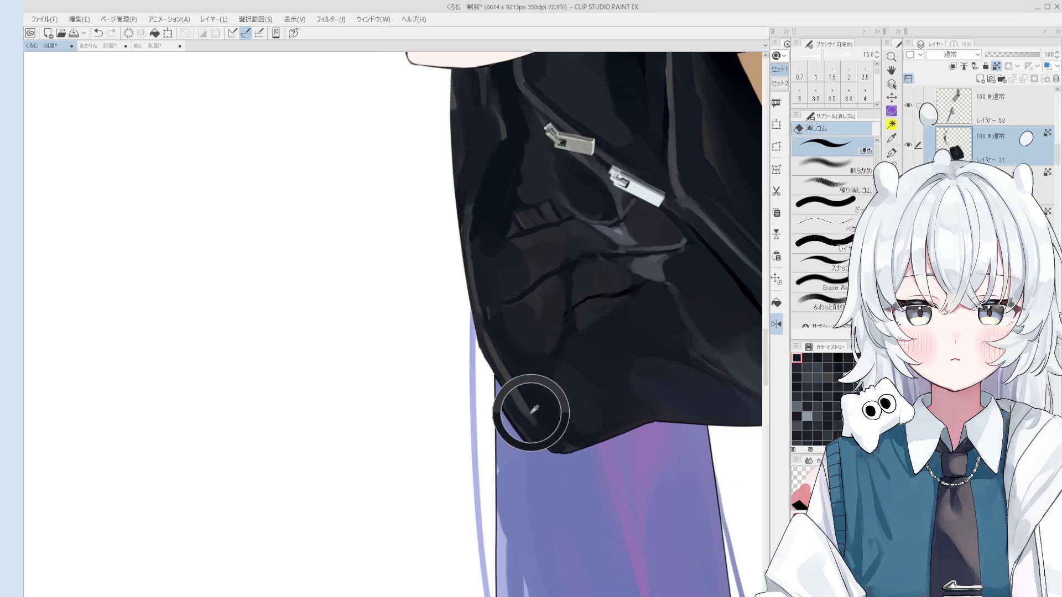
pyautogui.press('b')
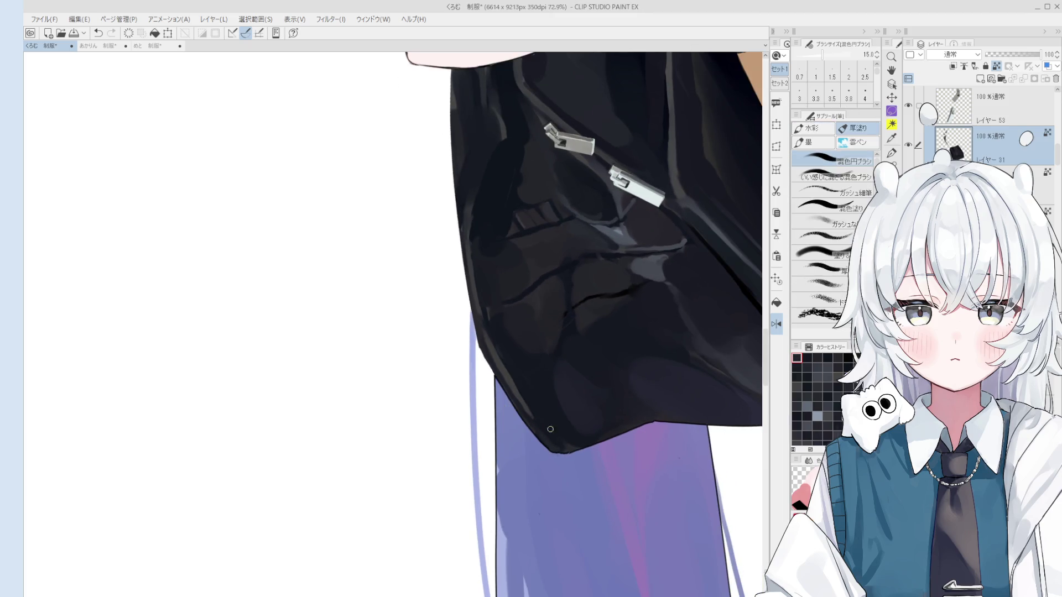
pyautogui.press('^')
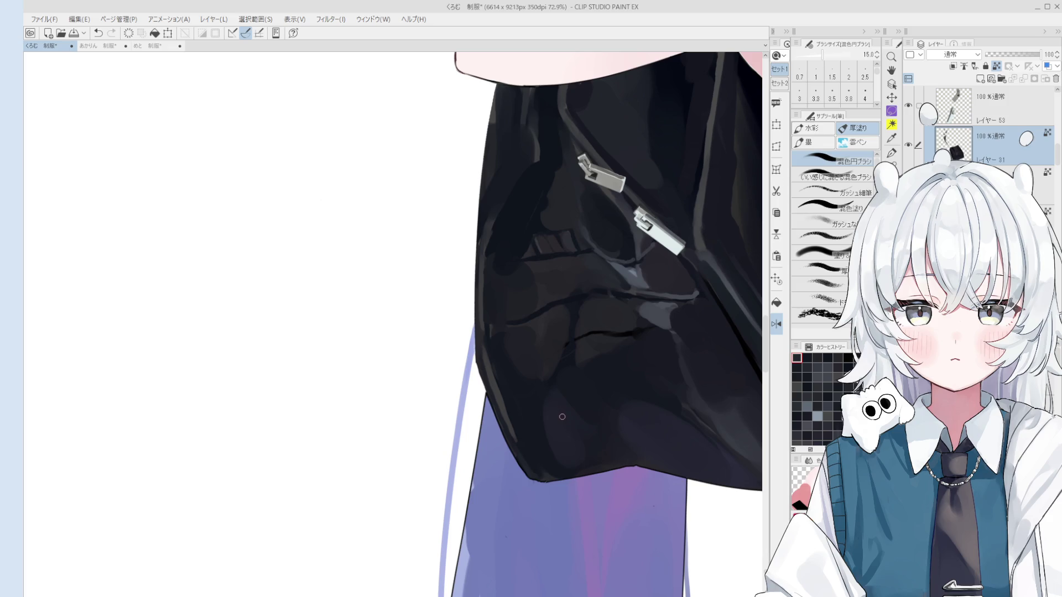
pyautogui.moveTo(505, 381)
pyautogui.mouseDown()
pyautogui.moveTo(528, 427)
pyautogui.moveTo(514, 447)
pyautogui.mouseUp()
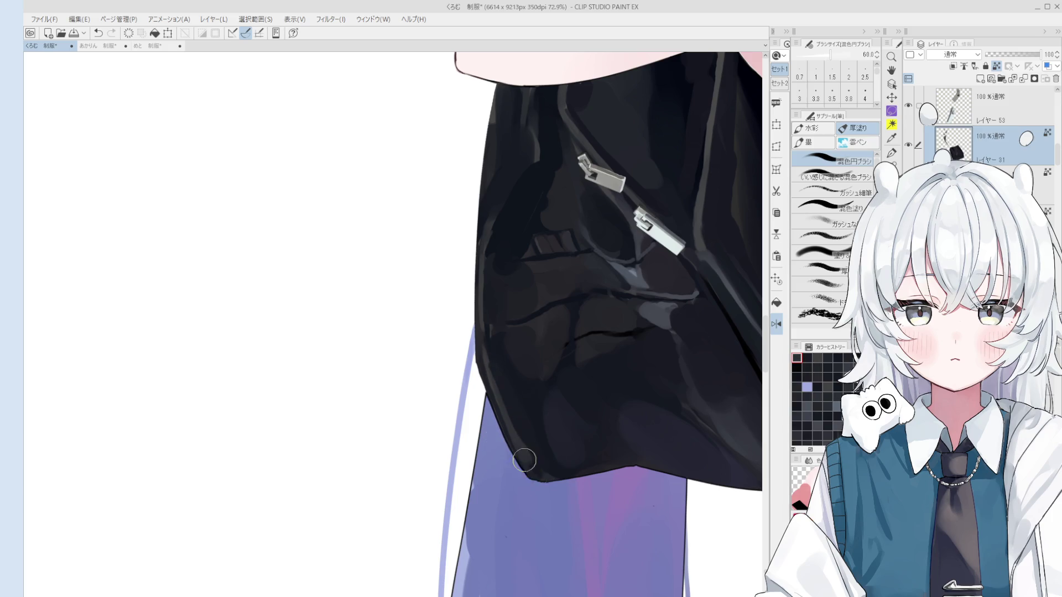
pyautogui.scroll(-2, 527, 454)
pyautogui.scroll(1, 521, 395)
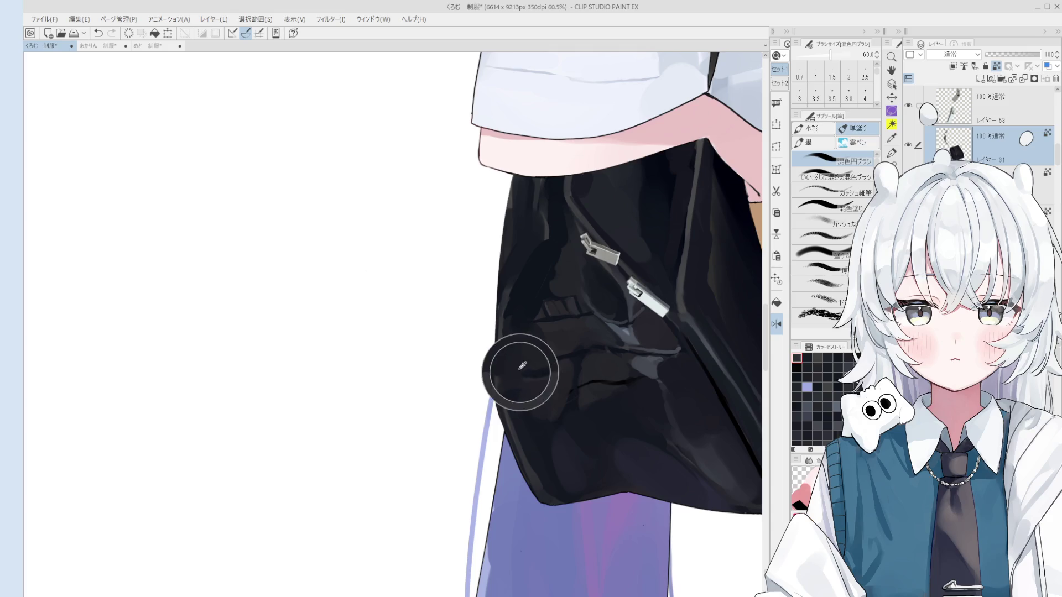
# Blend darker shading into the bag's lower-left front with a very large brush, undoing one stray stroke.
pyautogui.moveTo(517, 390)
pyautogui.mouseDown()
pyautogui.moveTo(583, 375)
pyautogui.moveTo(570, 392)
pyautogui.mouseUp()
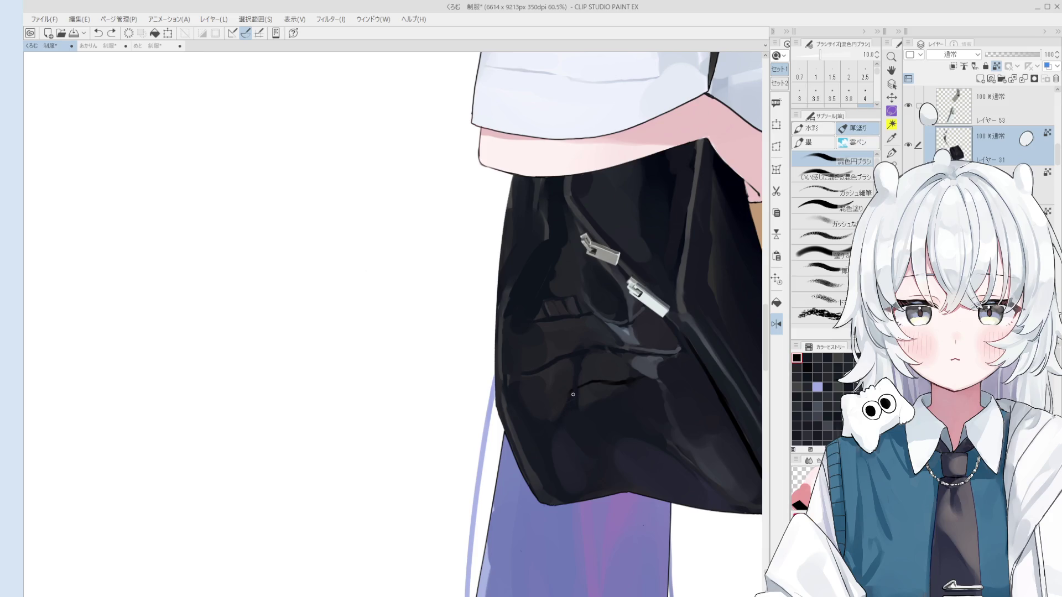
pyautogui.moveTo(573, 395); pyautogui.dragTo(571, 395)
pyautogui.hotkey('ctrl', 'z')
pyautogui.scroll(-2, 555, 406)
pyautogui.scroll(-1, 515, 410)
pyautogui.scroll(1, 514, 410)
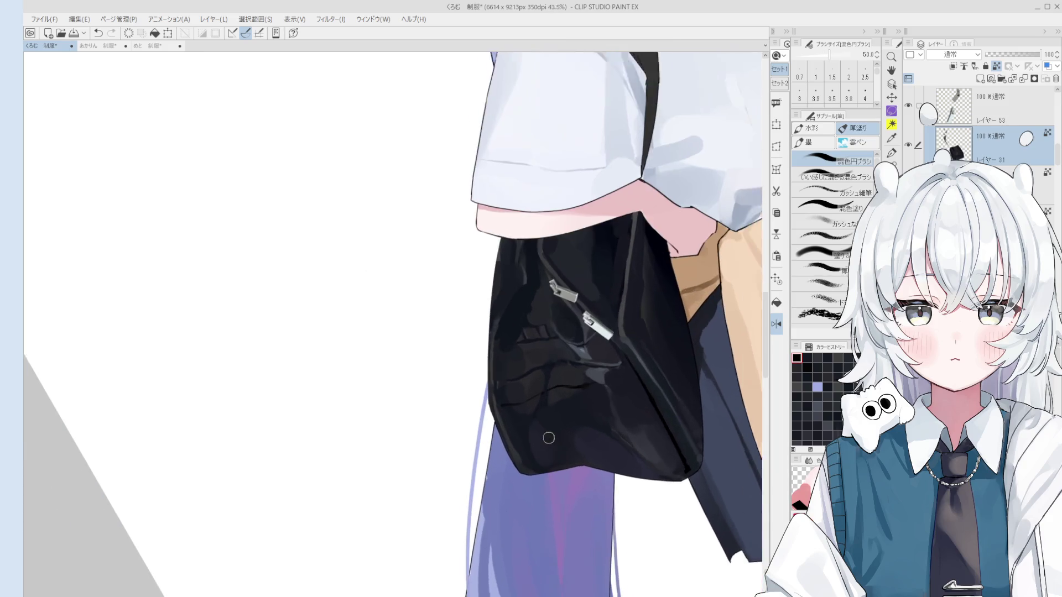
pyautogui.scroll(1, 514, 410)
pyautogui.moveTo(514, 410)
pyautogui.mouseDown()
pyautogui.moveTo(517, 379)
pyautogui.moveTo(537, 385)
pyautogui.moveTo(508, 378)
pyautogui.moveTo(505, 387)
pyautogui.moveTo(536, 408)
pyautogui.mouseUp()
pyautogui.scroll(-1, 503, 381)
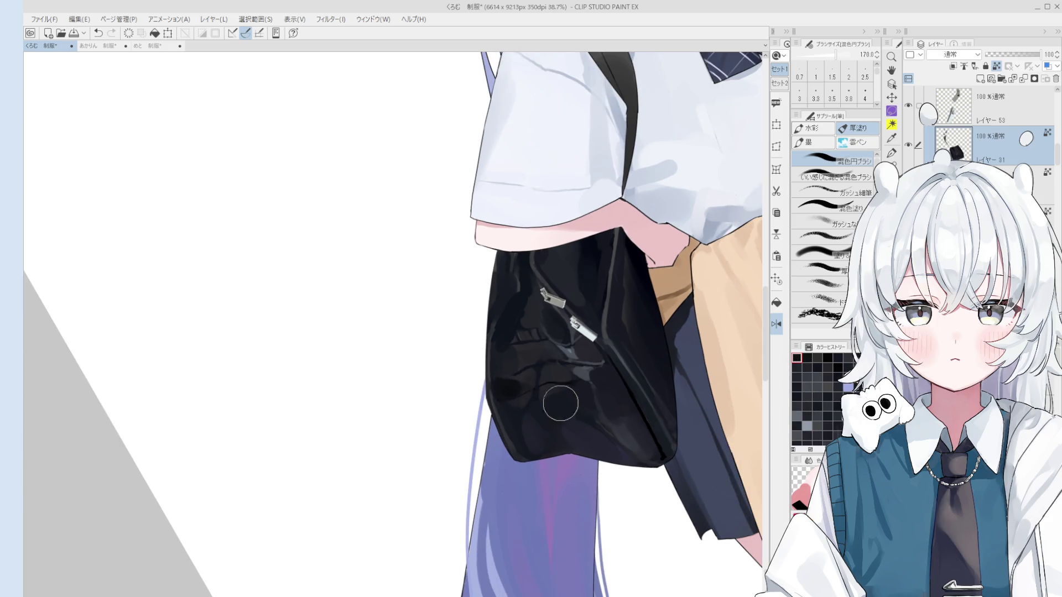
pyautogui.scroll(-1, 573, 406)
pyautogui.scroll(1, 580, 413)
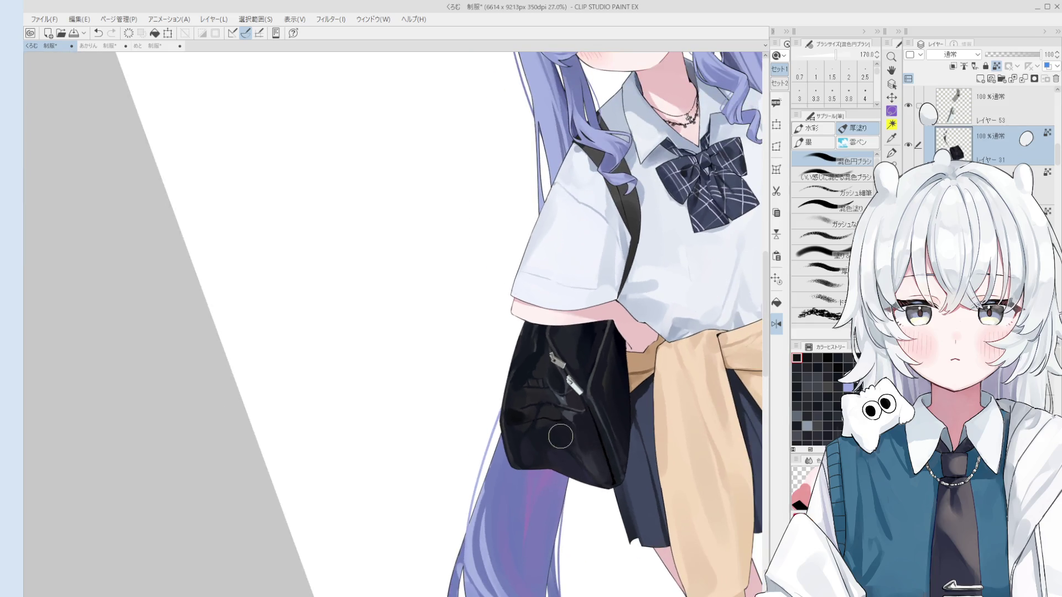
pyautogui.scroll(1, 562, 434)
pyautogui.moveTo(563, 462)
pyautogui.mouseDown()
pyautogui.moveTo(526, 427)
pyautogui.moveTo(540, 434)
pyautogui.moveTo(513, 425)
pyautogui.moveTo(521, 385)
pyautogui.mouseUp()
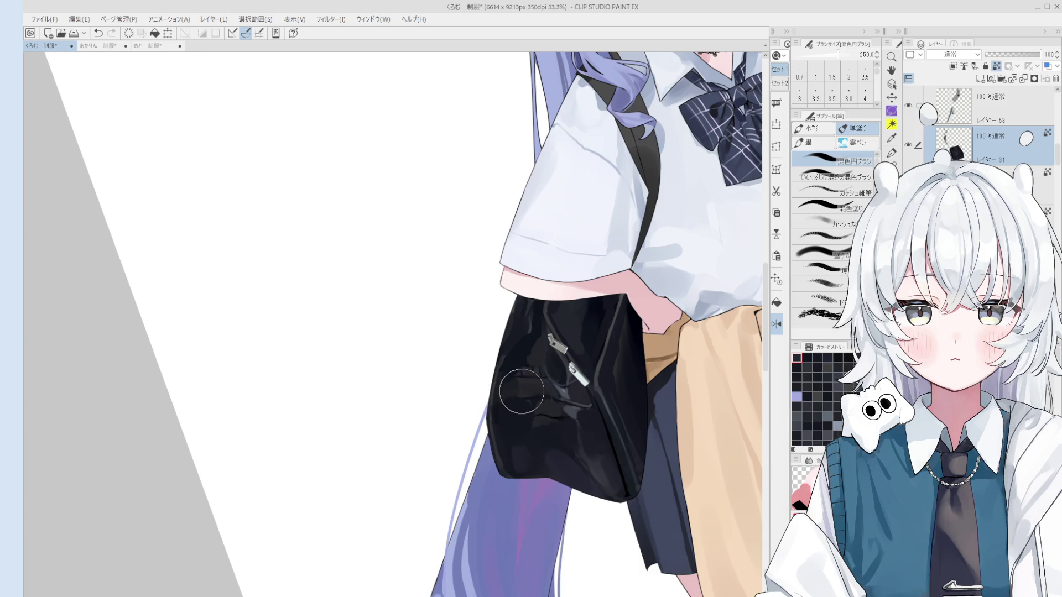
pyautogui.press('[')
pyautogui.press('[')
pyautogui.press('[')
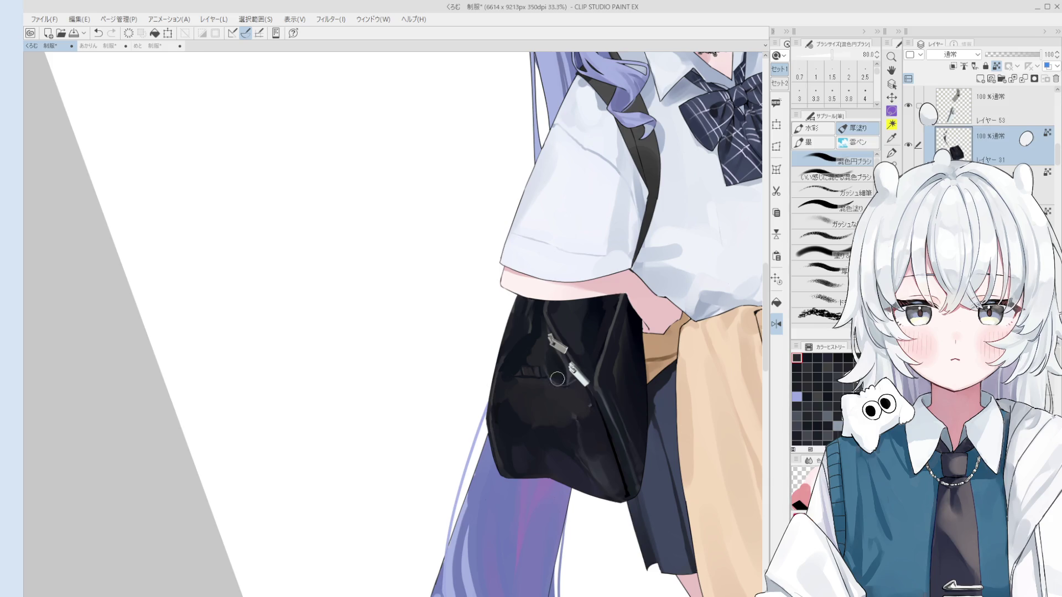
pyautogui.click(550, 387)
pyautogui.press(']')
pyautogui.press(']')
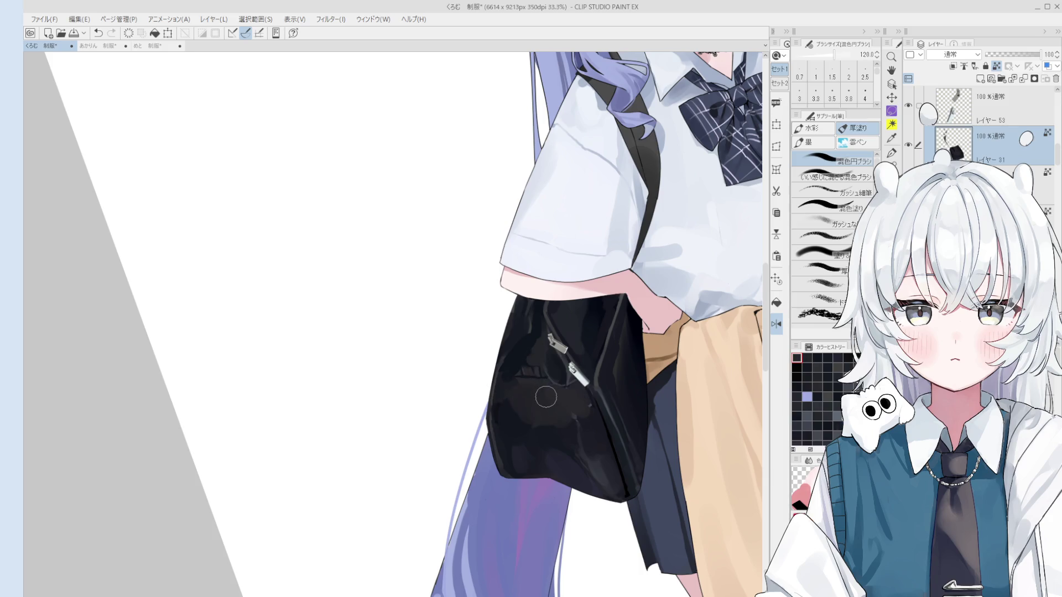
pyautogui.scroll(-2, 559, 409)
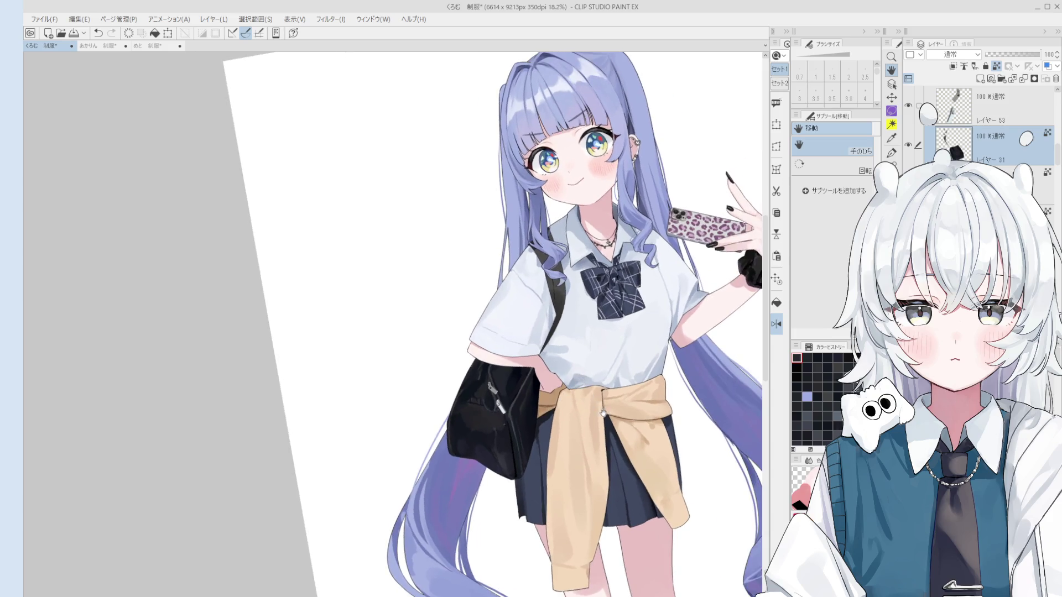
# Paint deep black sampled from the bag bottom over the brownish patch on its left side.
pyautogui.moveTo(625, 370); pyautogui.dragTo(625, 392)
pyautogui.scroll(2, 557, 484)
pyautogui.scroll(2, 524, 440)
pyautogui.press('o')
pyautogui.press('b')
pyautogui.keyDown('alt'); pyautogui.click(545, 484); pyautogui.keyUp('alt')
pyautogui.keyDown('alt'); pyautogui.click(547, 486); pyautogui.keyUp('alt')
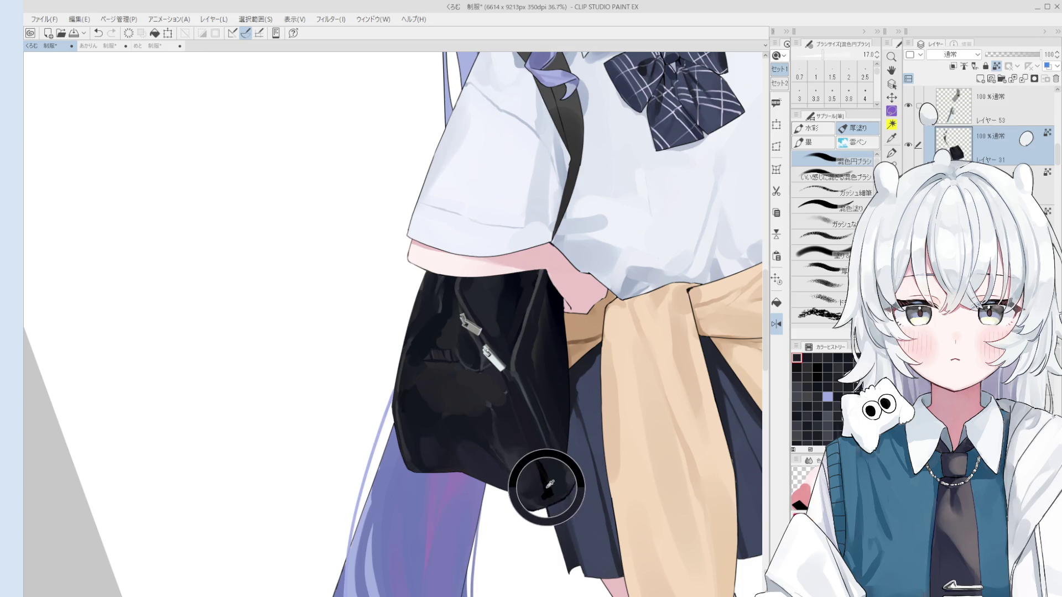
pyautogui.scroll(-2, 523, 429)
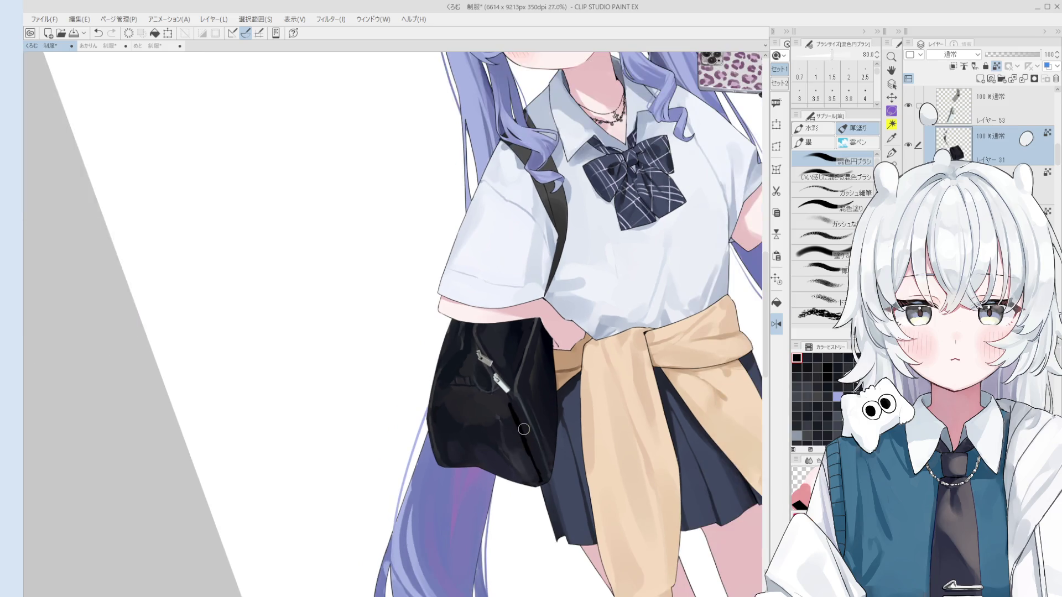
pyautogui.press(']')
pyautogui.press(']')
pyautogui.press(']')
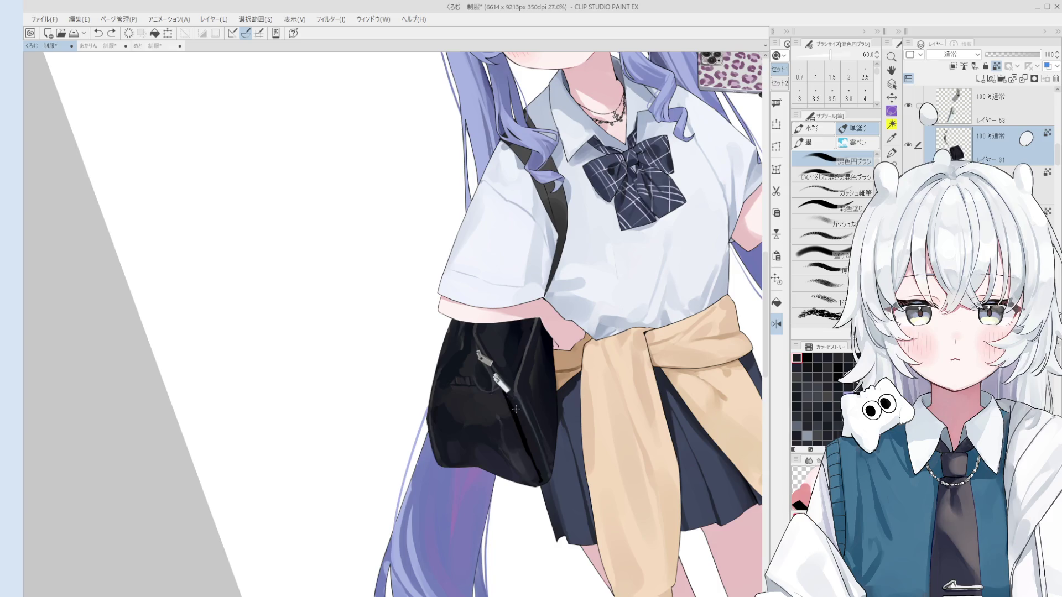
pyautogui.press(']')
pyautogui.press(']')
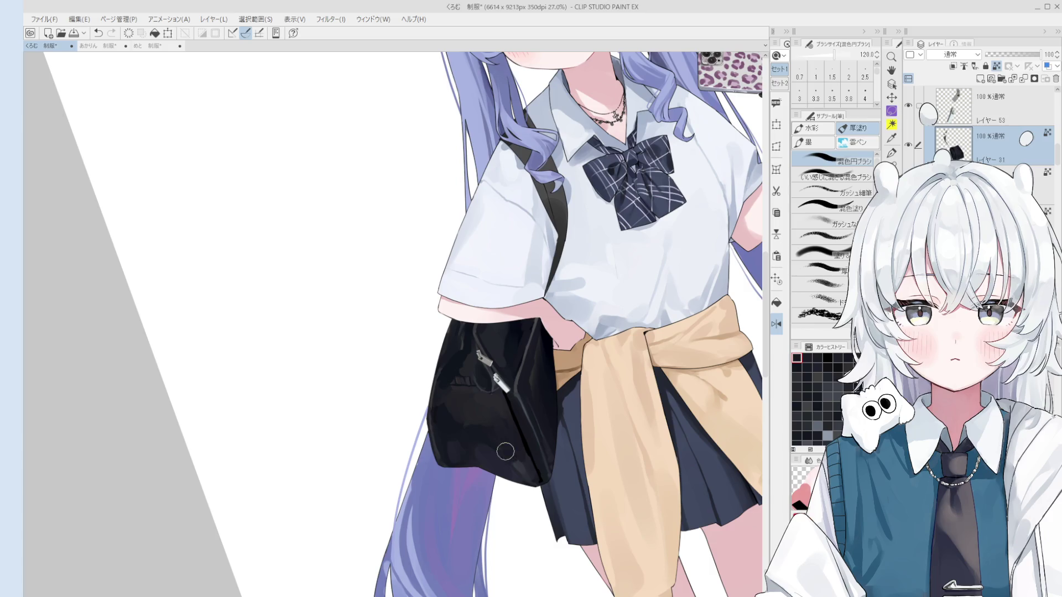
pyautogui.scroll(-1, 506, 467)
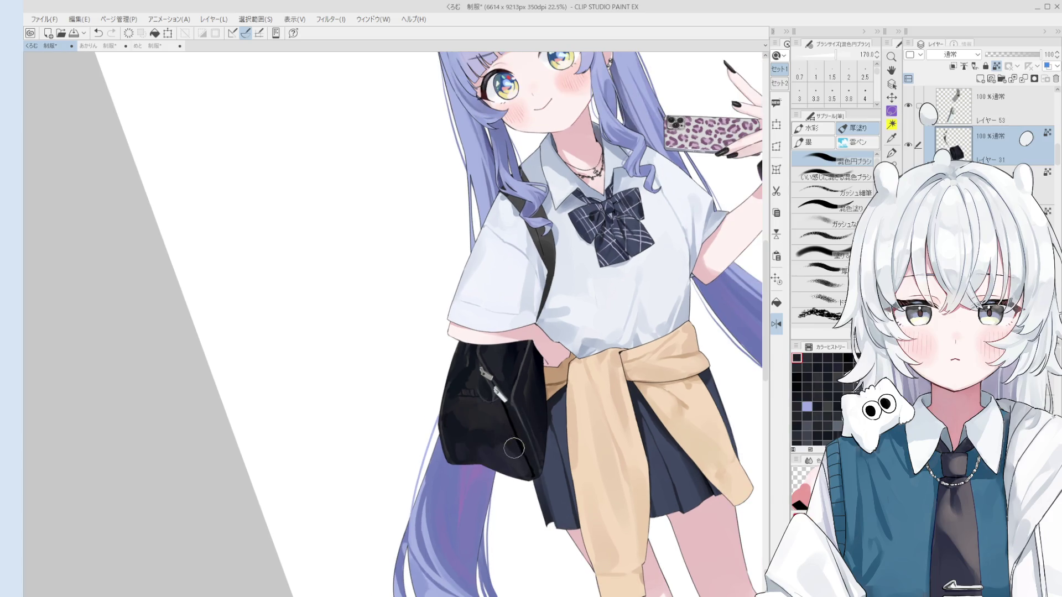
pyautogui.scroll(-1, 508, 457)
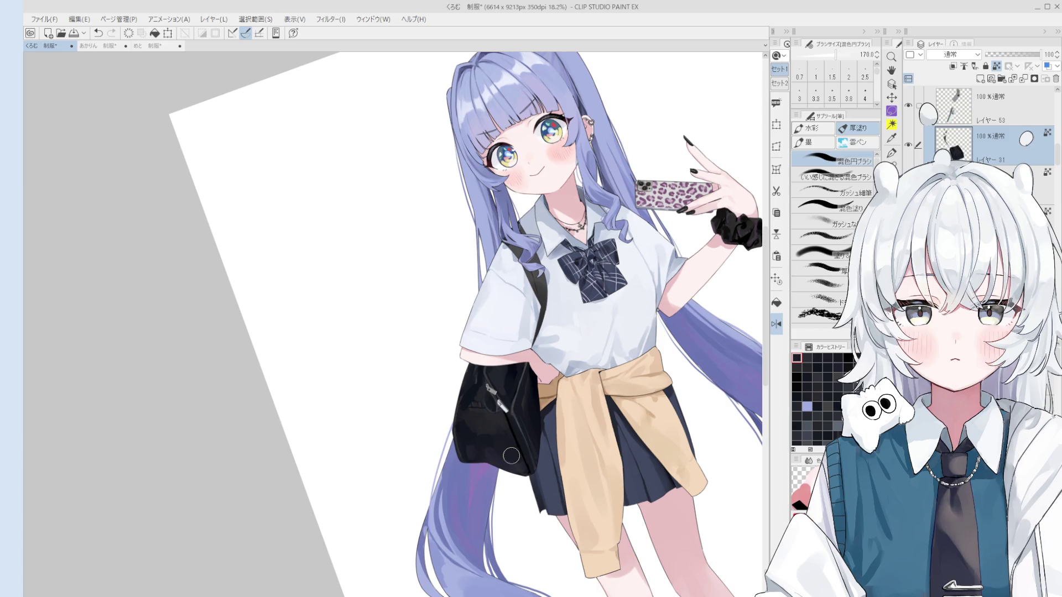
pyautogui.scroll(1, 512, 453)
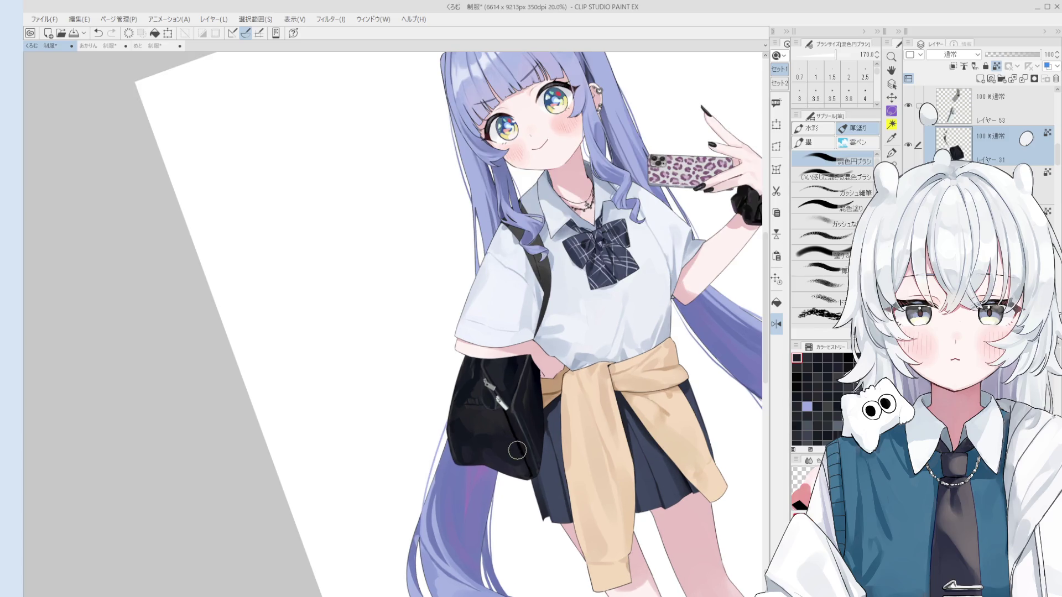
pyautogui.scroll(2, 506, 449)
pyautogui.moveTo(464, 415)
pyautogui.mouseDown()
pyautogui.moveTo(441, 432)
pyautogui.moveTo(451, 415)
pyautogui.mouseUp()
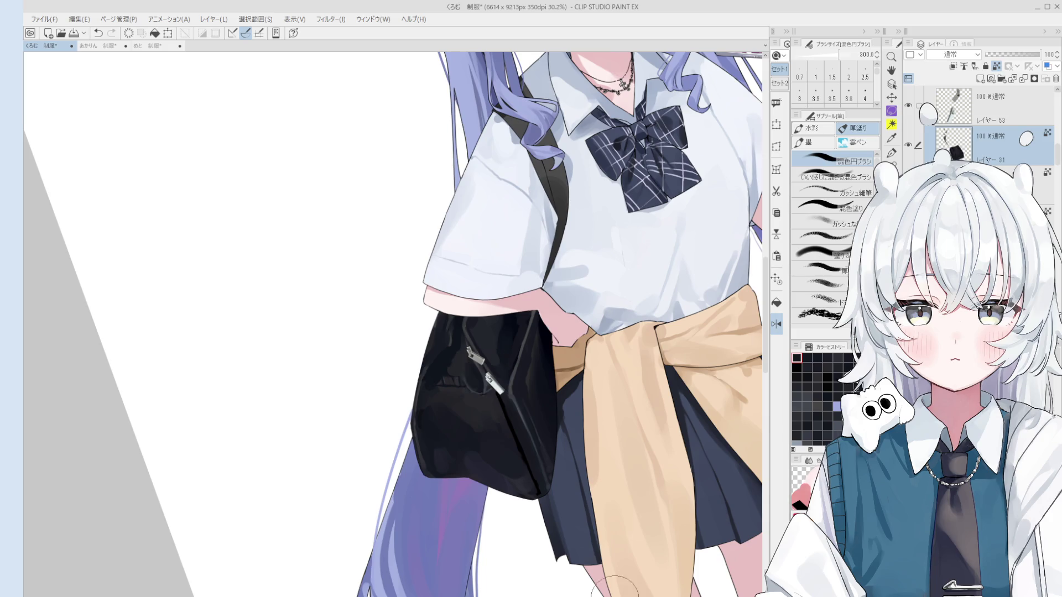
# Paint a light grey highlight along the bag's zipper edge after bringing the bag back into close view.
pyautogui.moveTo(622, 587); pyautogui.dragTo(683, 587)
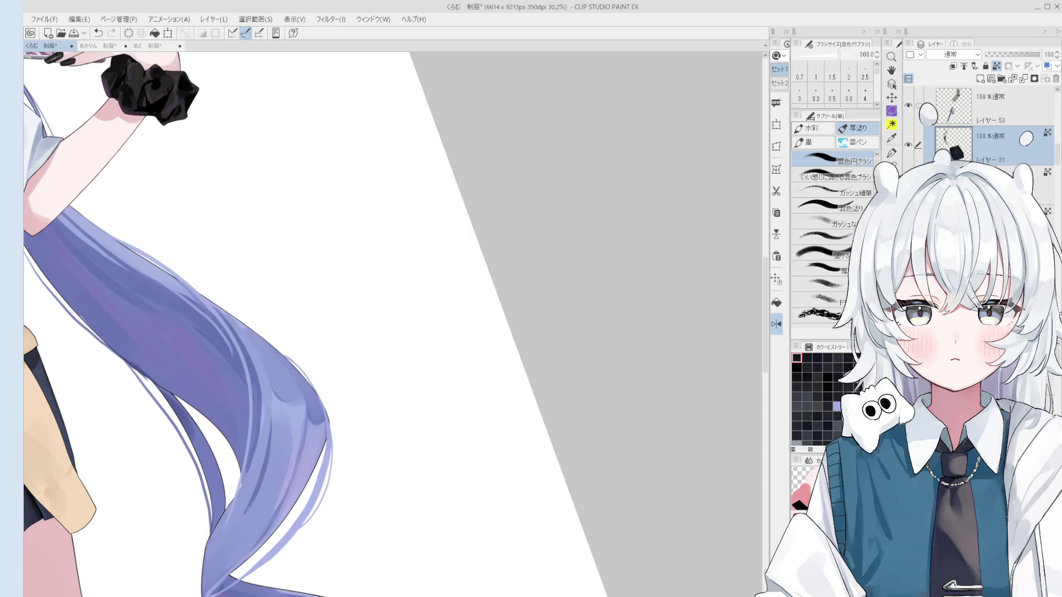
pyautogui.scroll(-2, 432, 382)
pyautogui.moveTo(432, 382)
pyautogui.mouseDown()
pyautogui.moveTo(605, 419)
pyautogui.moveTo(633, 438)
pyautogui.mouseUp()
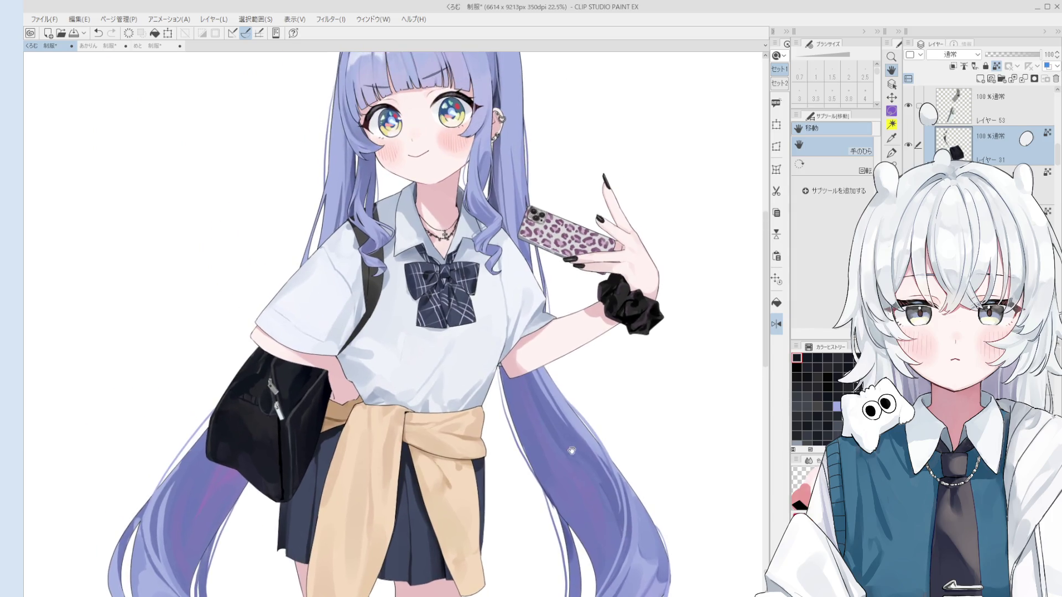
pyautogui.scroll(2, 633, 438)
pyautogui.scroll(2, 580, 415)
pyautogui.press('o')
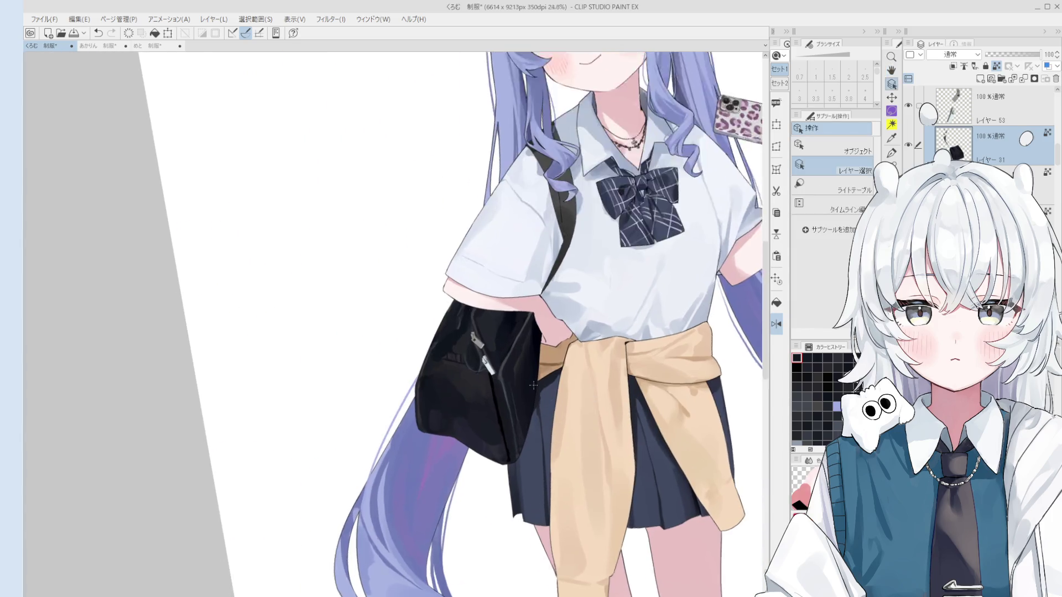
pyautogui.scroll(3, 495, 375)
pyautogui.press('b')
pyautogui.moveTo(523, 345); pyautogui.dragTo(501, 411)
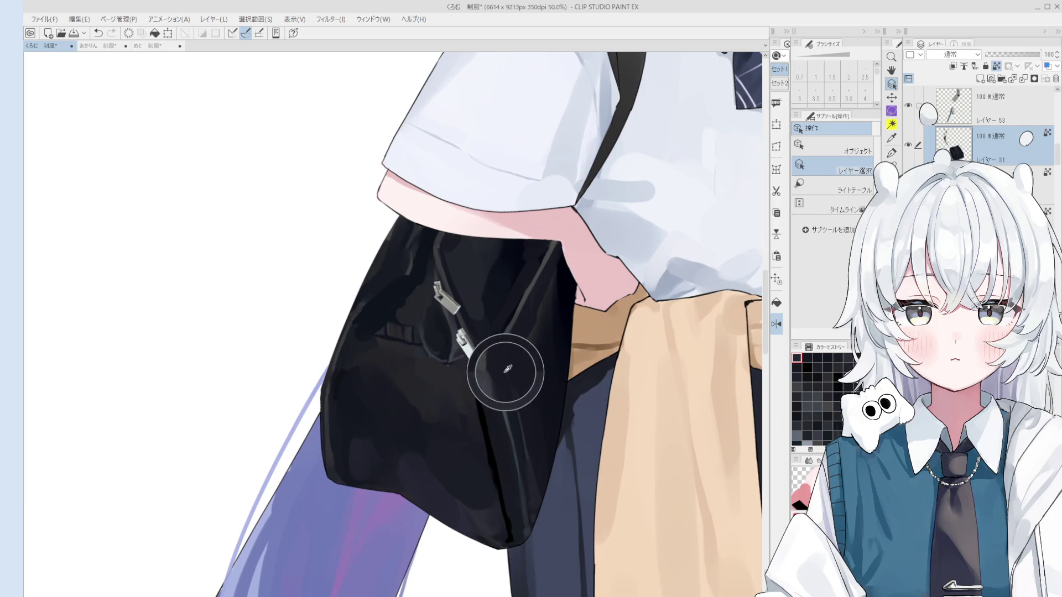
# Add grey sheen strokes on the black bag and near the zipper.
pyautogui.press('-')
pyautogui.press('[')
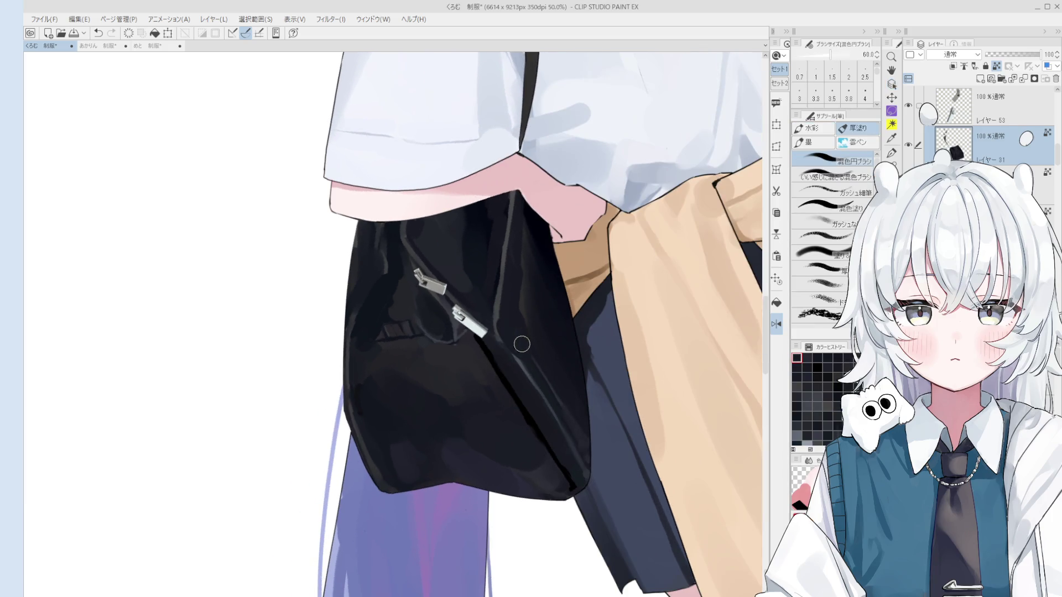
pyautogui.press('^')
pyautogui.press(']')
pyautogui.press(']')
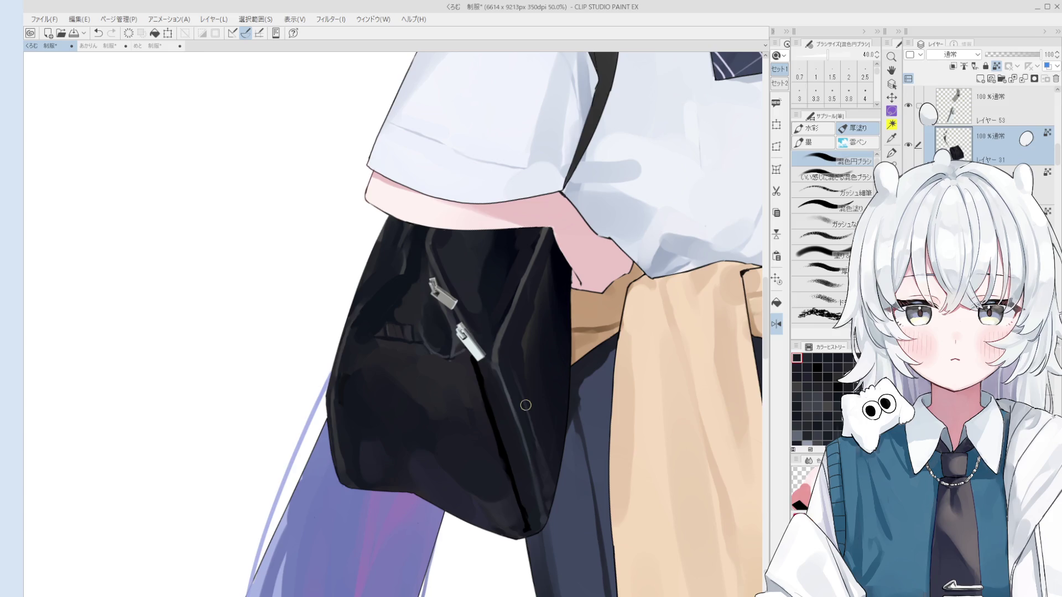
pyautogui.scroll(-1, 525, 406)
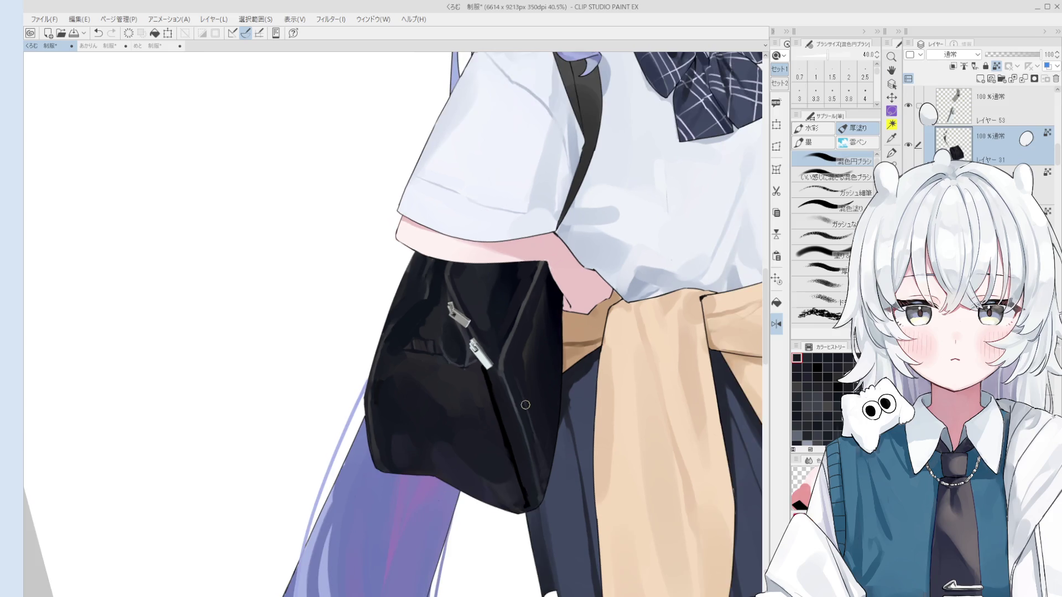
pyautogui.scroll(2, 440, 362)
pyautogui.moveTo(440, 362); pyautogui.dragTo(448, 357)
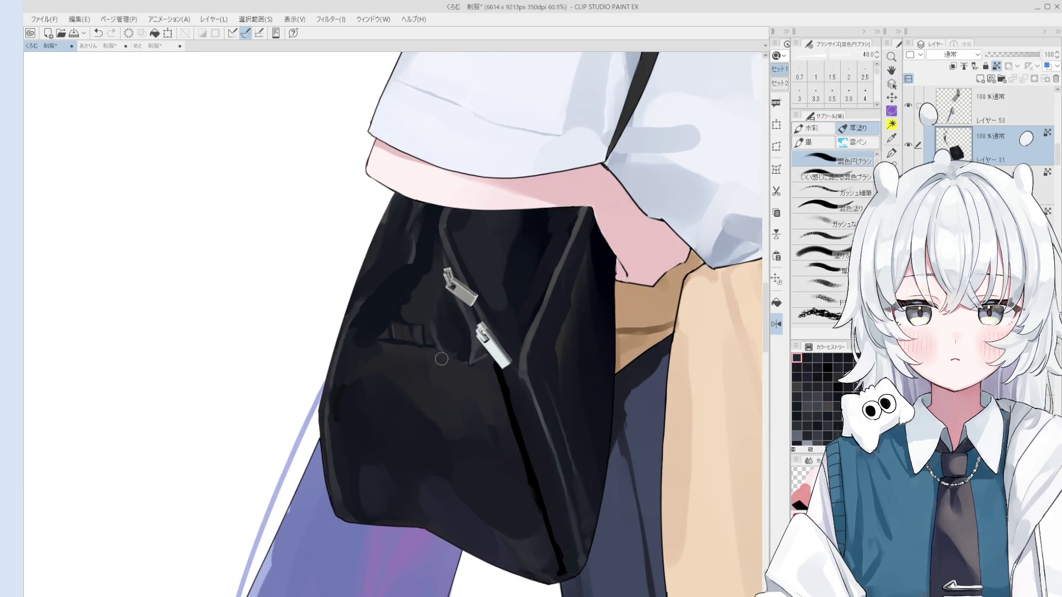
pyautogui.moveTo(429, 310); pyautogui.dragTo(435, 312)
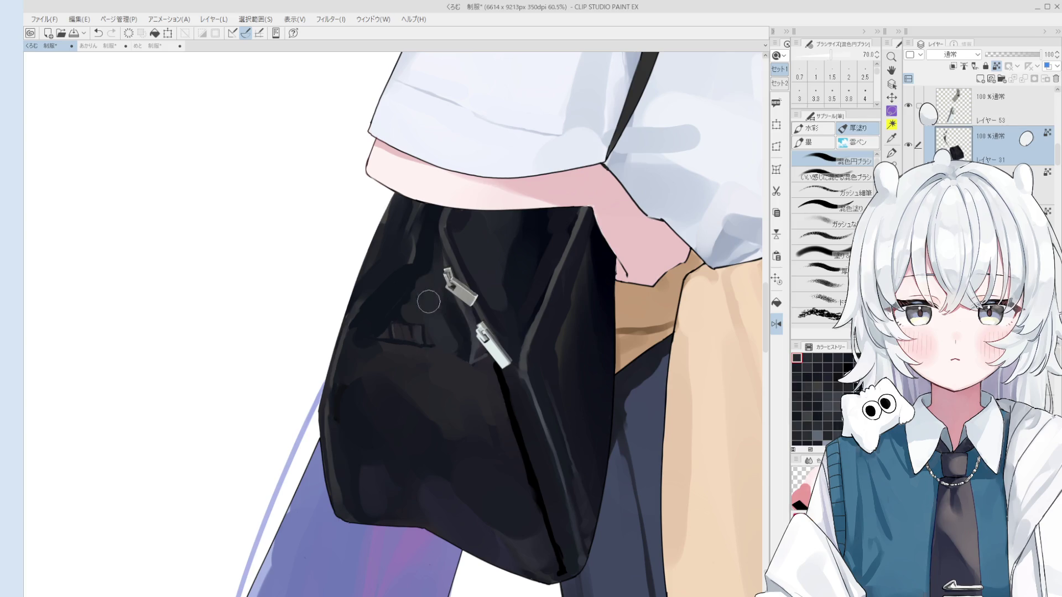
# Repaint the shading along the bag's front seam line.
pyautogui.moveTo(458, 410); pyautogui.dragTo(504, 399)
pyautogui.scroll(-2, 504, 399)
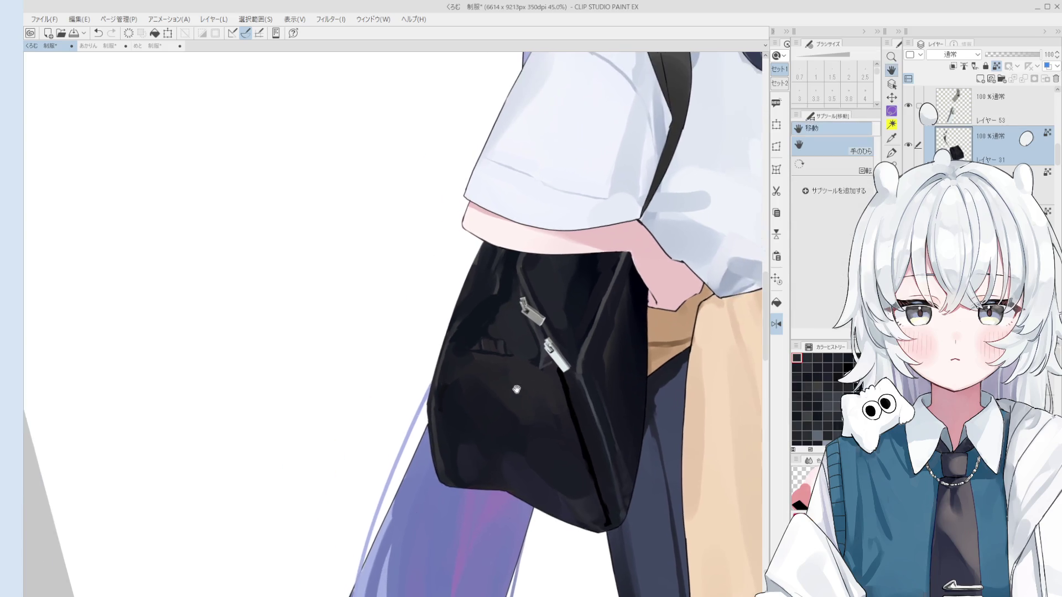
pyautogui.press('o')
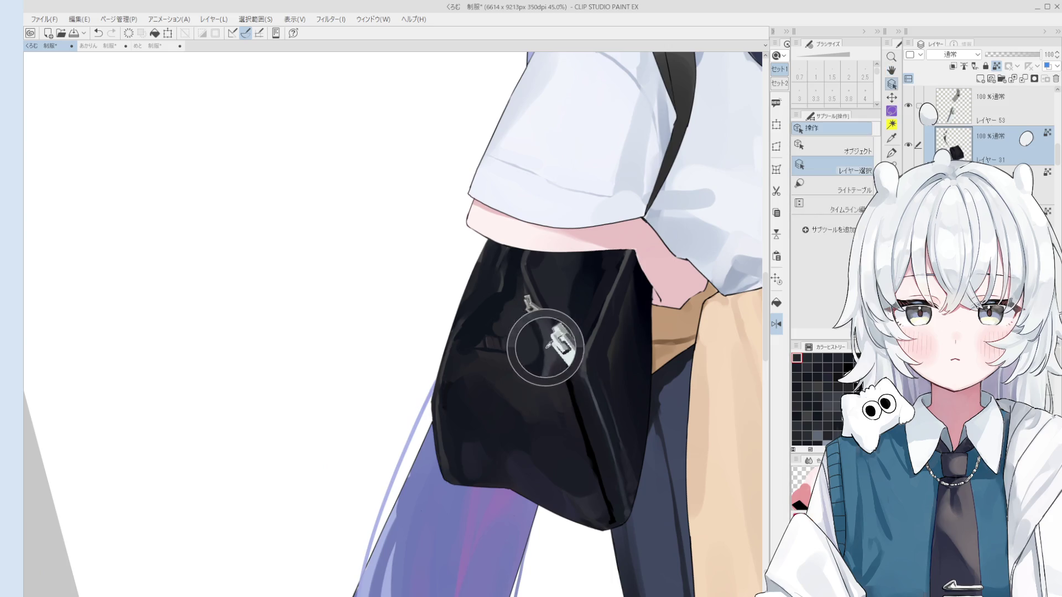
pyautogui.press('b')
pyautogui.scroll(-1, 532, 343)
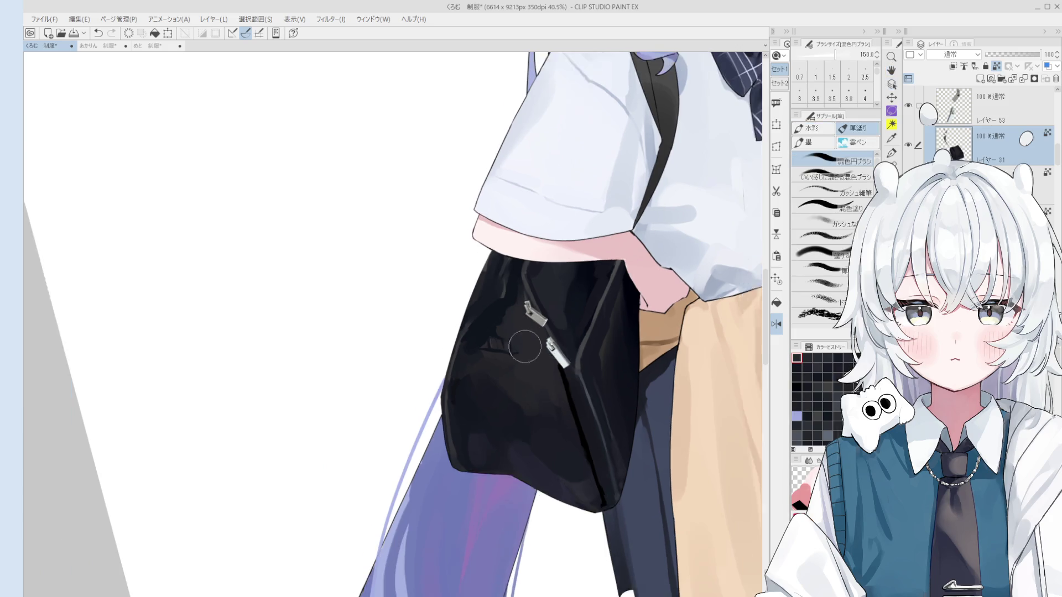
pyautogui.scroll(-1, 532, 343)
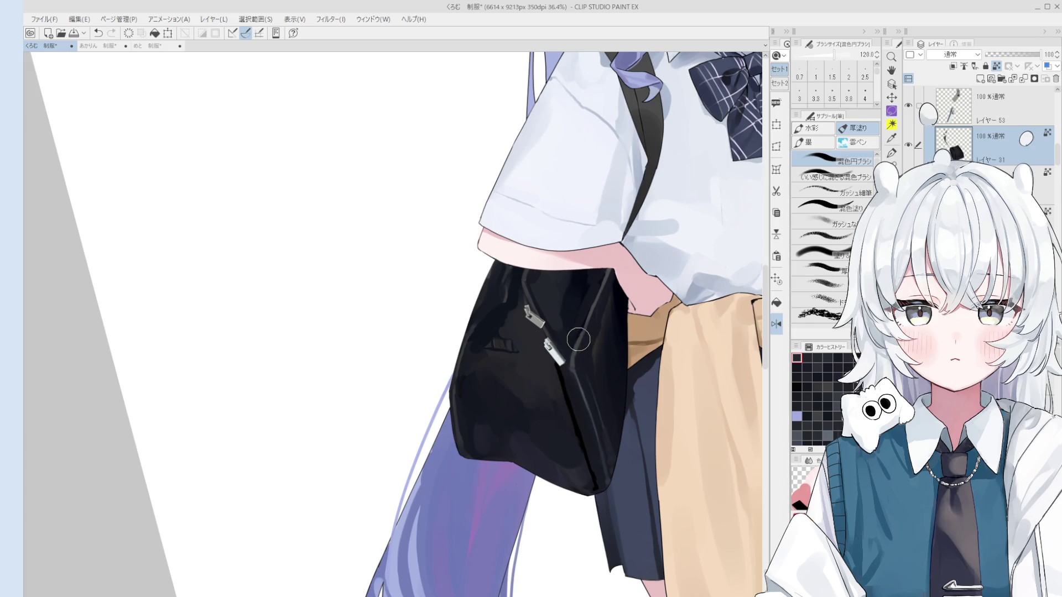
pyautogui.moveTo(580, 344); pyautogui.dragTo(598, 367)
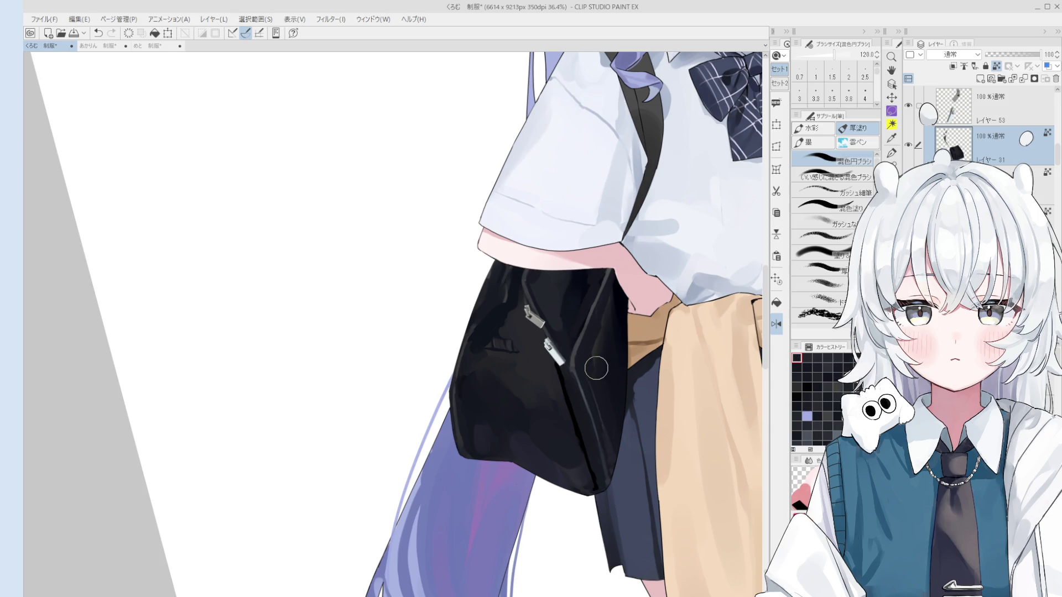
pyautogui.press('p')
pyautogui.press(']')
pyautogui.press(']')
pyautogui.press(']')
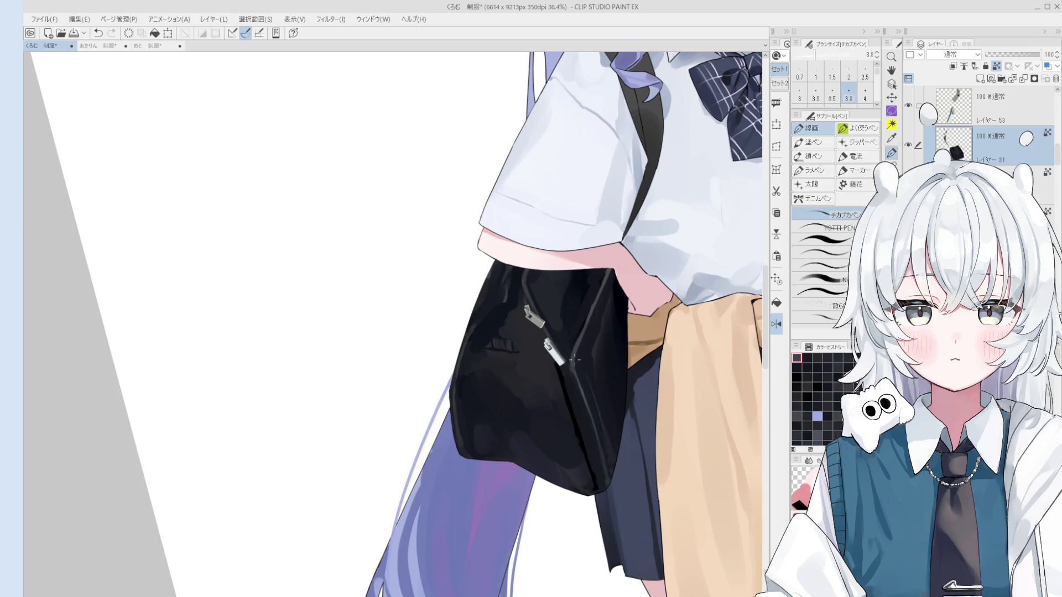
pyautogui.press(']')
pyautogui.press(']')
pyautogui.press(']')
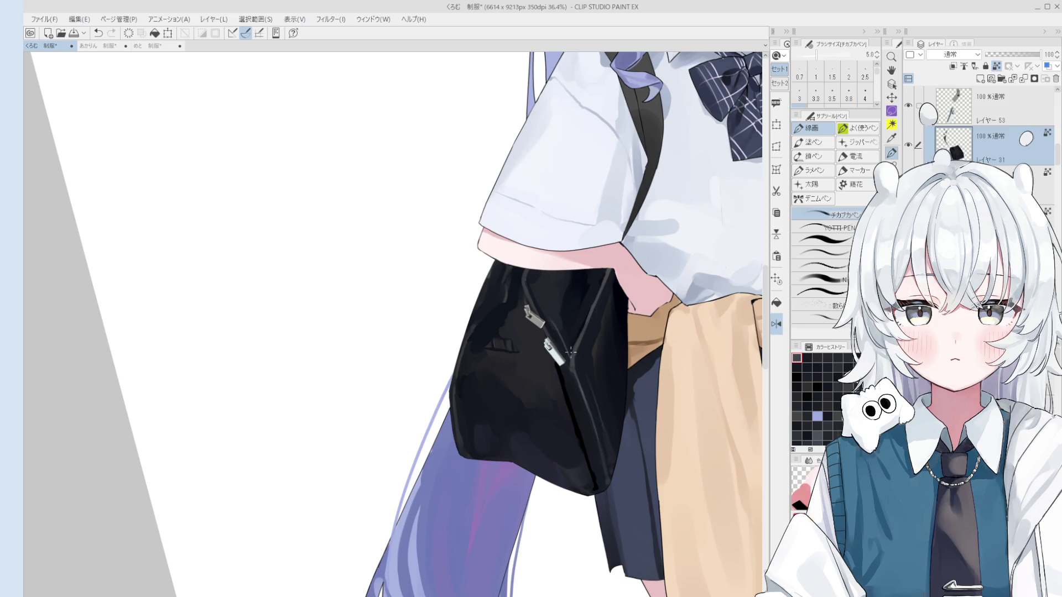
pyautogui.press(']')
pyautogui.press(']')
pyautogui.press(']')
pyautogui.press(']')
pyautogui.press(']')
pyautogui.press(']')
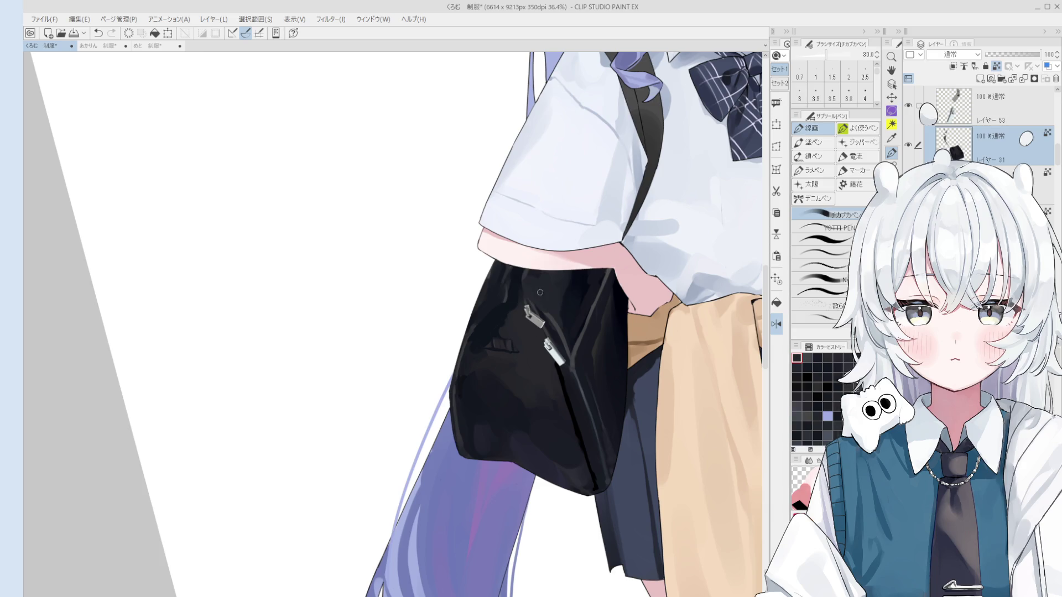
pyautogui.press('b')
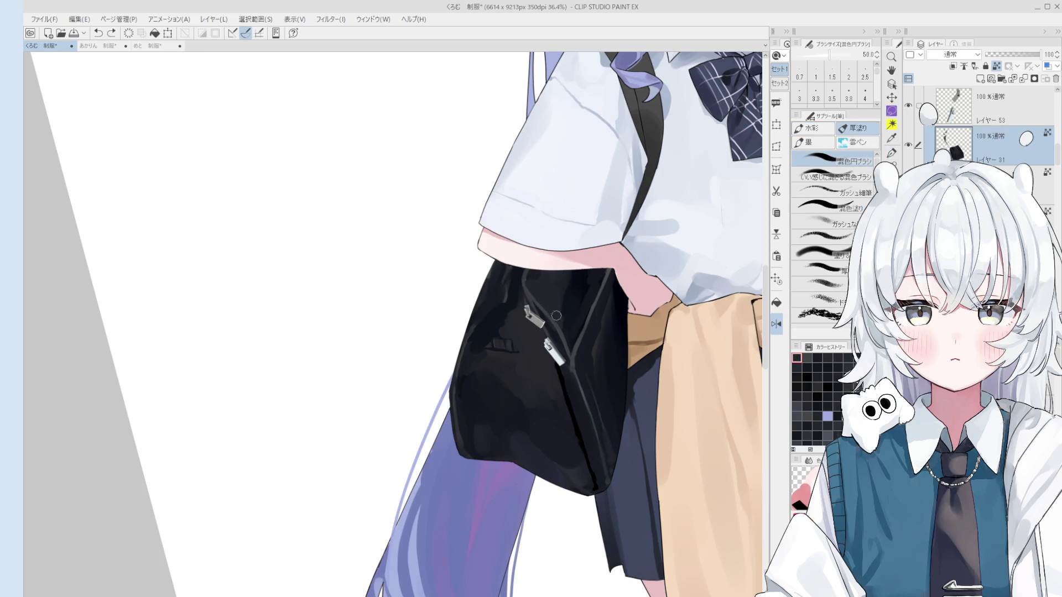
pyautogui.press('[')
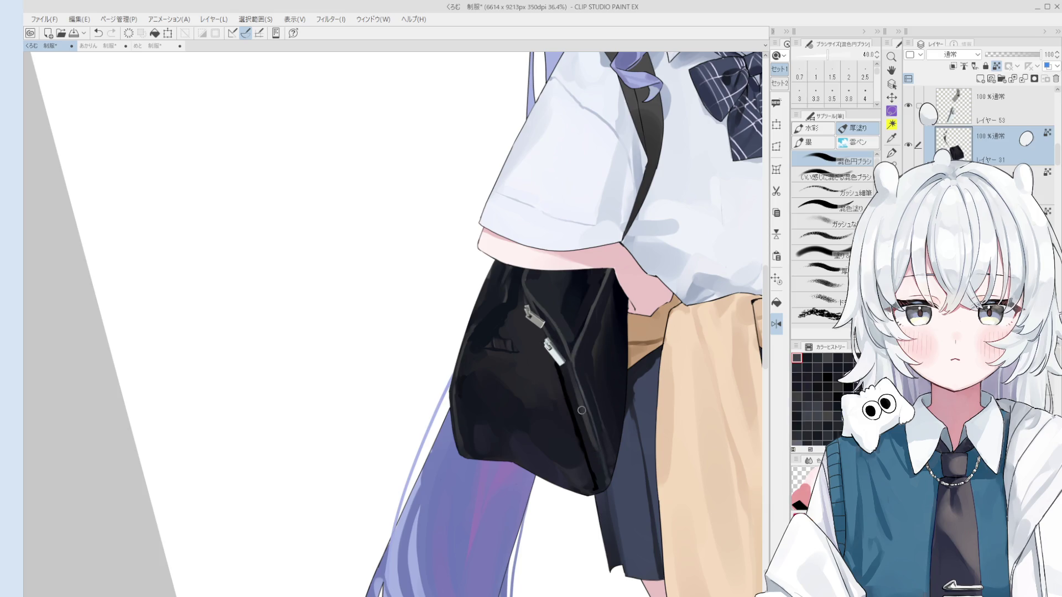
# Darken the bag's right edge against the skirt, undoing a stroke that lightened it.
pyautogui.press('[')
pyautogui.press('[')
pyautogui.press(']')
pyautogui.press(']')
pyautogui.press(']')
pyautogui.press(']')
pyautogui.press(']')
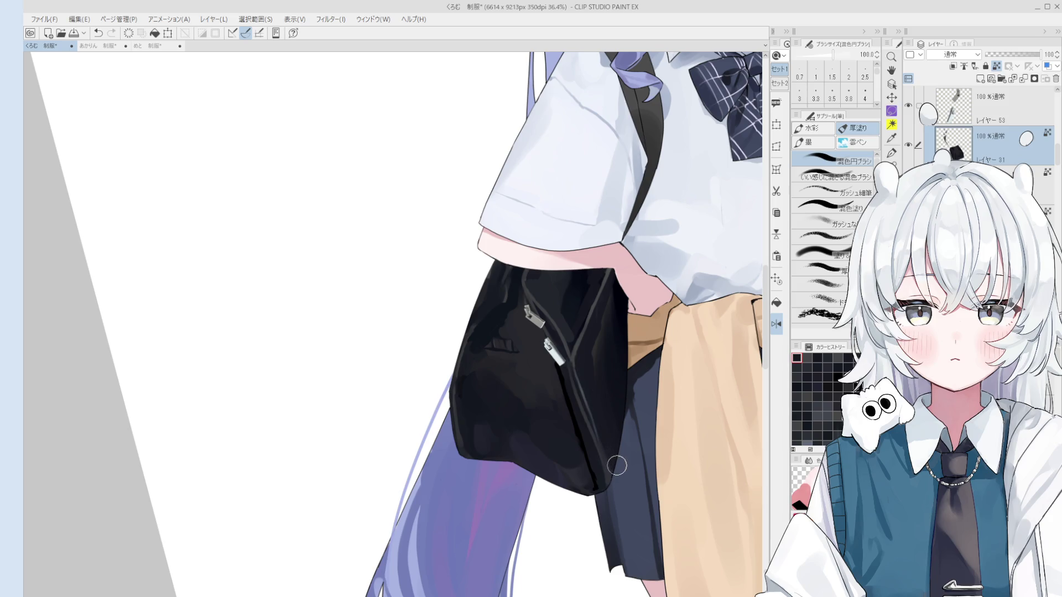
pyautogui.press(']')
pyautogui.press(']')
pyautogui.press(']')
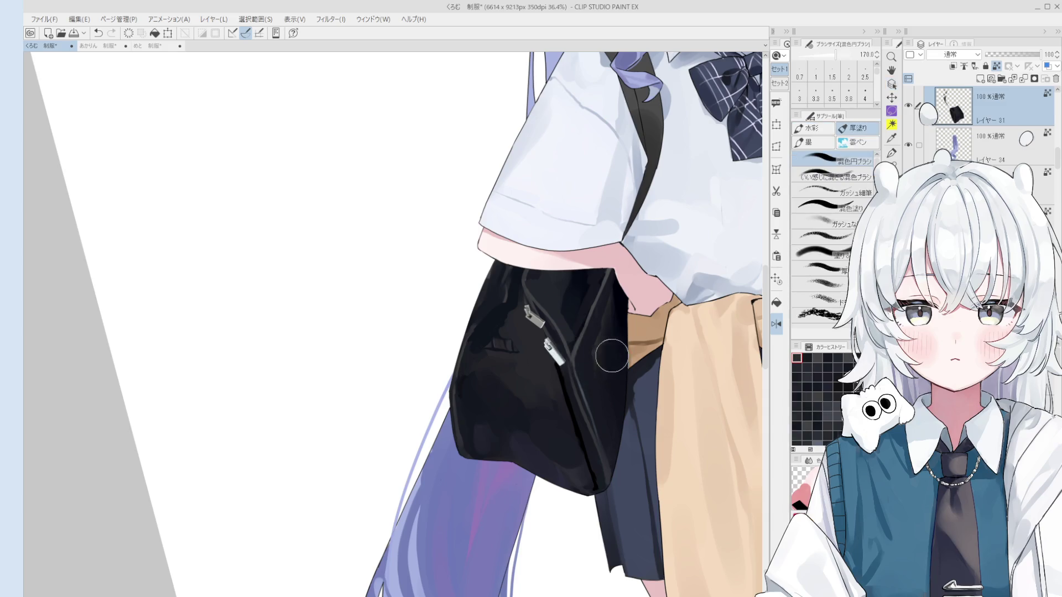
pyautogui.press(']')
pyautogui.press(']')
pyautogui.press(']')
pyautogui.moveTo(631, 329); pyautogui.dragTo(626, 408)
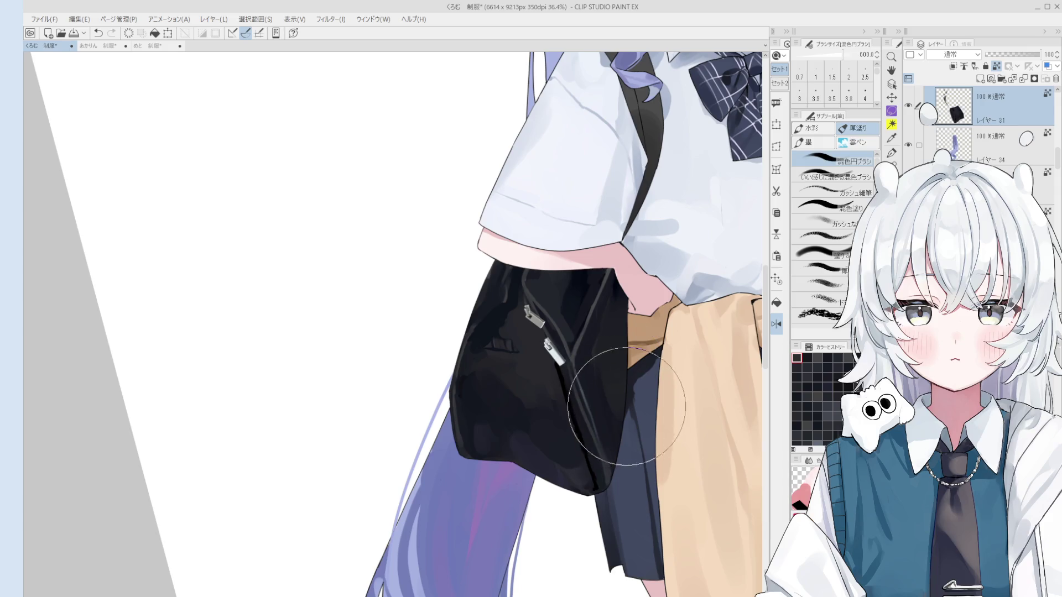
pyautogui.hotkey('ctrl', 'z')
pyautogui.press('[')
pyautogui.press('[')
pyautogui.press('[')
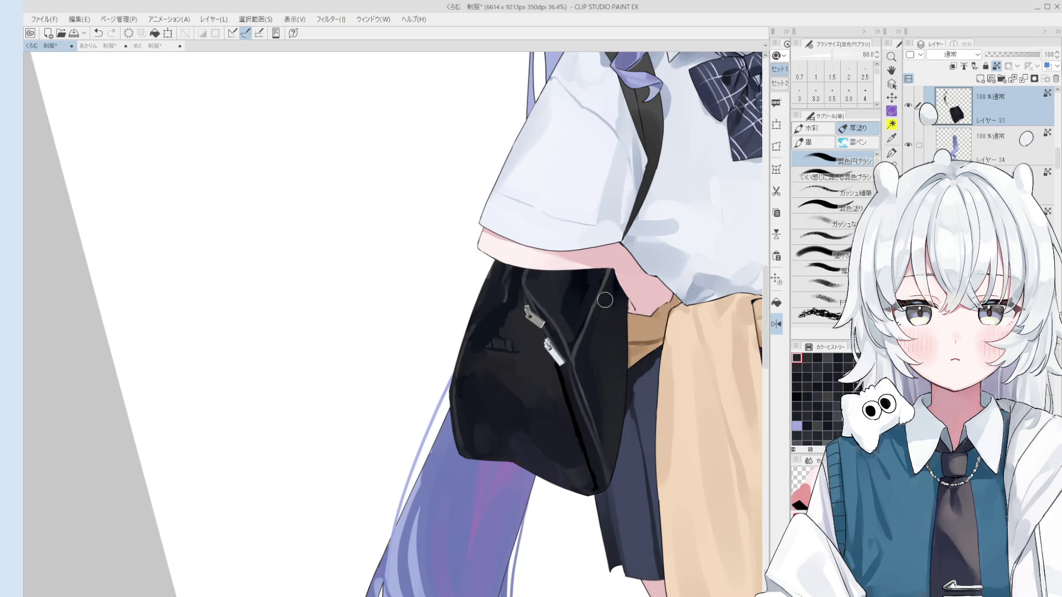
pyautogui.moveTo(608, 311); pyautogui.dragTo(592, 376)
pyautogui.press(']')
pyautogui.press(']')
pyautogui.press(']')
pyautogui.press(']')
pyautogui.press(']')
pyautogui.press(']')
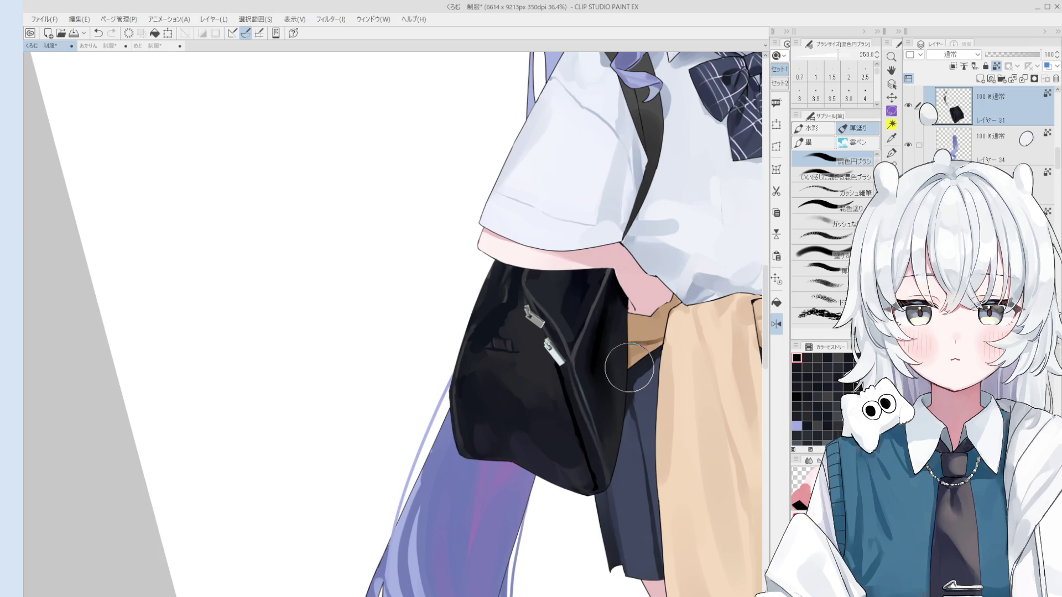
pyautogui.scroll(1, 626, 381)
# Add dark shading along the bag's lower right edge beside the trousers with a doubled brush.
pyautogui.press('o')
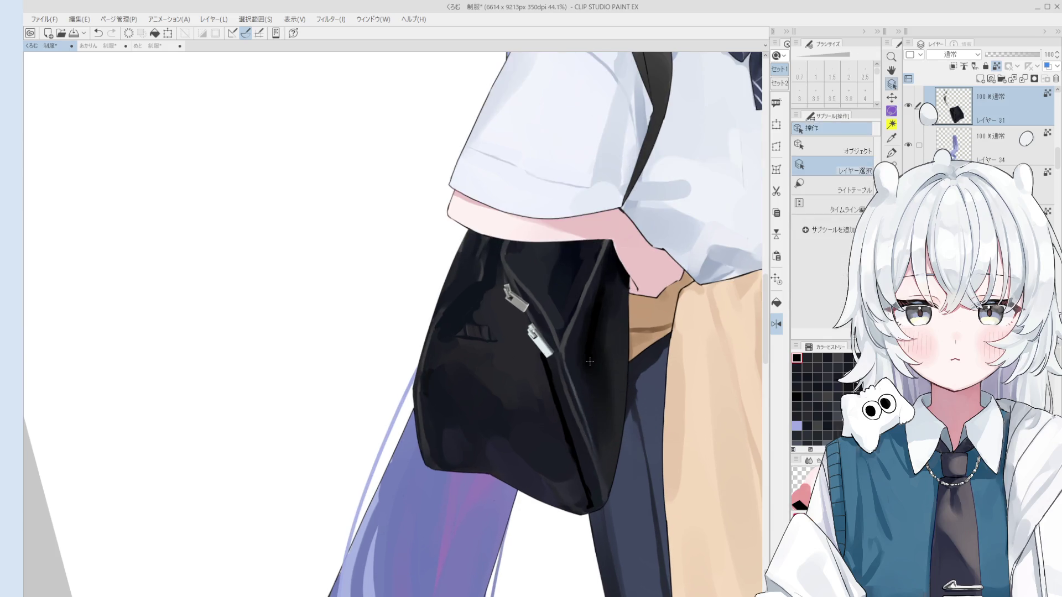
pyautogui.scroll(2, 589, 362)
pyautogui.press('b')
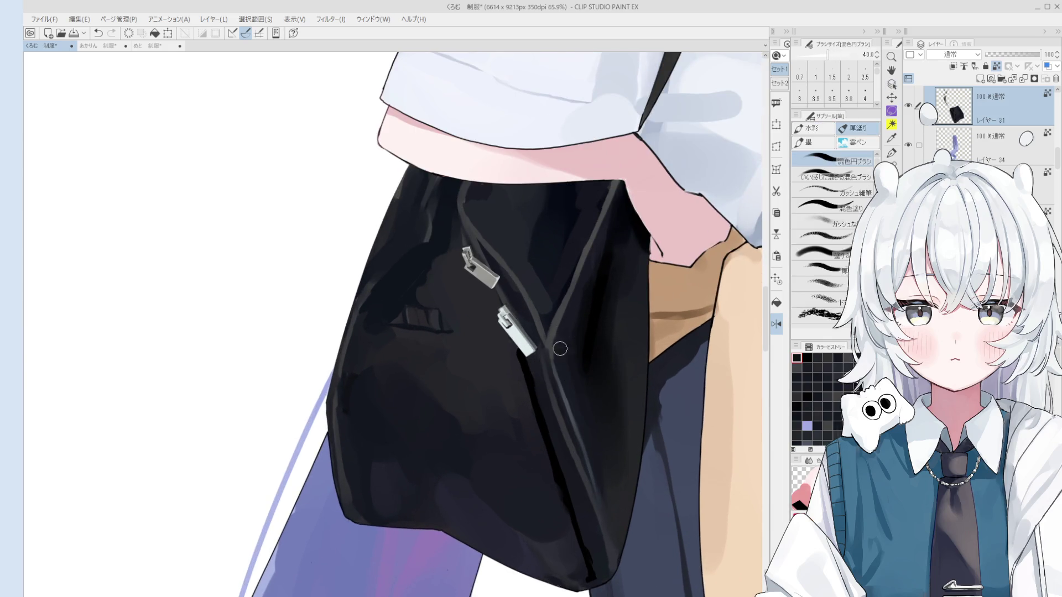
pyautogui.scroll(-2, 564, 332)
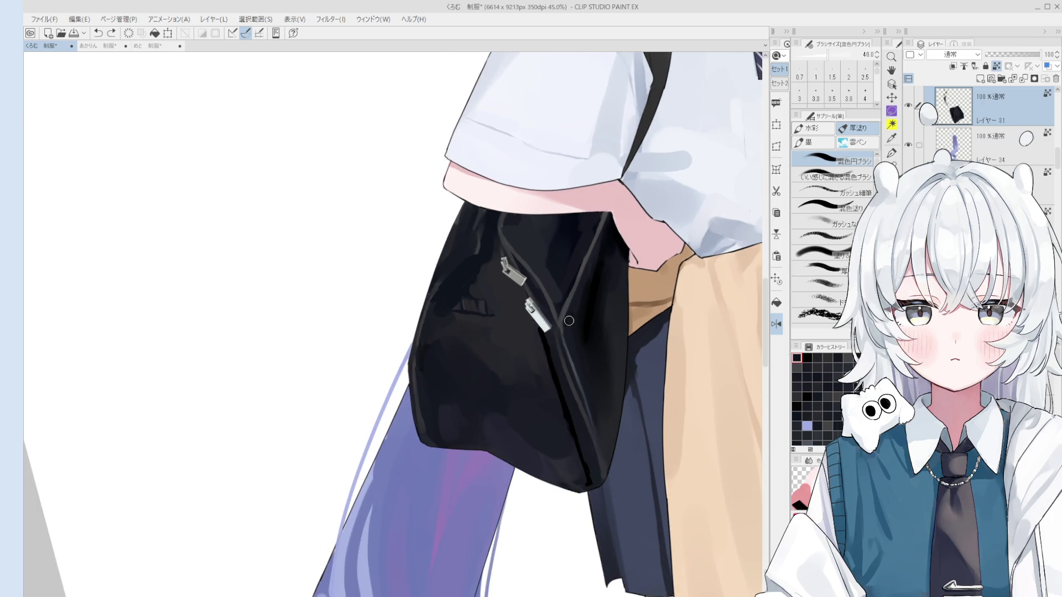
pyautogui.press(']')
pyautogui.press(']')
pyautogui.press(']')
pyautogui.press(']')
pyautogui.press(']')
pyautogui.press(']')
pyautogui.press(']')
pyautogui.press(']')
pyautogui.press(']')
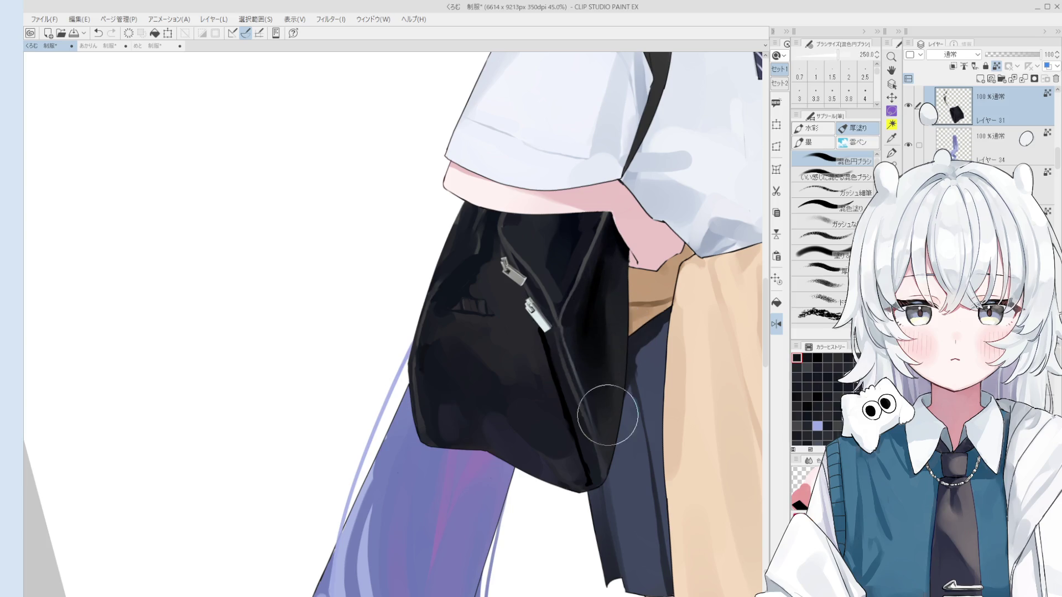
pyautogui.moveTo(605, 328); pyautogui.dragTo(611, 290)
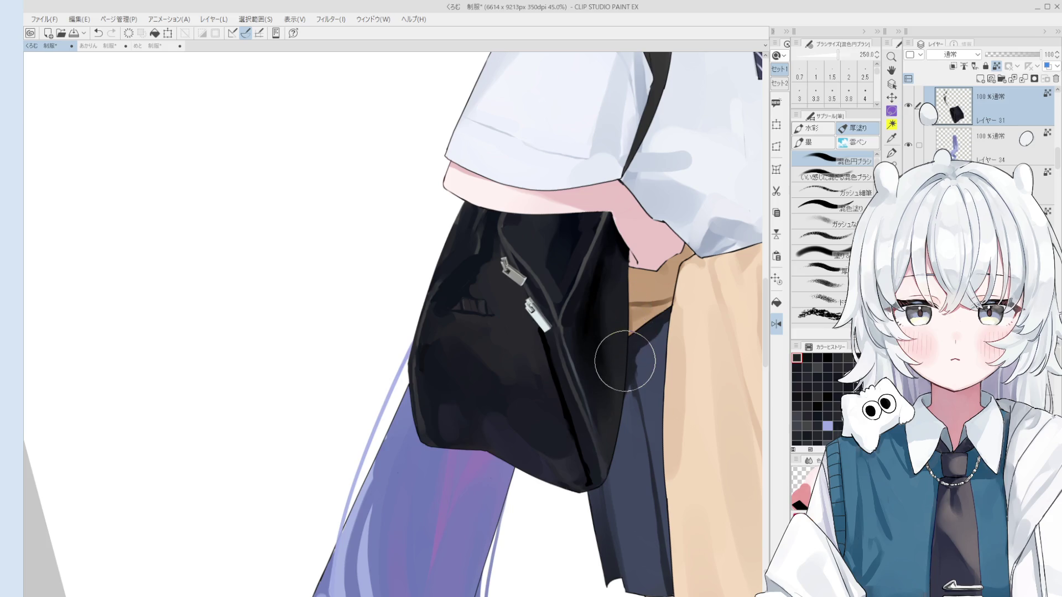
pyautogui.scroll(1, 614, 340)
pyautogui.press('[')
pyautogui.press('[')
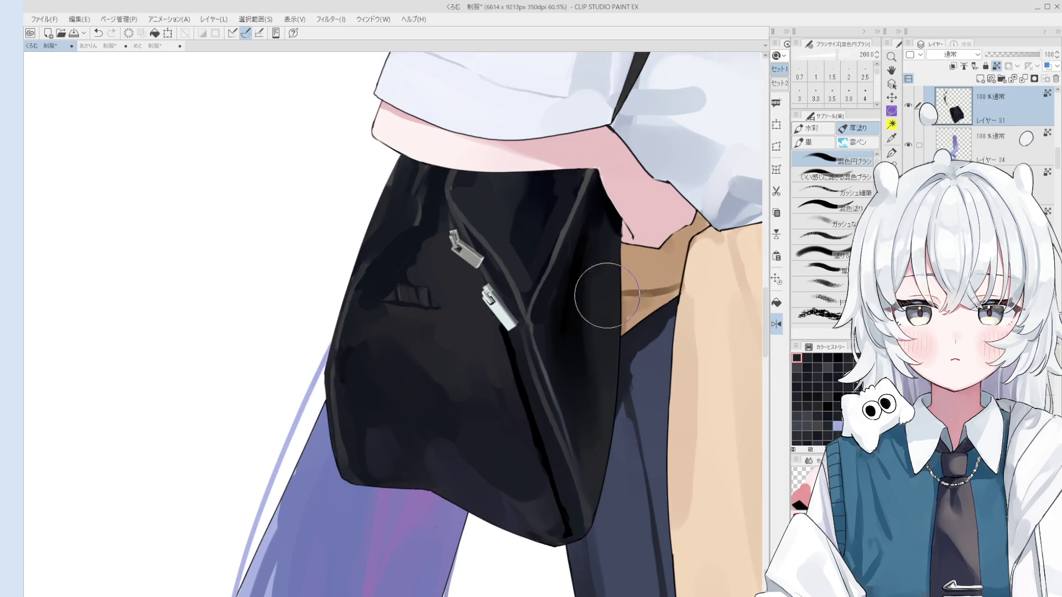
pyautogui.press(']')
pyautogui.press(']')
pyautogui.press(']')
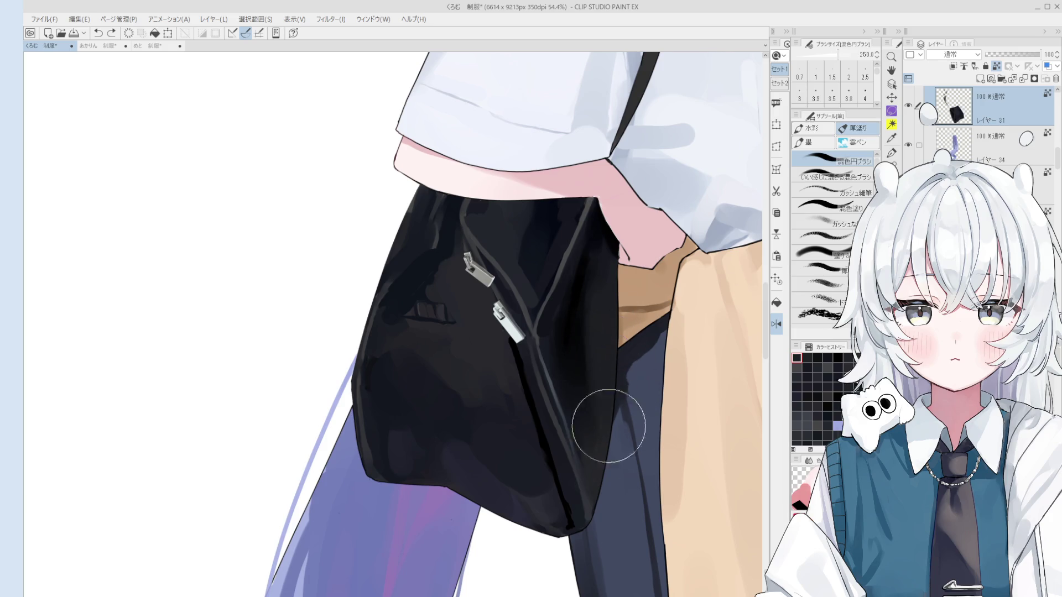
pyautogui.scroll(-1, 612, 382)
pyautogui.scroll(-1, 612, 278)
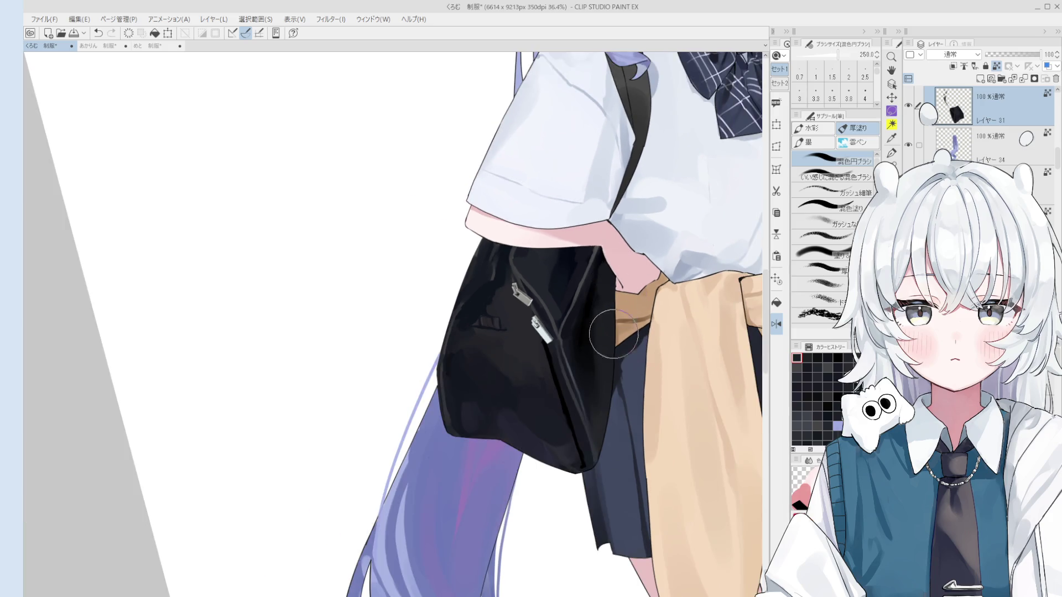
pyautogui.moveTo(620, 357); pyautogui.dragTo(592, 429)
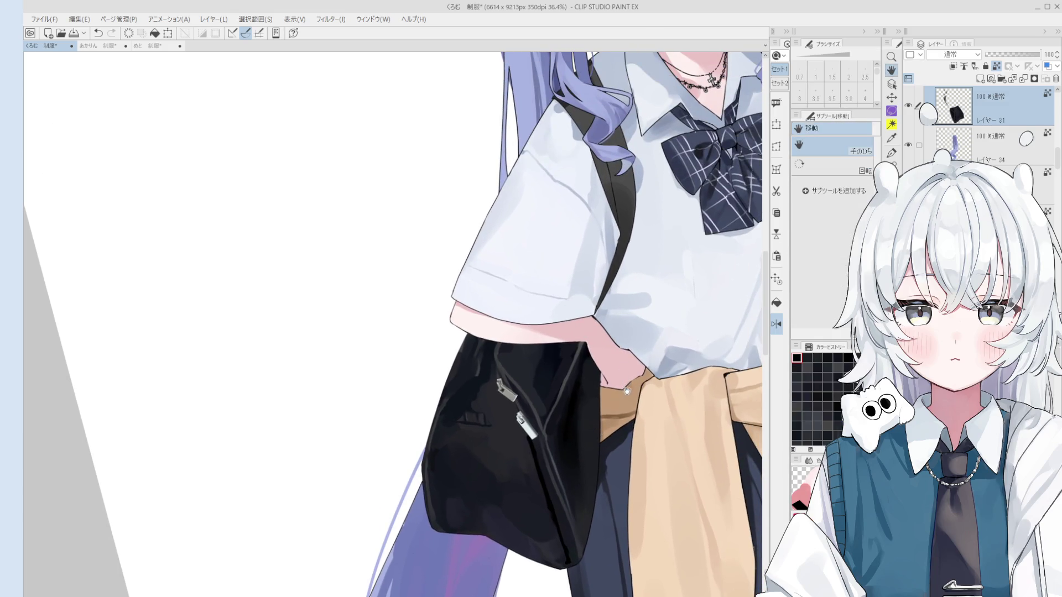
# Shade the bag's upper-right edge and zipper area darker with the blending brush.
pyautogui.press('b')
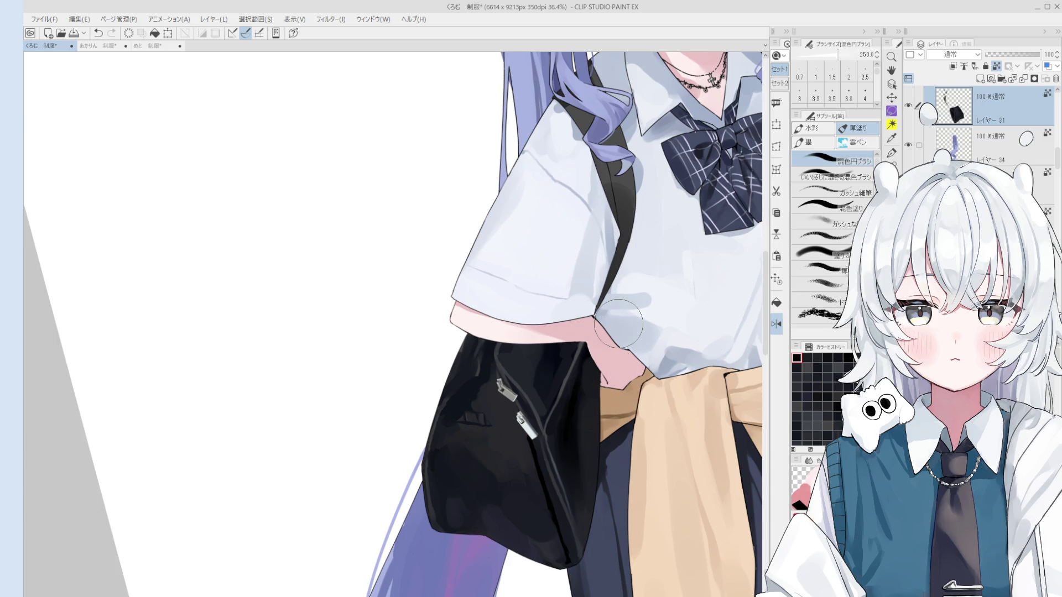
pyautogui.press('[')
pyautogui.press('[')
pyautogui.press('[')
pyautogui.moveTo(567, 340); pyautogui.dragTo(569, 362)
pyautogui.press(']')
pyautogui.press(']')
pyautogui.press(']')
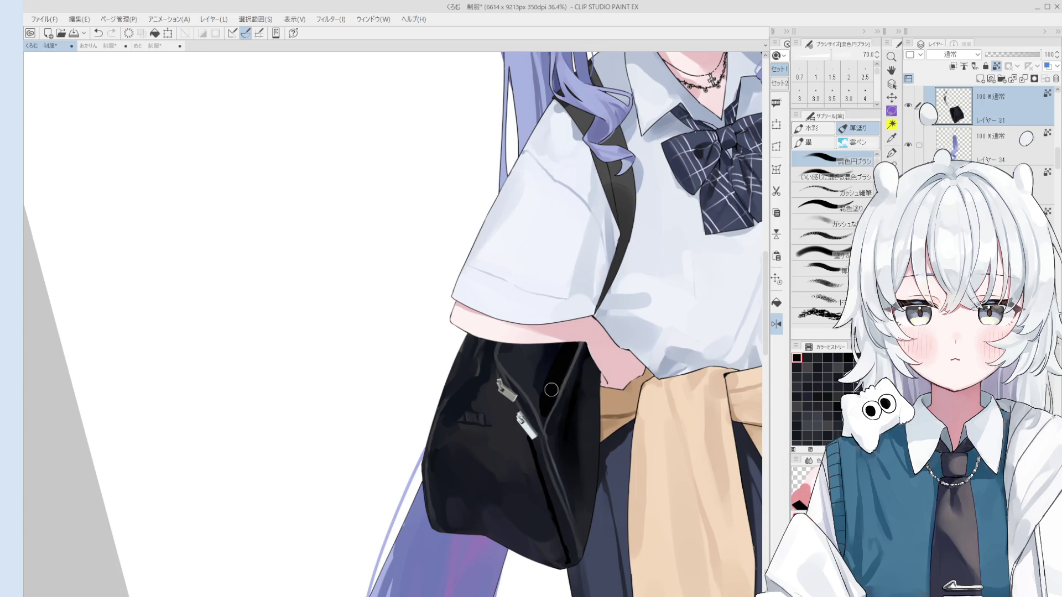
pyautogui.press(']')
pyautogui.press(']')
pyautogui.press(']')
pyautogui.moveTo(572, 340); pyautogui.dragTo(534, 380)
# Dial the blending brush down to a fine tip for detail strokes along the zipper edge.
pyautogui.press(']')
pyautogui.press(']')
pyautogui.press('[')
pyautogui.press('[')
pyautogui.press('[')
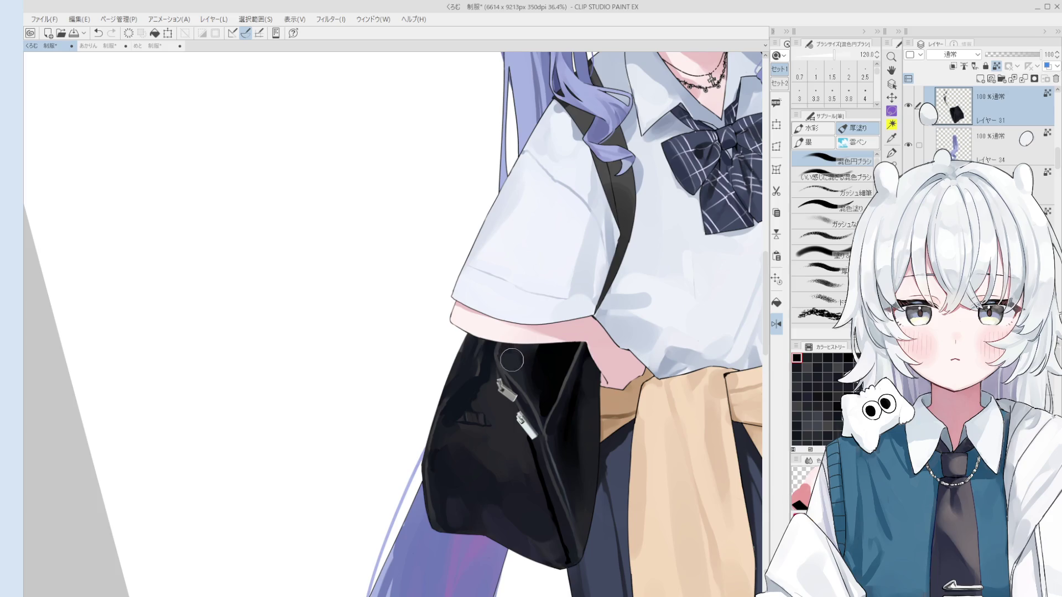
pyautogui.press('[')
pyautogui.press('[')
pyautogui.press('[')
pyautogui.press(']')
pyautogui.press('[')
pyautogui.press('[')
pyautogui.press('[')
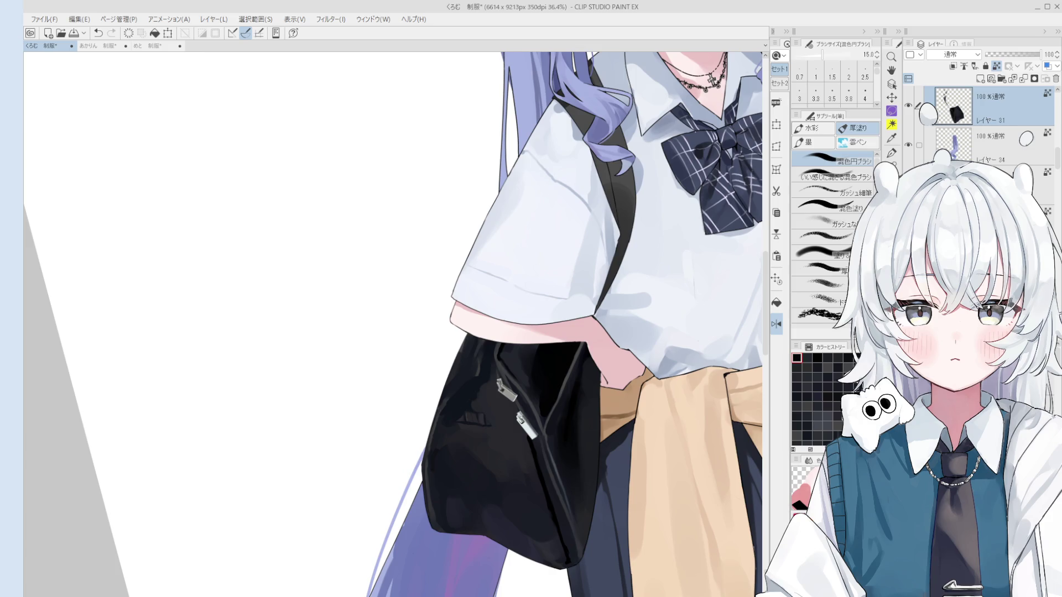
# Save the illustration with the latest bag shading.
pyautogui.hotkey('ctrl', 's')
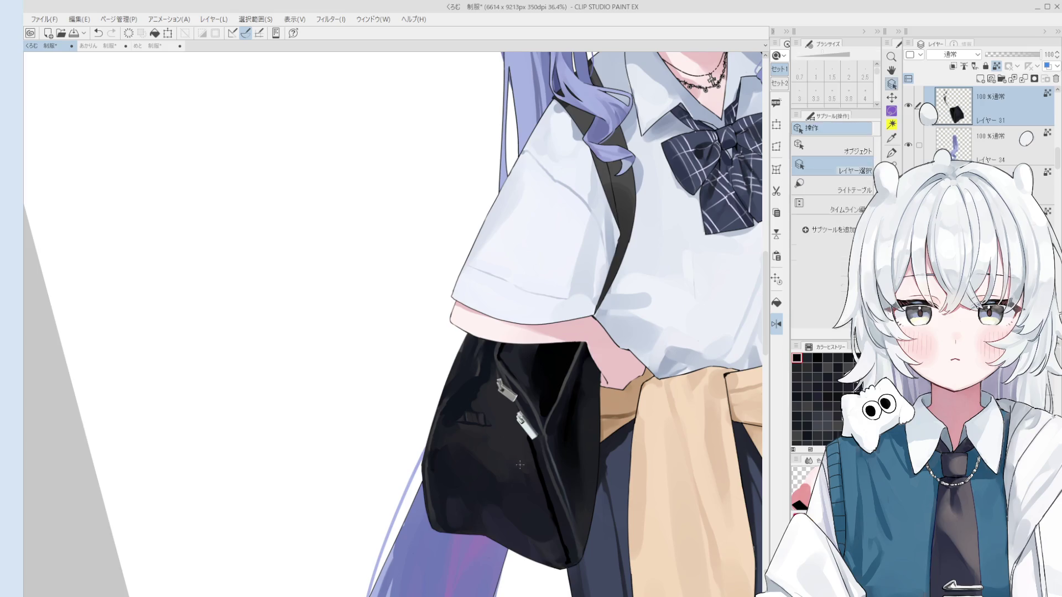
pyautogui.press(']')
pyautogui.press(']')
pyautogui.press(']')
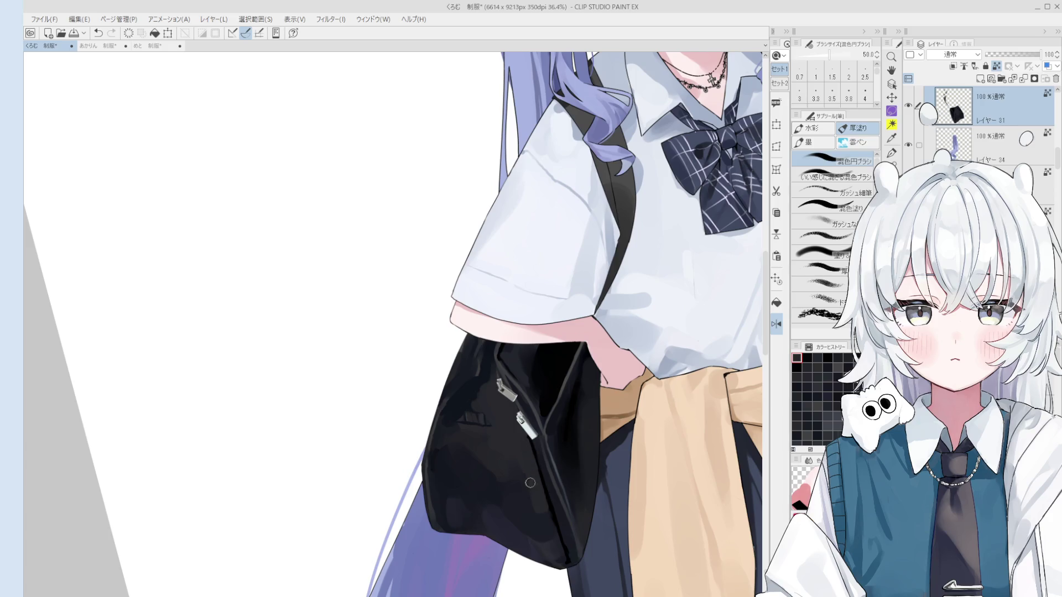
pyautogui.press(']')
pyautogui.press(']')
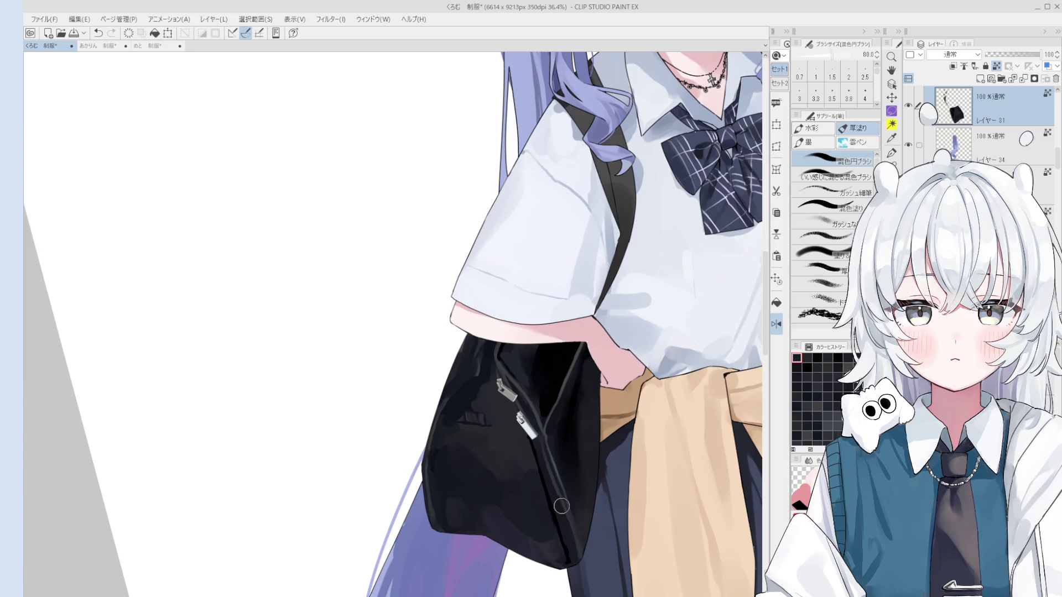
pyautogui.scroll(2, 555, 492)
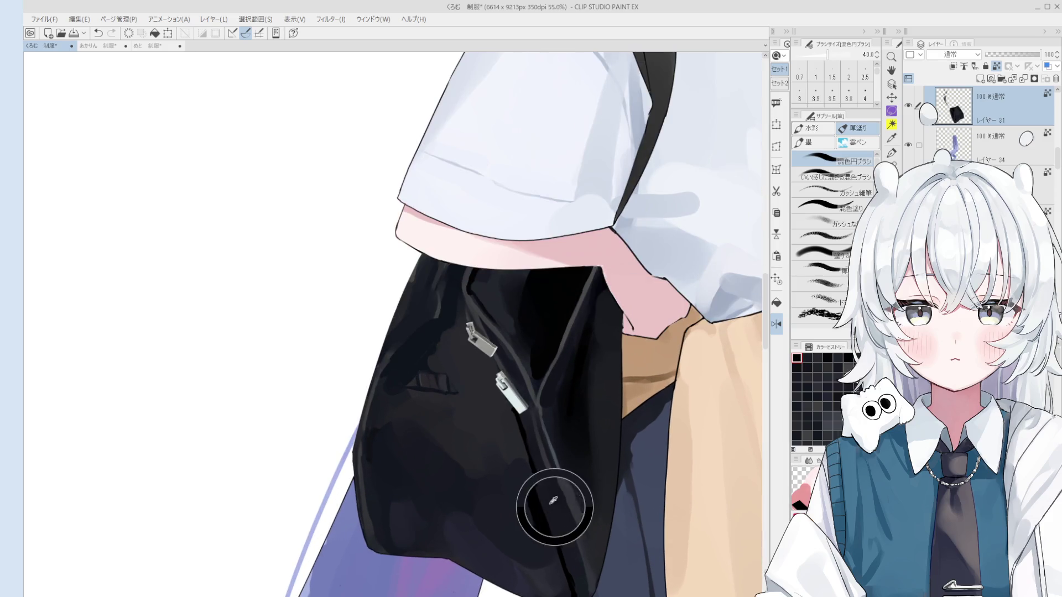
pyautogui.press('[')
pyautogui.press('[')
pyautogui.press('[')
pyautogui.press(']')
pyautogui.press(']')
pyautogui.scroll(-1, 547, 527)
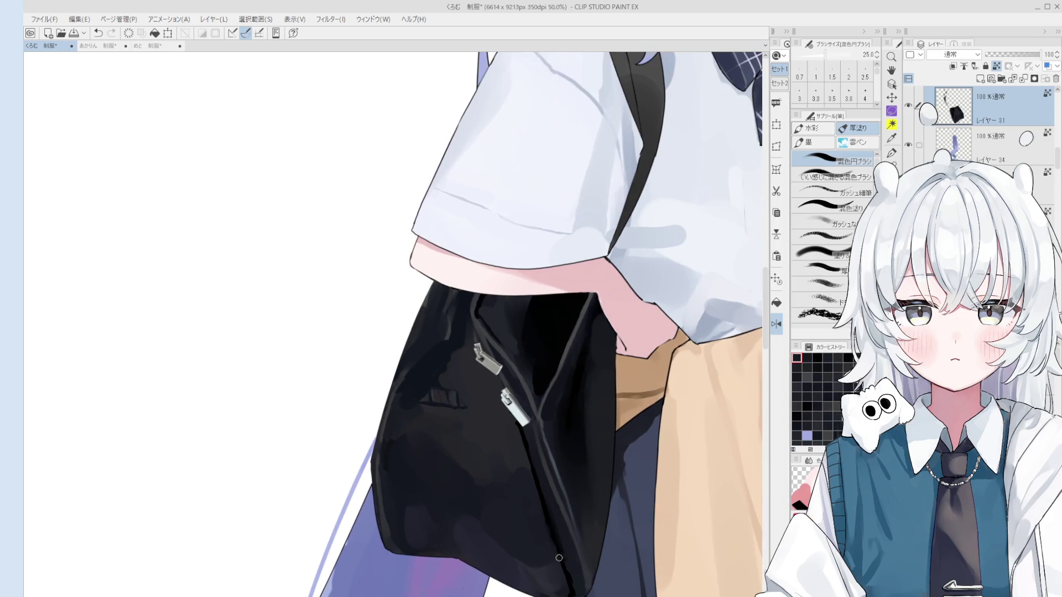
pyautogui.press('[')
pyautogui.press(']')
pyautogui.press(']')
pyautogui.press(']')
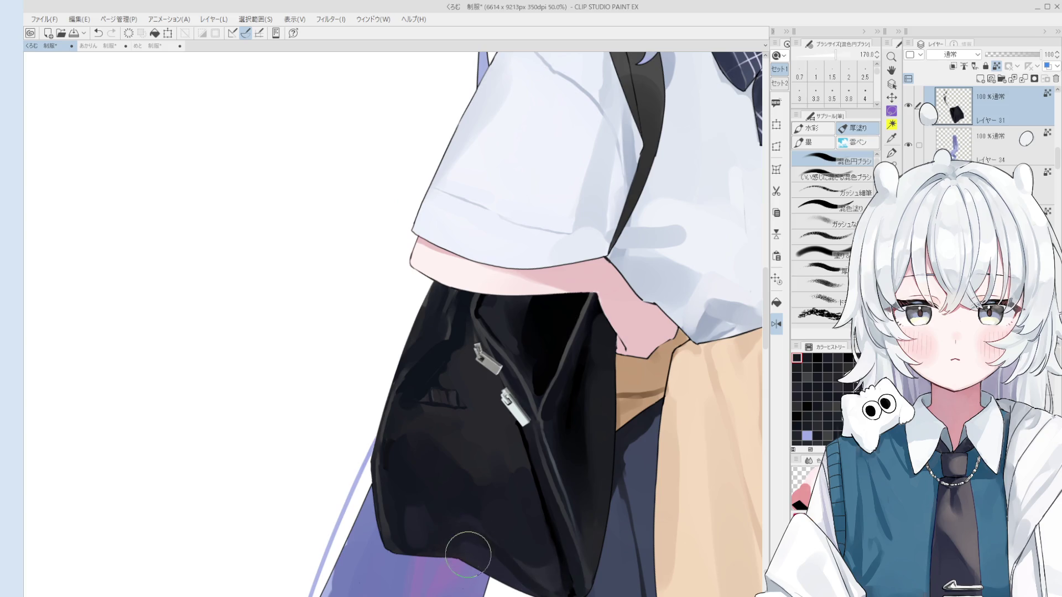
pyautogui.press(']')
pyautogui.press(']')
pyautogui.press(']')
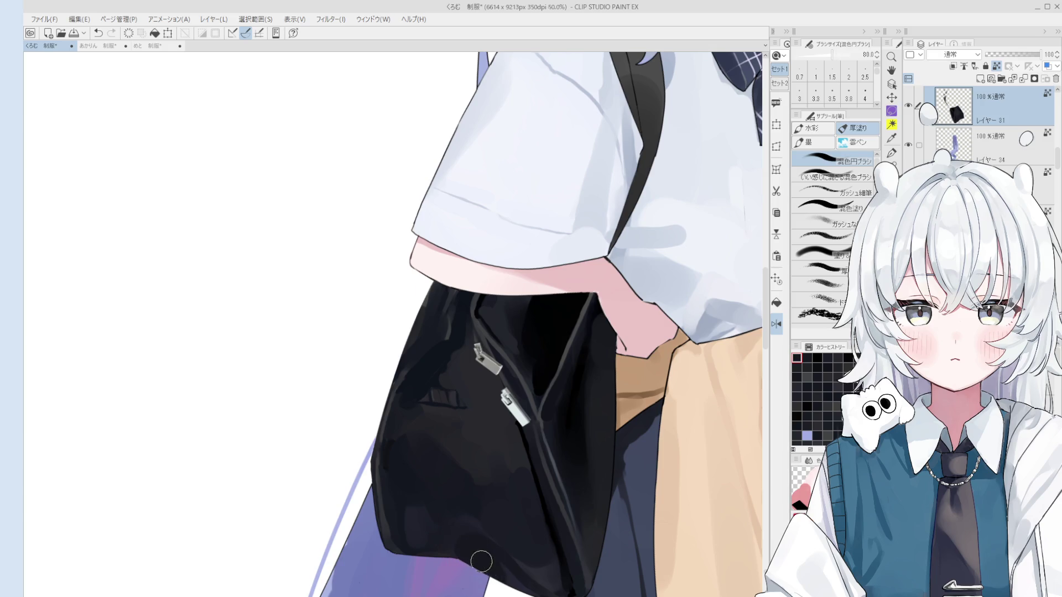
pyautogui.scroll(-2, 485, 573)
pyautogui.press('[')
pyautogui.press('[')
pyautogui.press('[')
pyautogui.scroll(1, 485, 565)
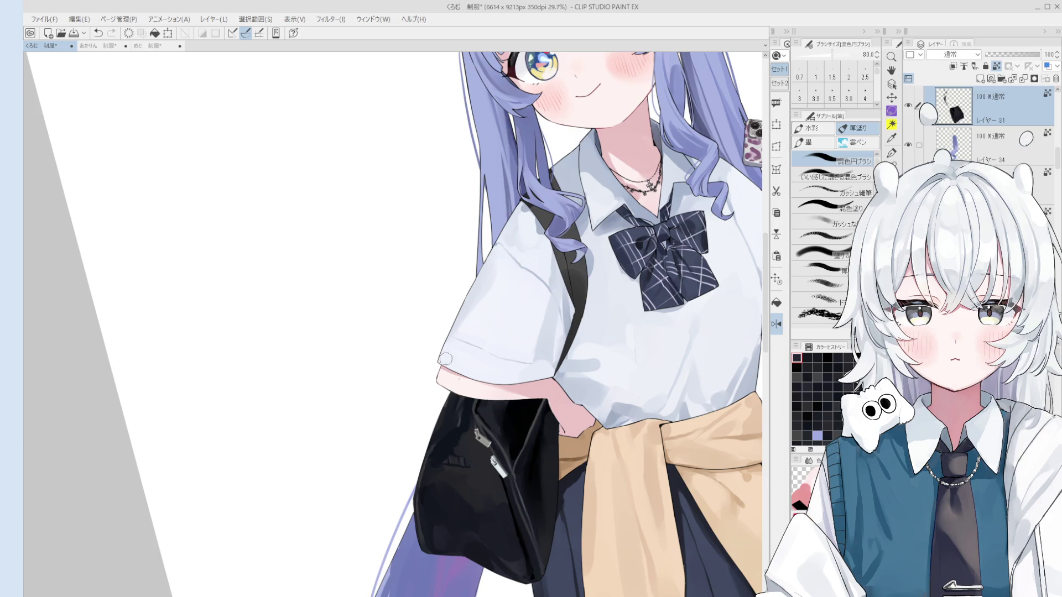
pyautogui.scroll(1, 478, 535)
pyautogui.scroll(1, 474, 501)
pyautogui.press('2')
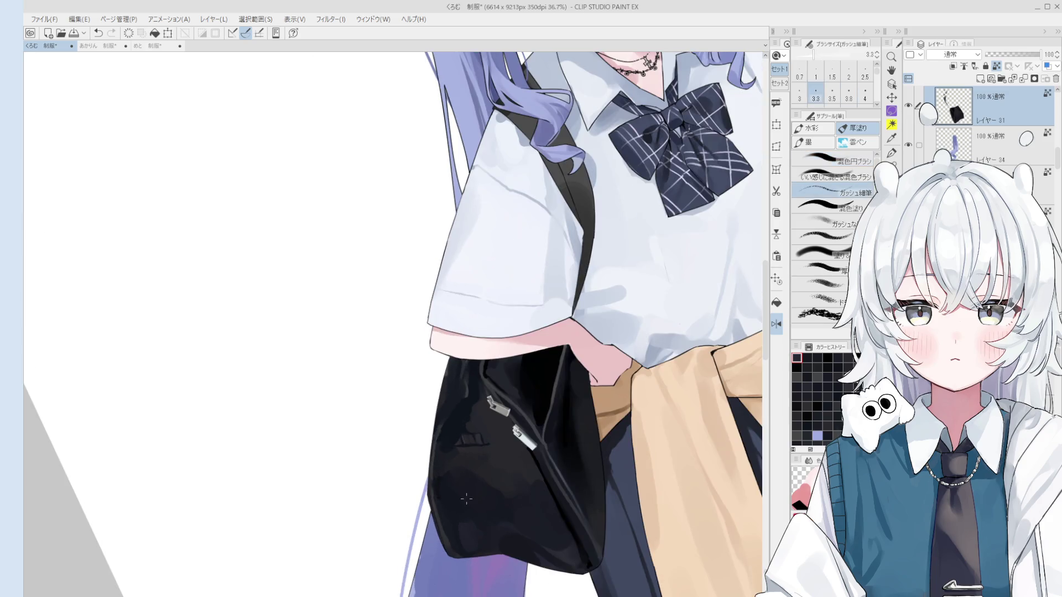
pyautogui.press('o')
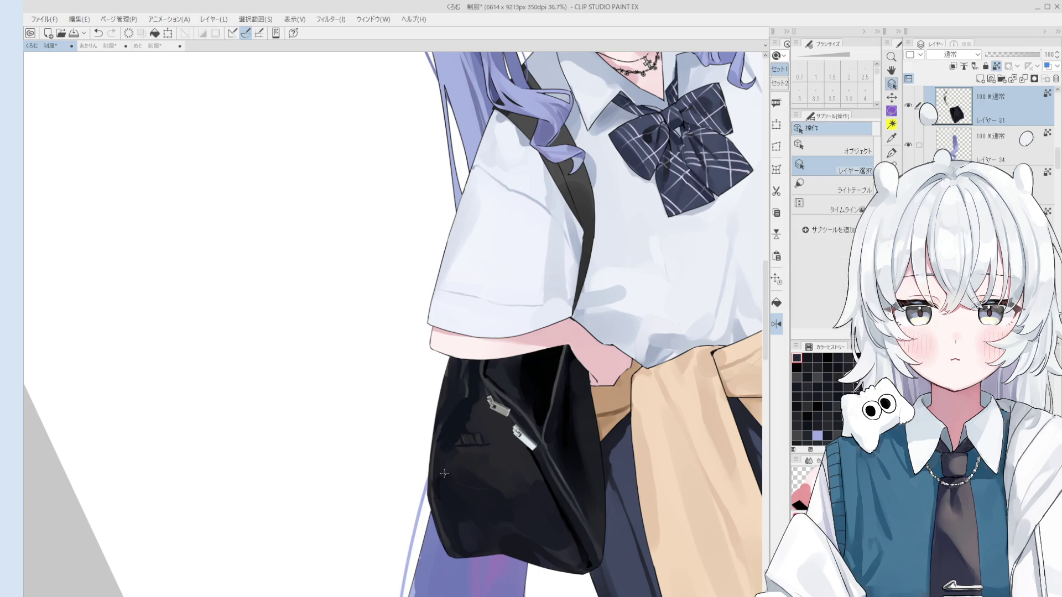
pyautogui.scroll(-2, 457, 481)
pyautogui.scroll(-1, 475, 461)
pyautogui.scroll(-1, 475, 460)
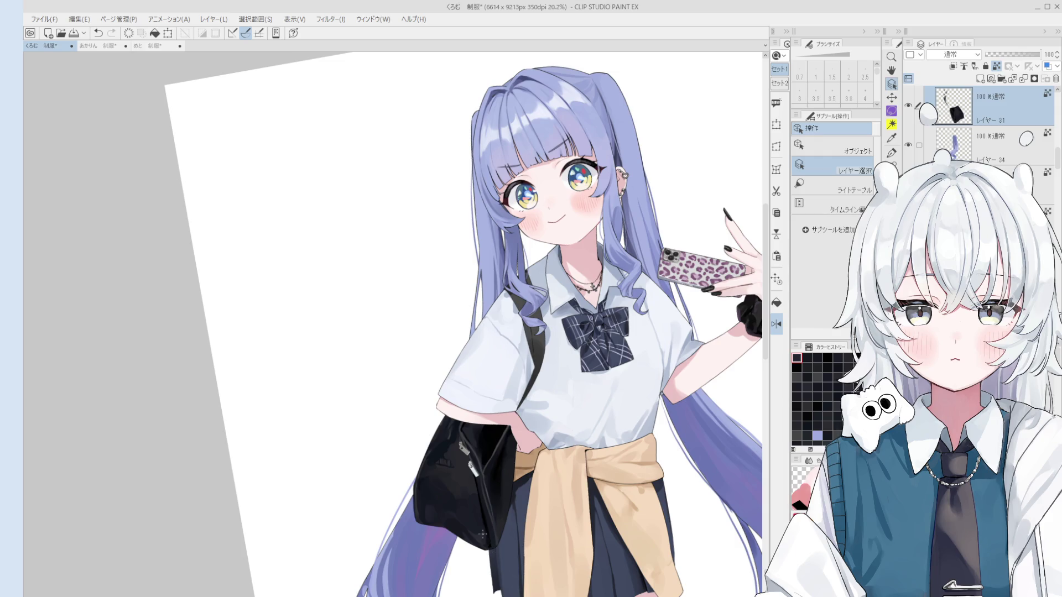
pyautogui.scroll(2, 484, 534)
# Undo the stray dark strokes covering the bag's upper zipper pull so the metal shows again.
pyautogui.press('b')
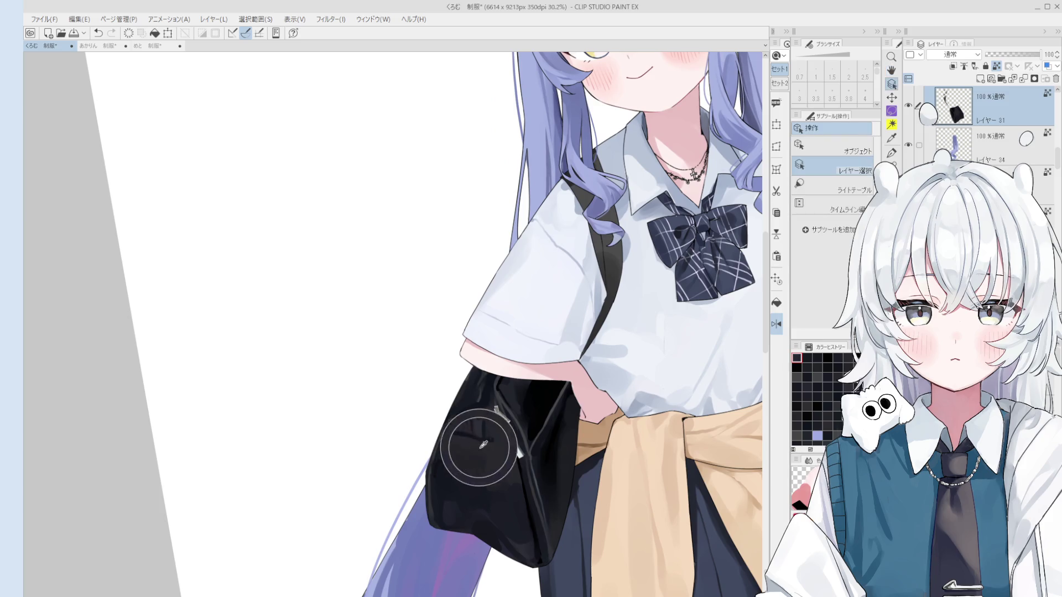
pyautogui.scroll(2, 474, 439)
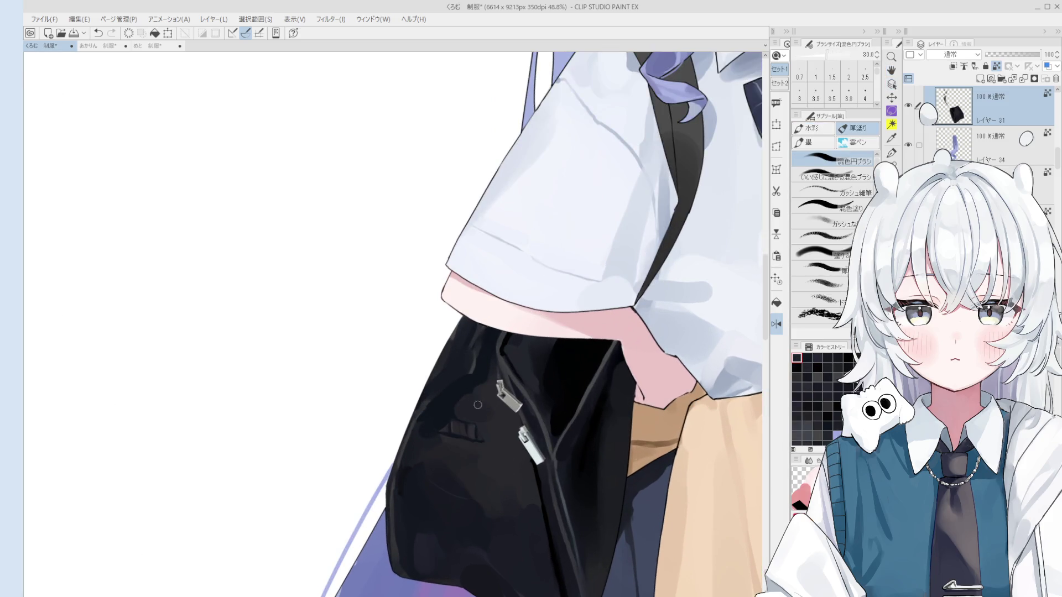
pyautogui.moveTo(468, 387)
pyautogui.mouseDown()
pyautogui.moveTo(471, 355)
pyautogui.moveTo(474, 395)
pyautogui.mouseUp()
pyautogui.hotkey('ctrl', 'z')
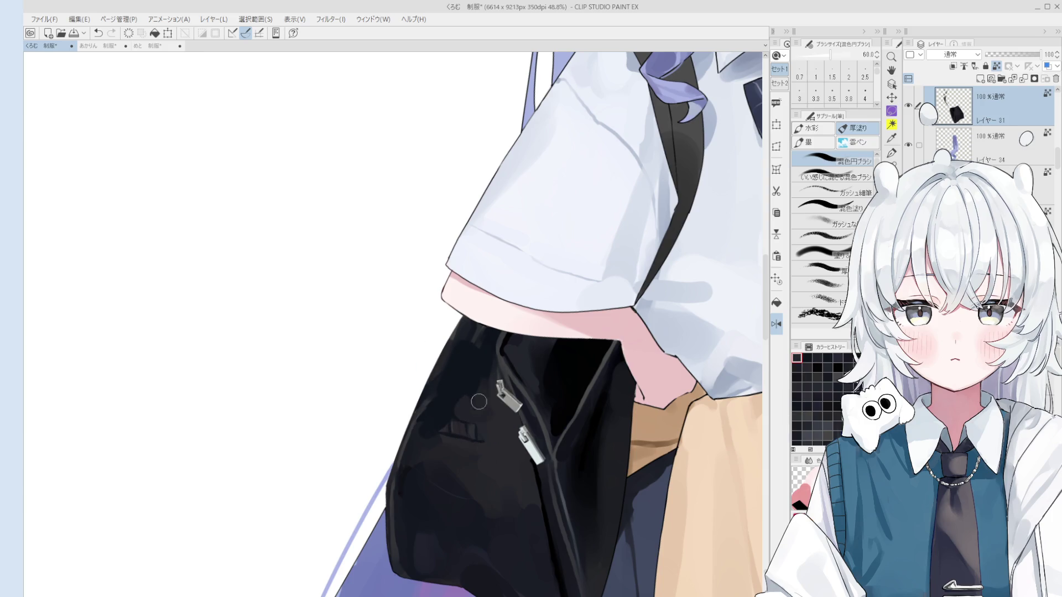
pyautogui.press('[')
pyautogui.press('[')
pyautogui.press('[')
pyautogui.press(']')
pyautogui.press(']')
pyautogui.press(']')
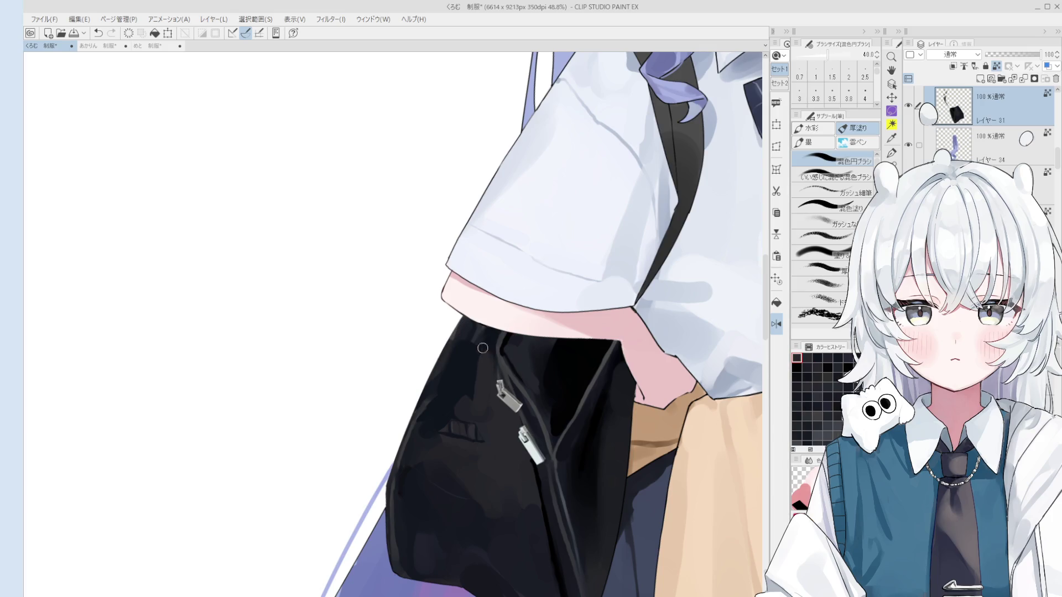
pyautogui.scroll(-1, 481, 351)
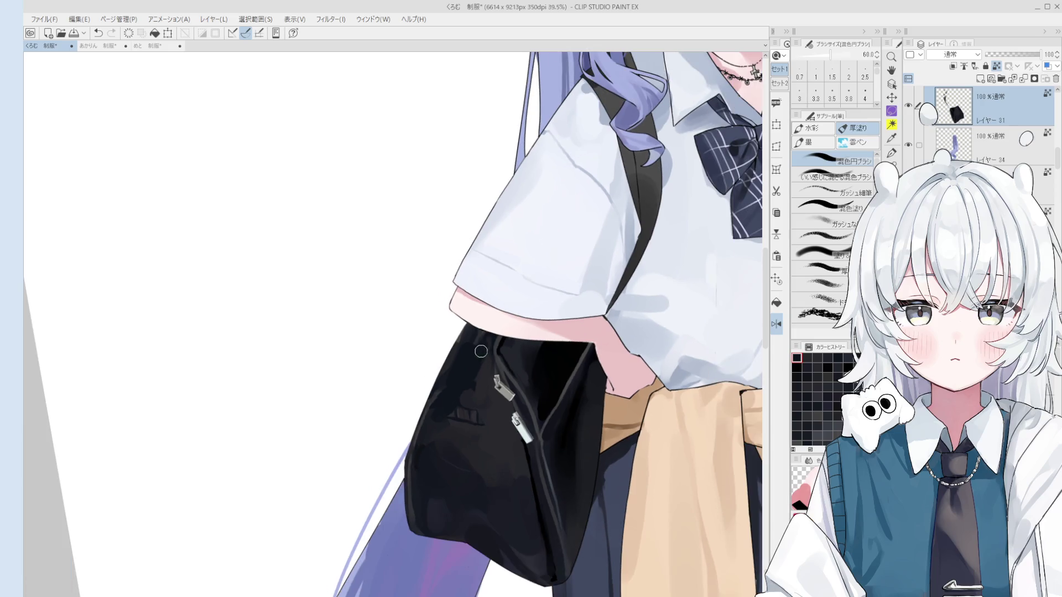
pyautogui.press(']')
pyautogui.press(']')
pyautogui.press(']')
pyautogui.hotkey('ctrl', 'z')
pyautogui.press('[')
pyautogui.press('[')
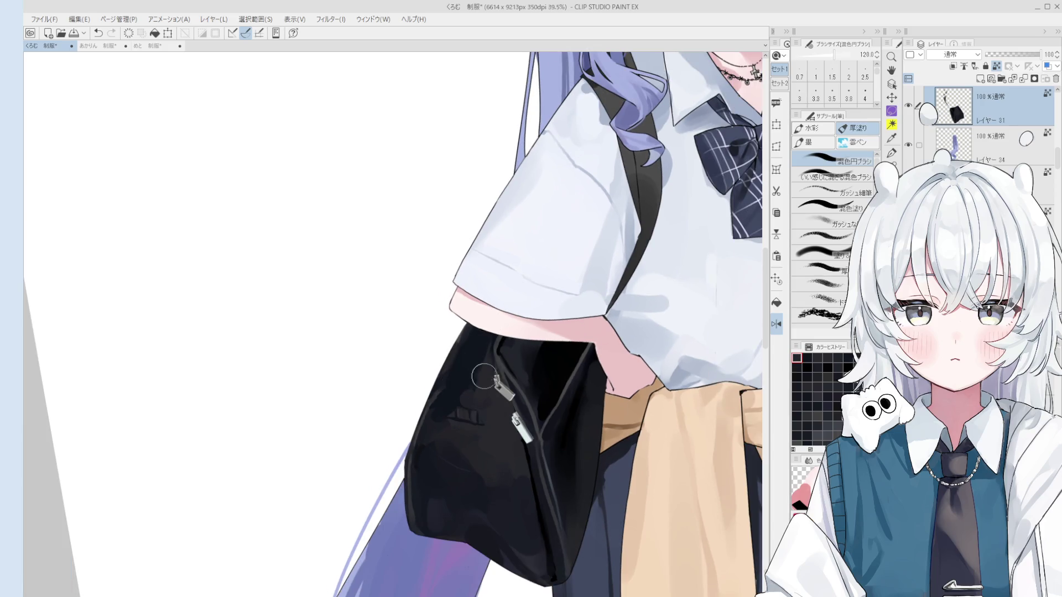
# Soften the shading near the bag pocket with a smaller brush.
pyautogui.press('[')
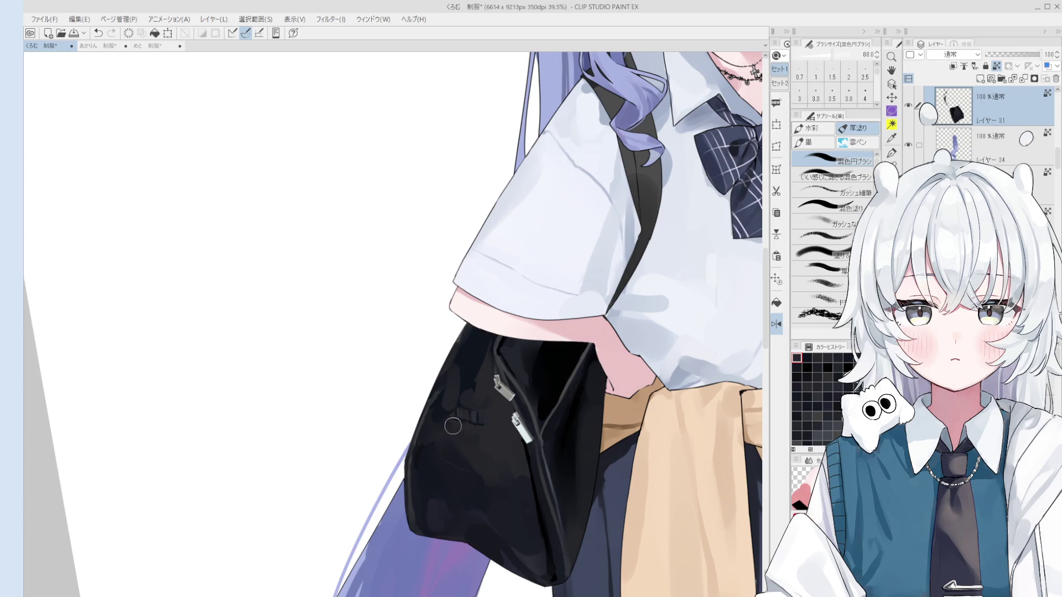
pyautogui.scroll(1, 455, 425)
pyautogui.scroll(1, 447, 412)
pyautogui.press('[')
pyautogui.press('[')
pyautogui.press('[')
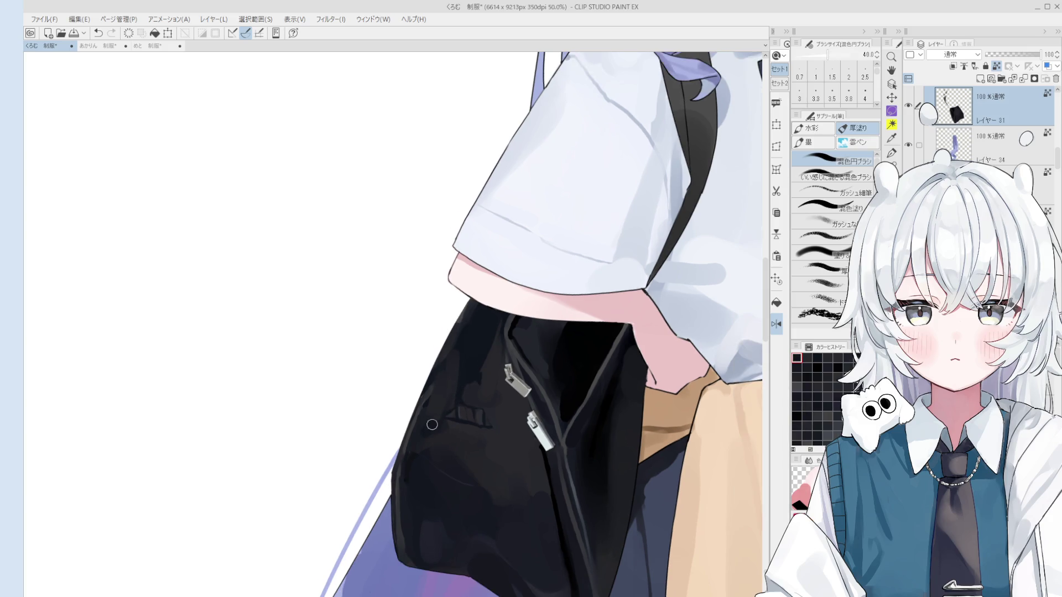
pyautogui.moveTo(437, 460); pyautogui.dragTo(455, 395)
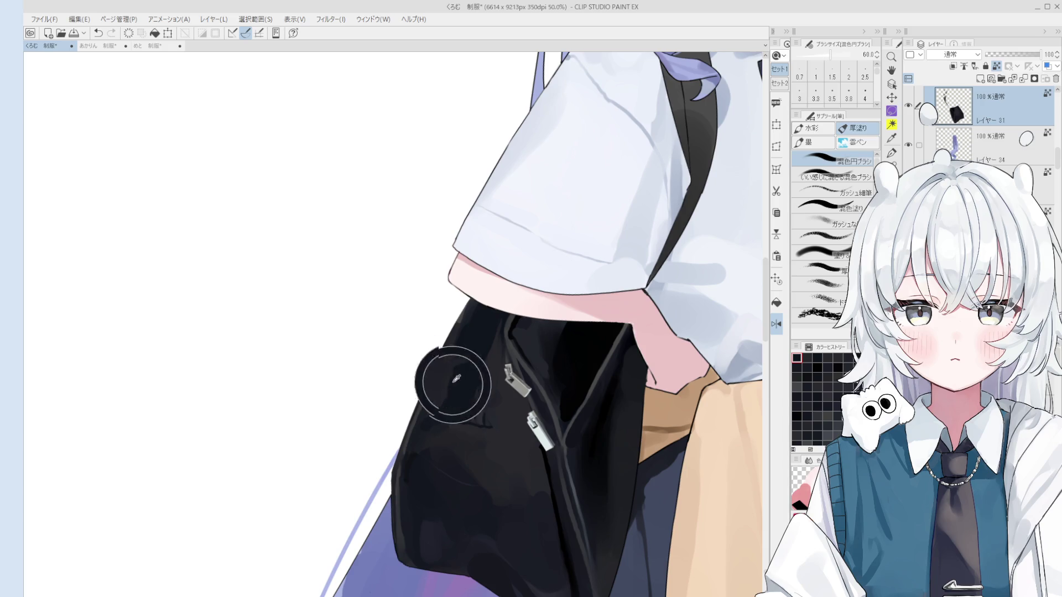
pyautogui.press(']')
pyautogui.press(']')
pyautogui.press(']')
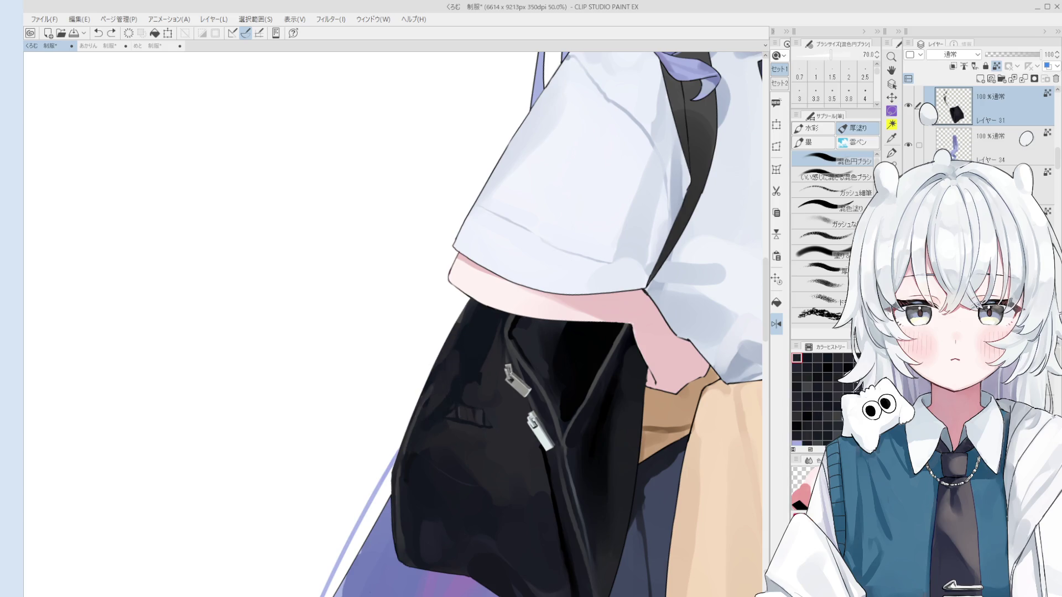
pyautogui.scroll(-1, 428, 419)
pyautogui.scroll(-1, 426, 436)
pyautogui.scroll(-2, 426, 436)
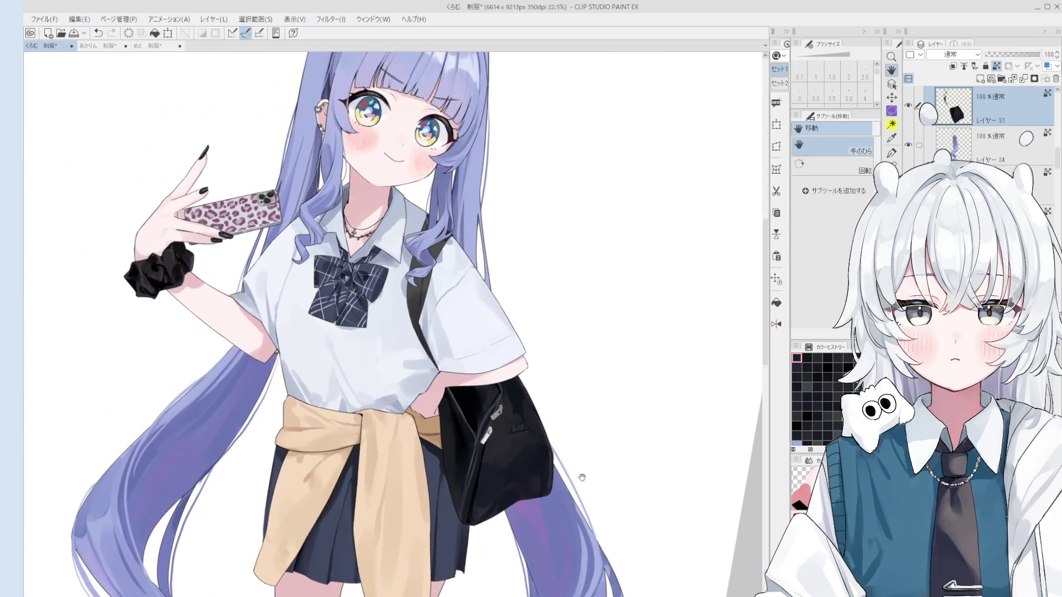
pyautogui.scroll(3, 522, 407)
# Paint dark colour over the bag's lighter grey patch and the area below it, smoothing it out.
pyautogui.press('[')
pyautogui.press('[')
pyautogui.press('[')
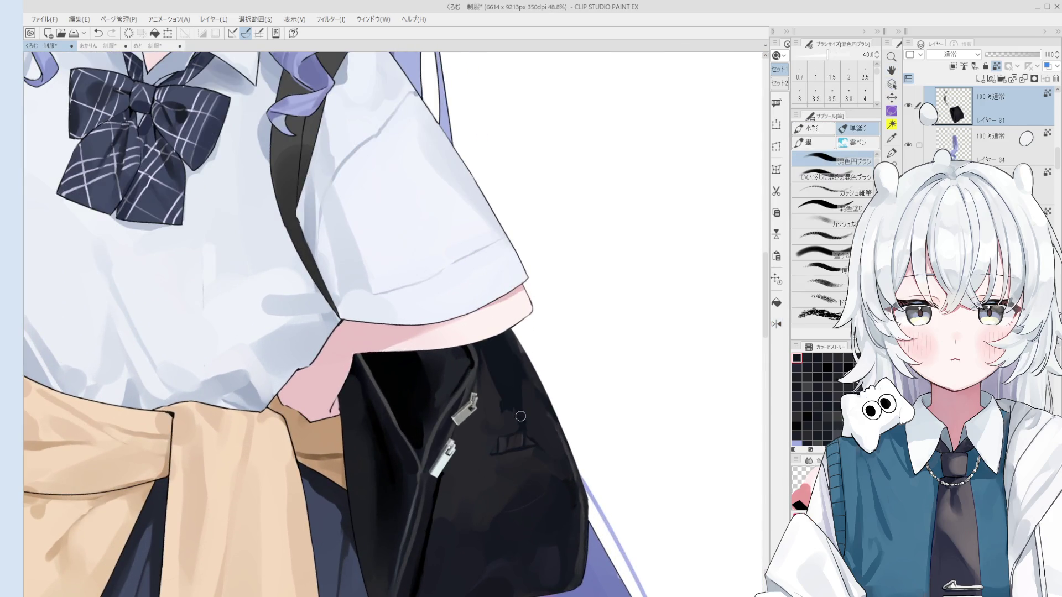
pyautogui.moveTo(542, 402); pyautogui.dragTo(556, 452)
pyautogui.hotkey('ctrl', 'z')
pyautogui.moveTo(531, 368); pyautogui.dragTo(559, 448)
pyautogui.moveTo(534, 411); pyautogui.dragTo(557, 440)
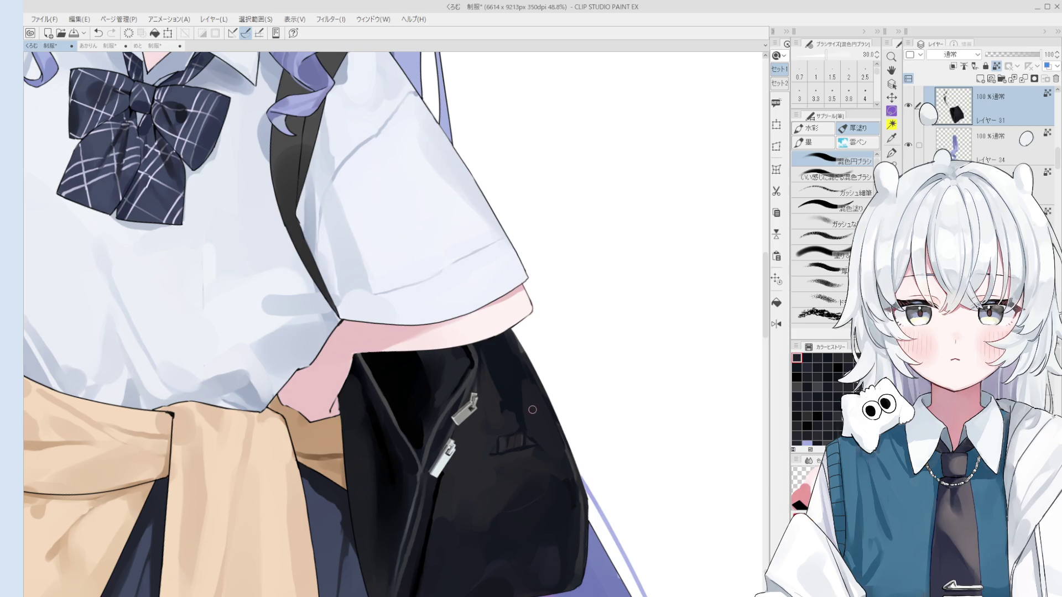
pyautogui.scroll(1, 530, 389)
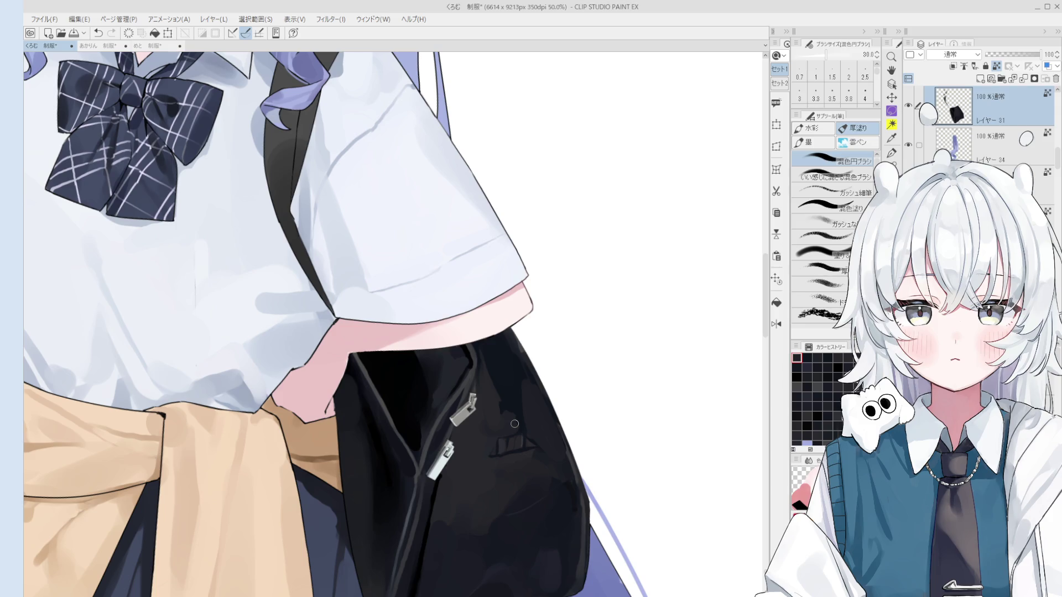
pyautogui.press('-')
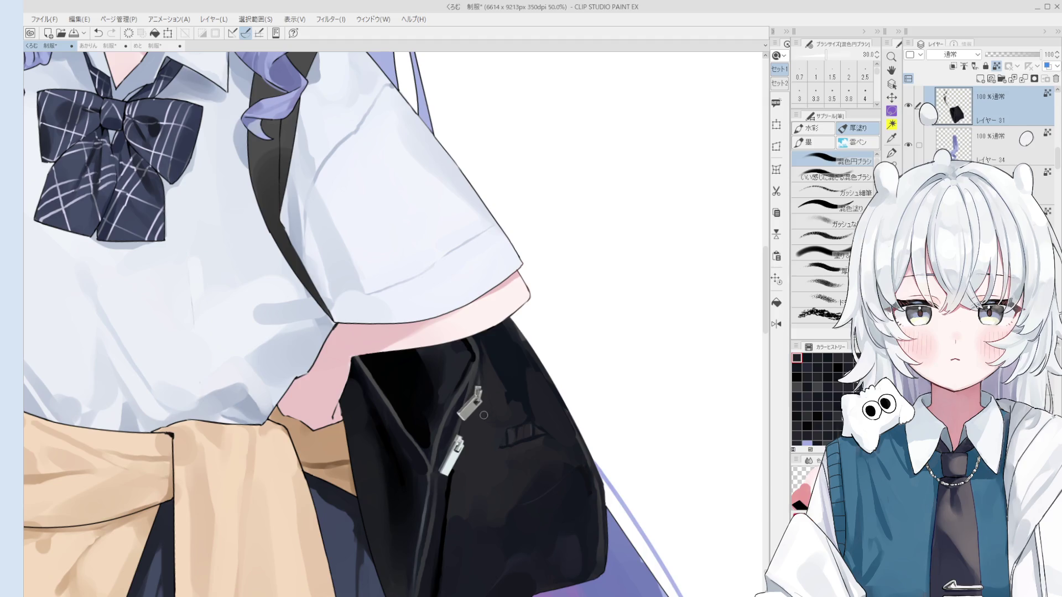
pyautogui.scroll(-1, 483, 415)
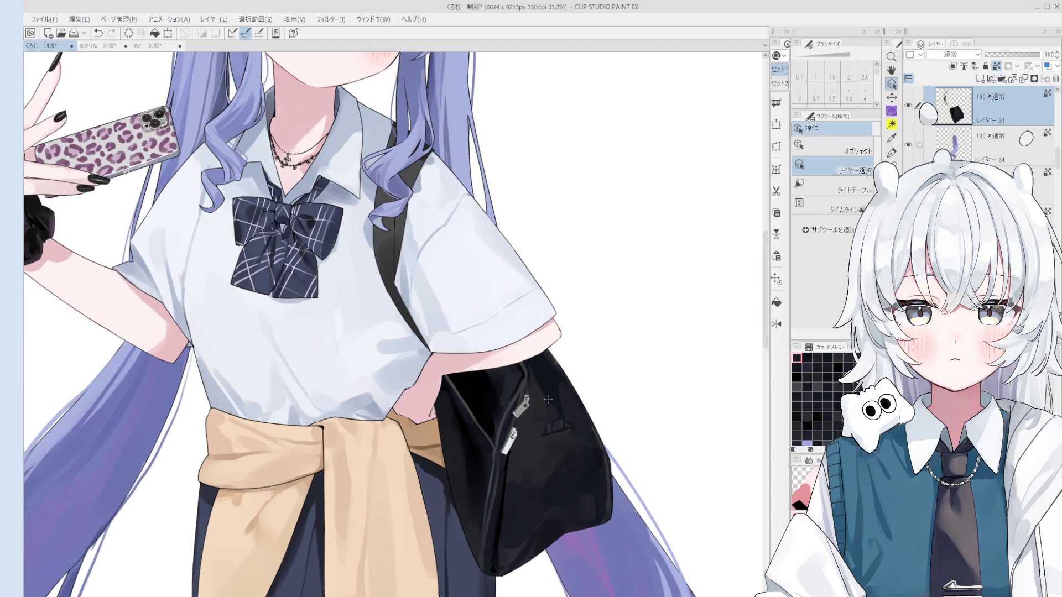
pyautogui.moveTo(541, 400); pyautogui.dragTo(588, 442)
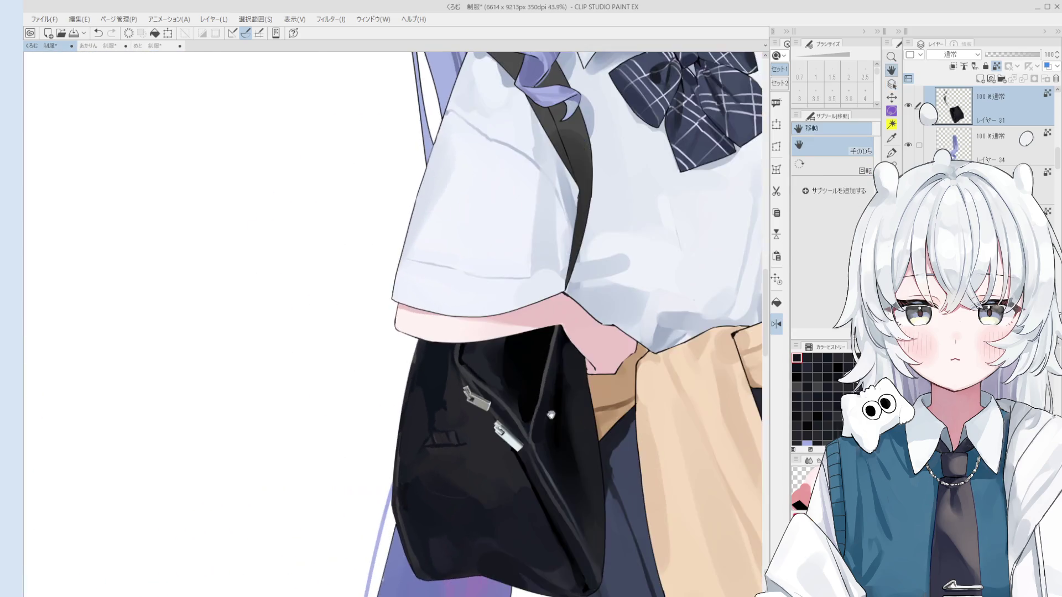
# Darken the pocket edge beside the zippers, rotating the canvas a few degrees as needed.
pyautogui.press('space')
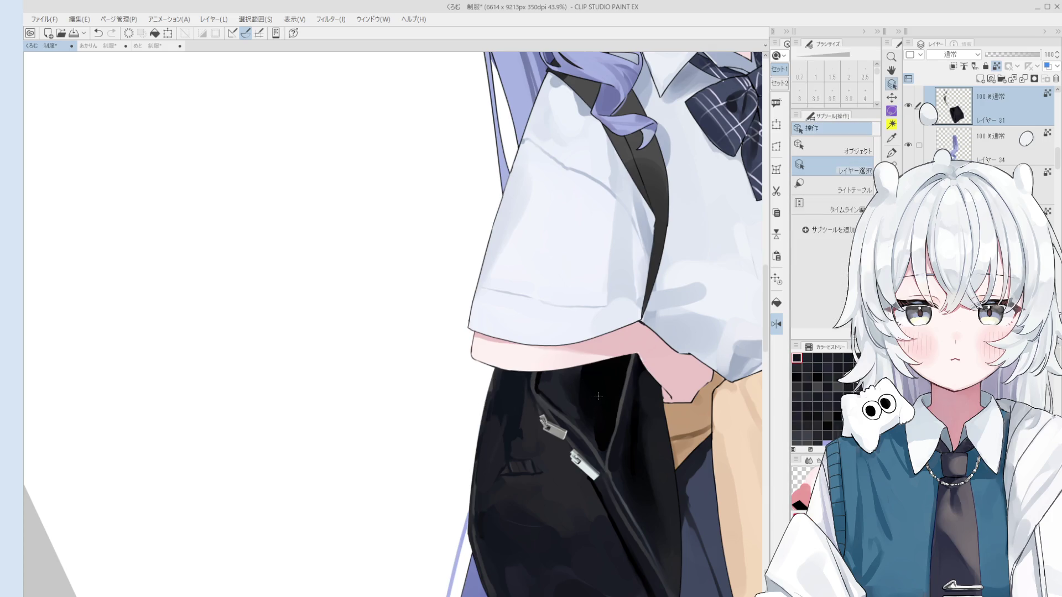
pyautogui.moveTo(506, 454)
pyautogui.mouseDown()
pyautogui.moveTo(488, 483)
pyautogui.moveTo(526, 382)
pyautogui.mouseUp()
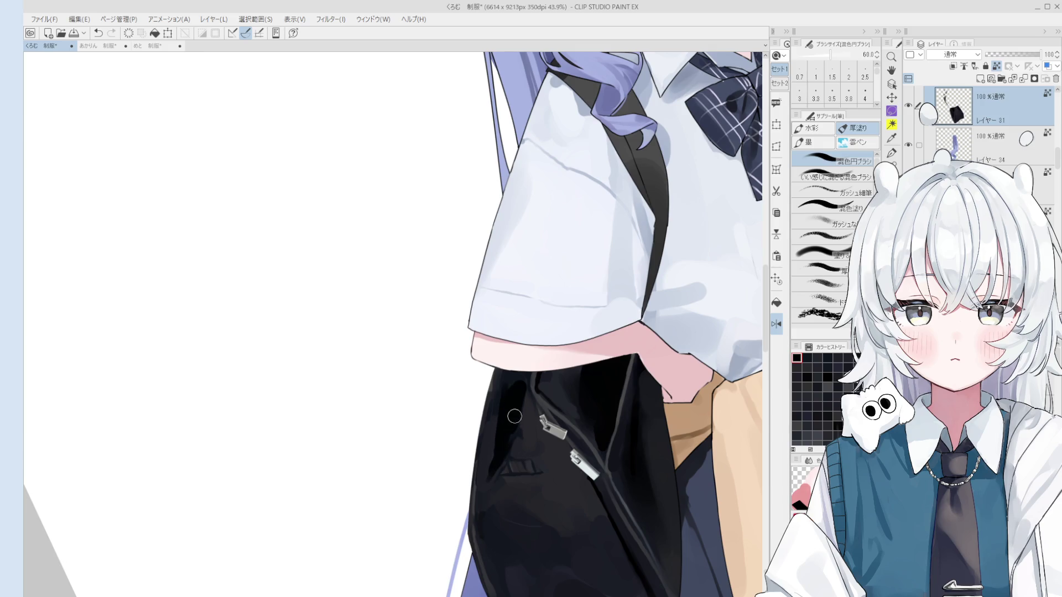
pyautogui.scroll(-1, 526, 384)
pyautogui.scroll(1, 527, 415)
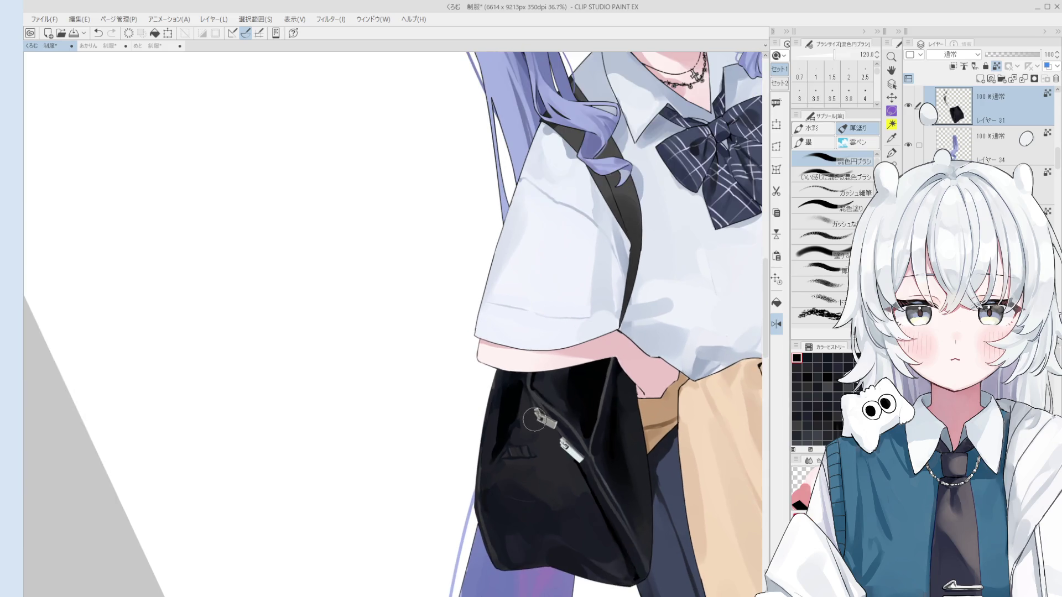
pyautogui.scroll(1, 530, 441)
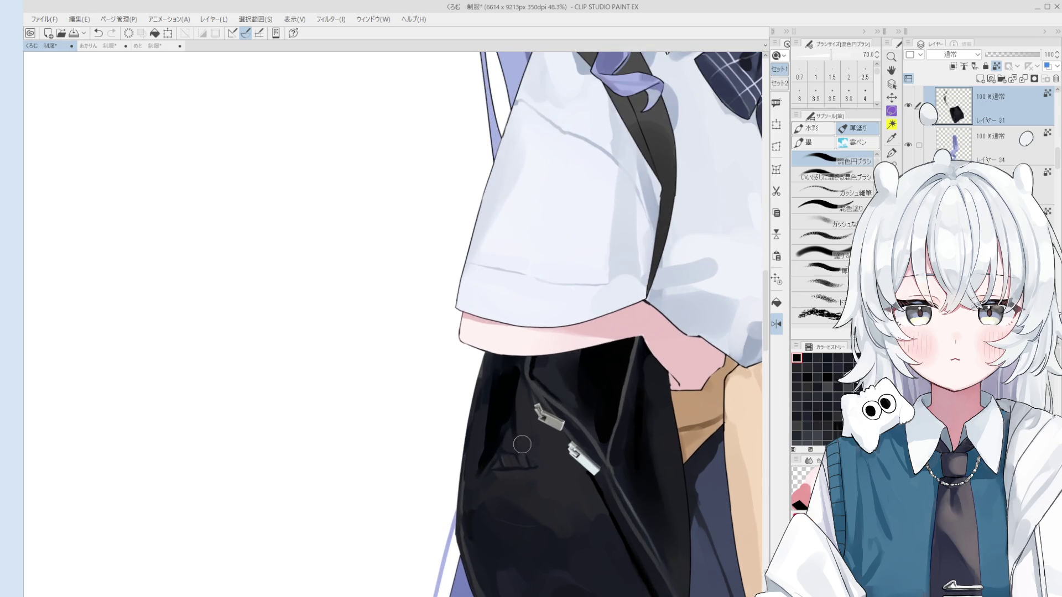
pyautogui.moveTo(522, 444); pyautogui.dragTo(505, 448)
pyautogui.scroll(2, 532, 434)
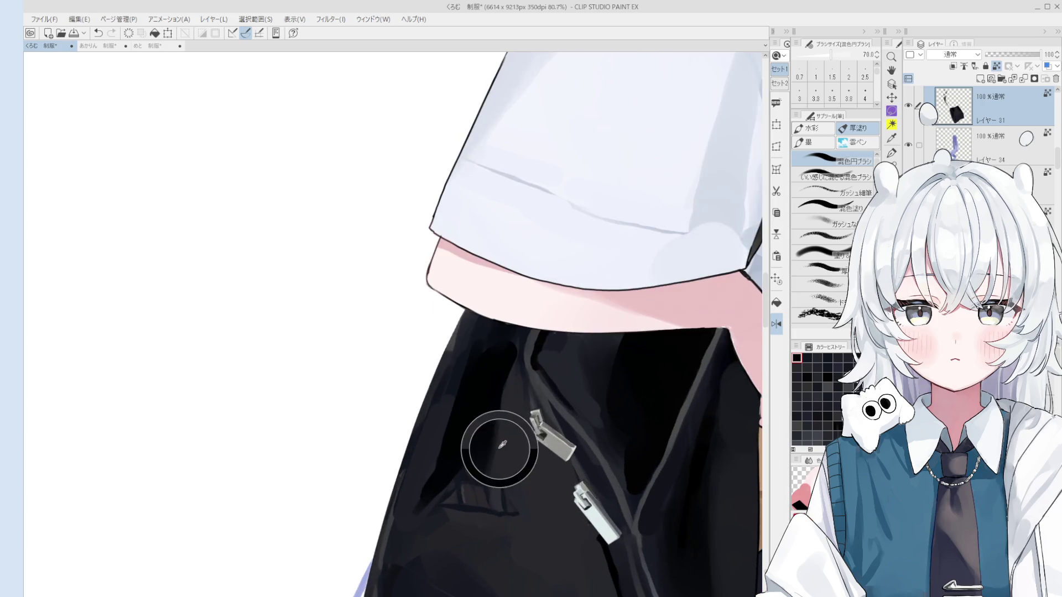
pyautogui.scroll(-2, 478, 476)
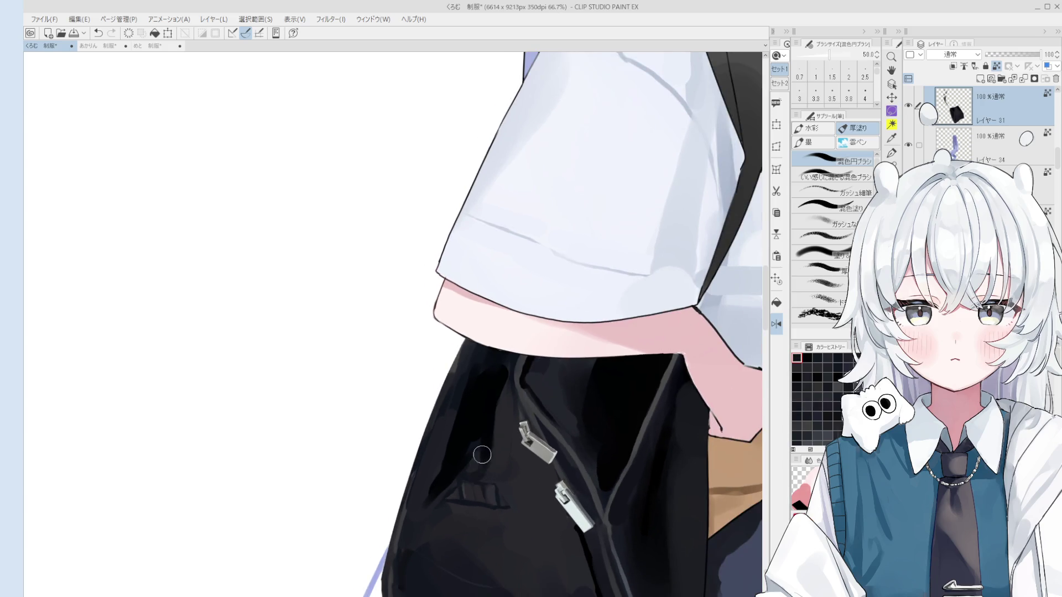
pyautogui.scroll(-1, 492, 463)
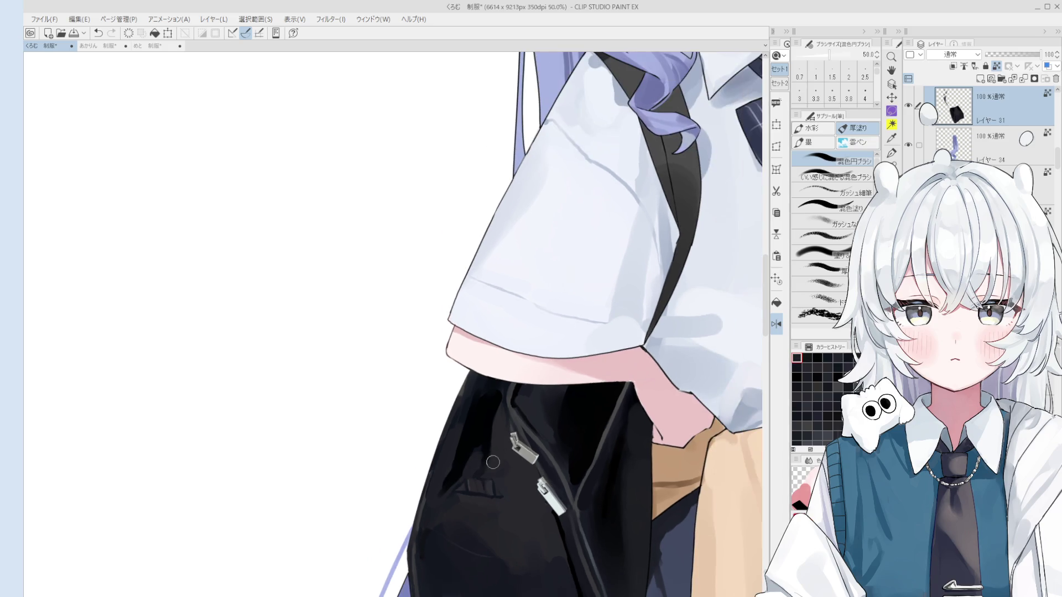
pyautogui.scroll(1, 487, 462)
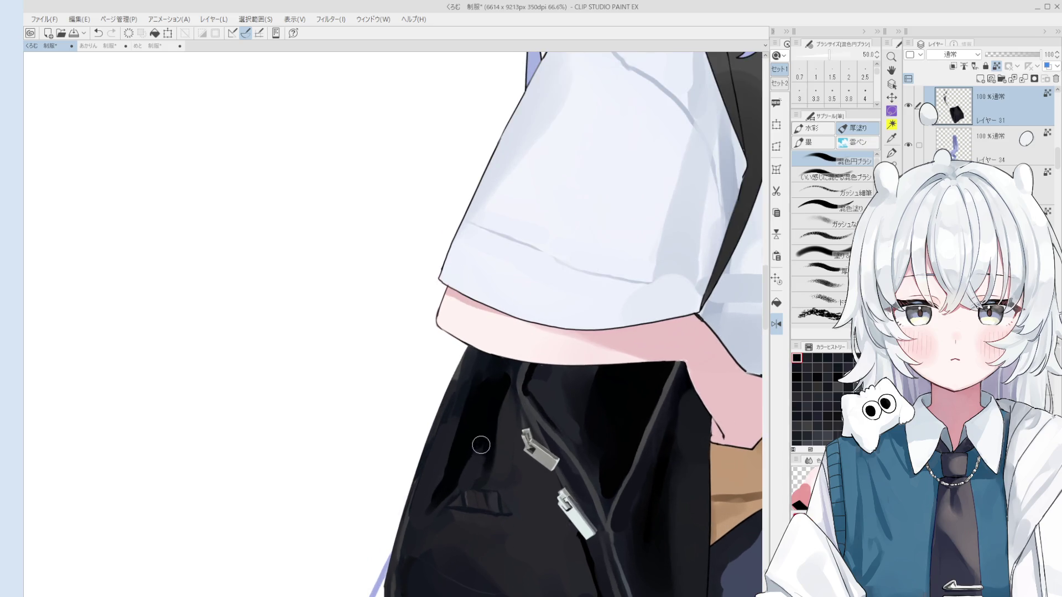
pyautogui.press('o')
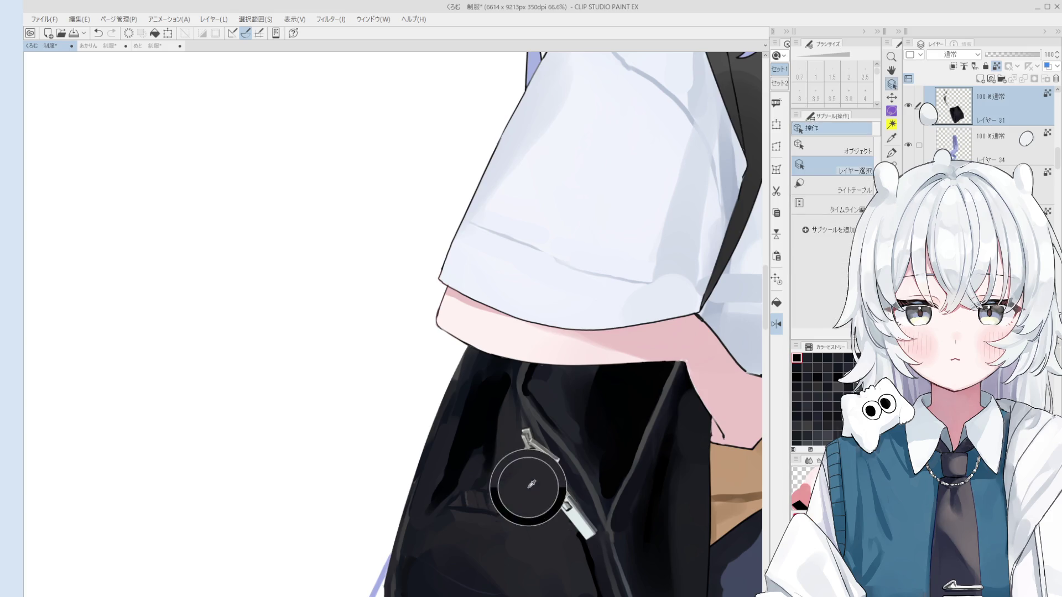
pyautogui.press('b')
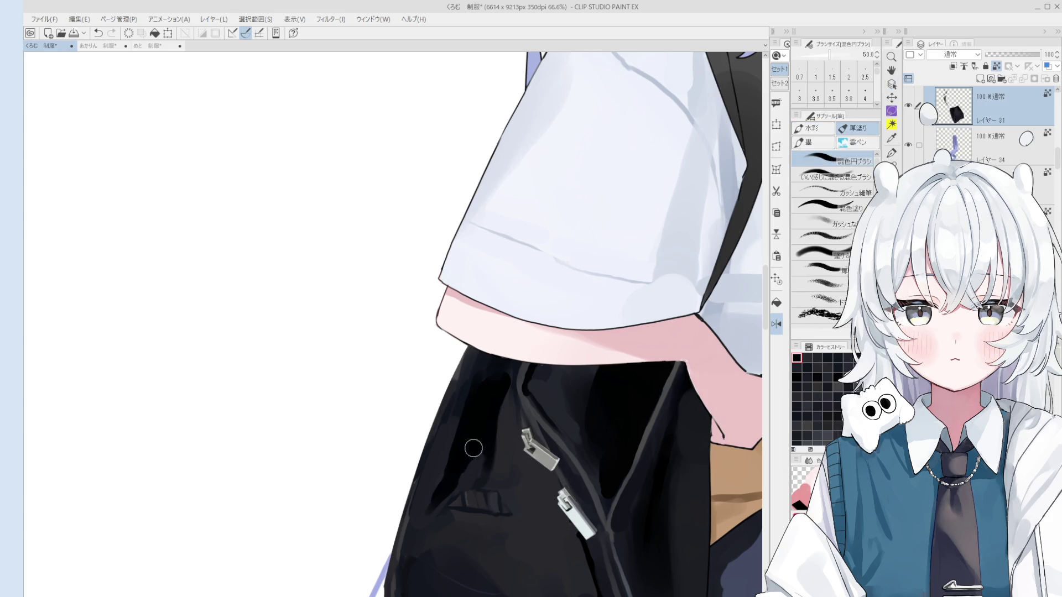
pyautogui.scroll(-1, 448, 428)
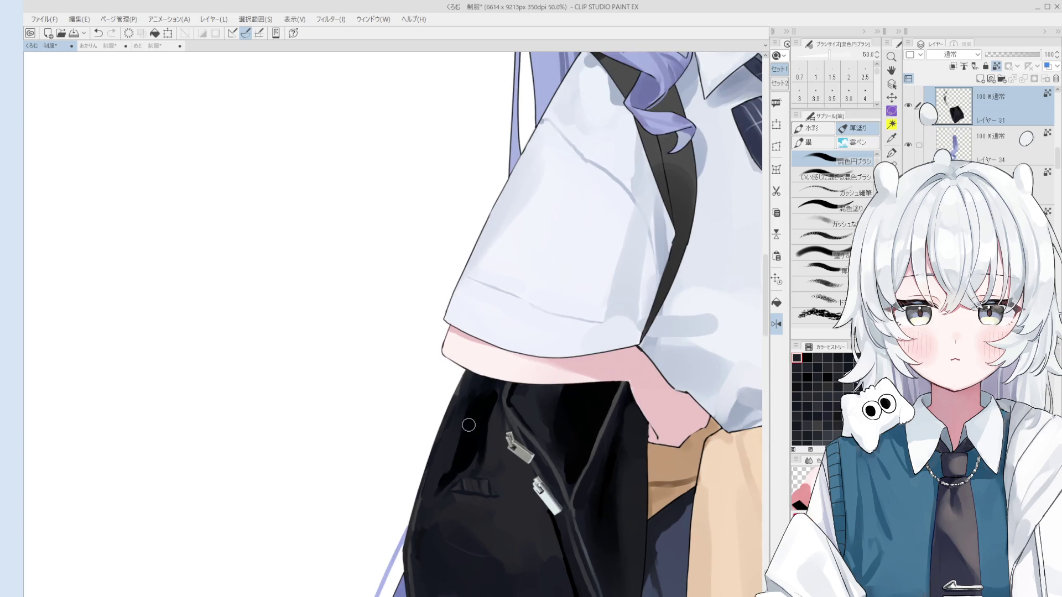
pyautogui.moveTo(467, 464)
pyautogui.mouseDown()
pyautogui.moveTo(434, 484)
pyautogui.moveTo(452, 483)
pyautogui.mouseUp()
pyautogui.scroll(-1, 455, 474)
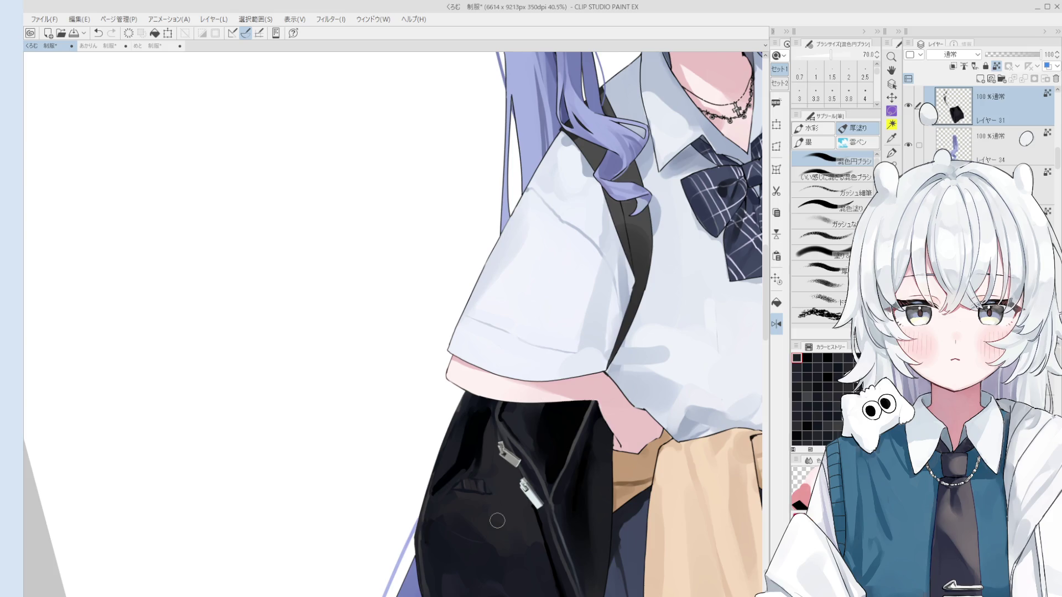
pyautogui.press('o')
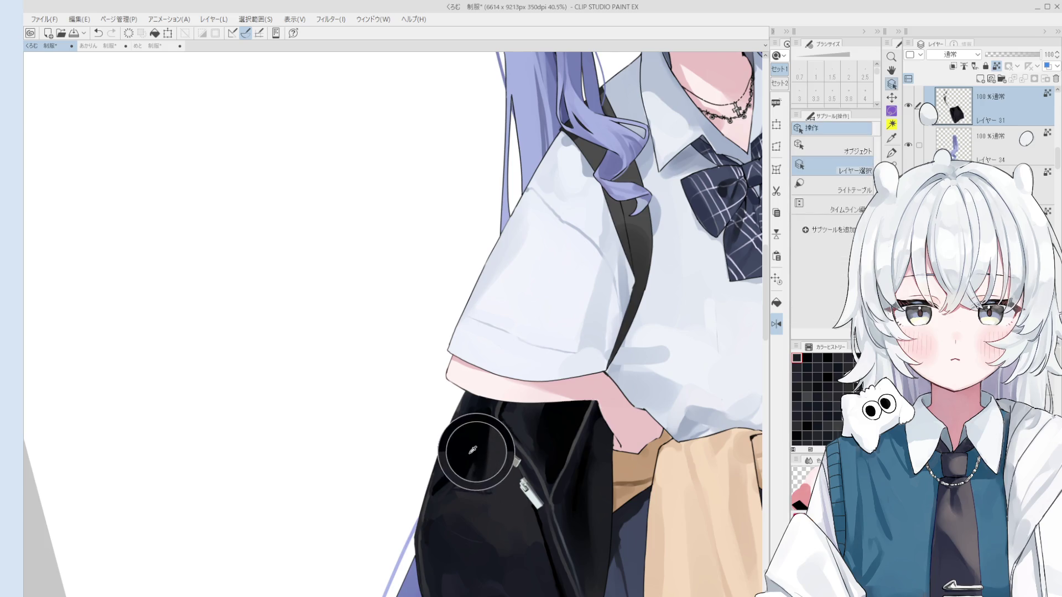
pyautogui.scroll(1, 472, 465)
pyautogui.scroll(1, 454, 462)
# Blend broad dark shading over the bag fabric near the pocket, its flap and the zipper pulls.
pyautogui.press('b')
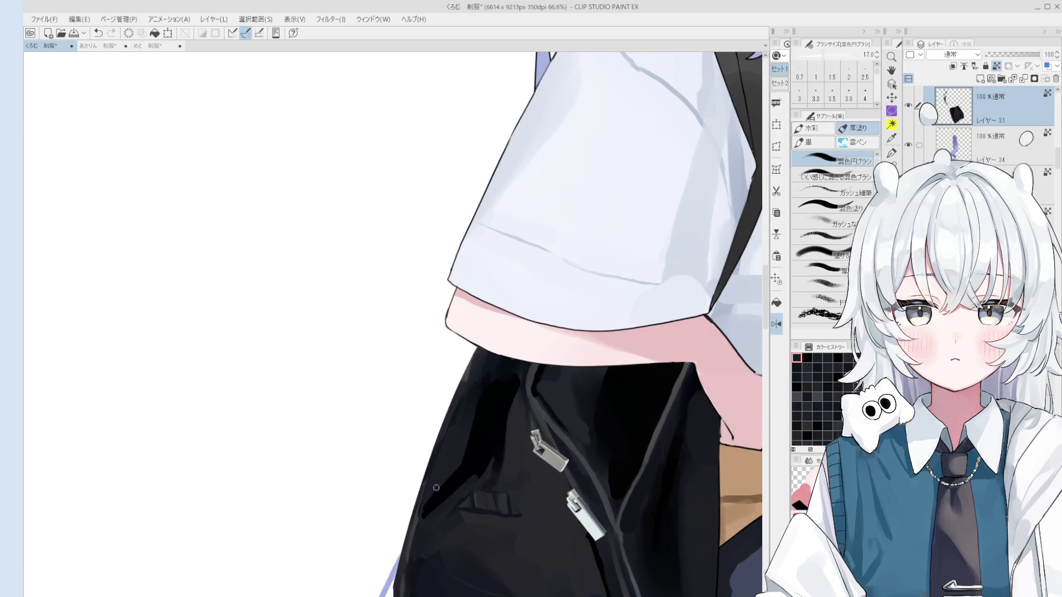
pyautogui.scroll(-1, 456, 465)
pyautogui.moveTo(465, 399); pyautogui.dragTo(474, 434)
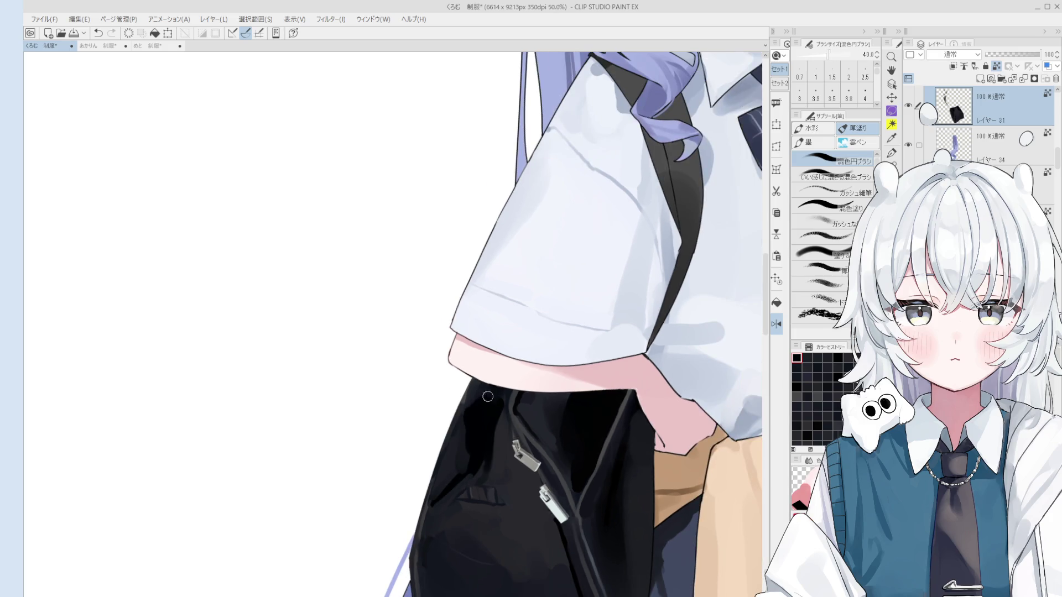
pyautogui.scroll(-1, 463, 443)
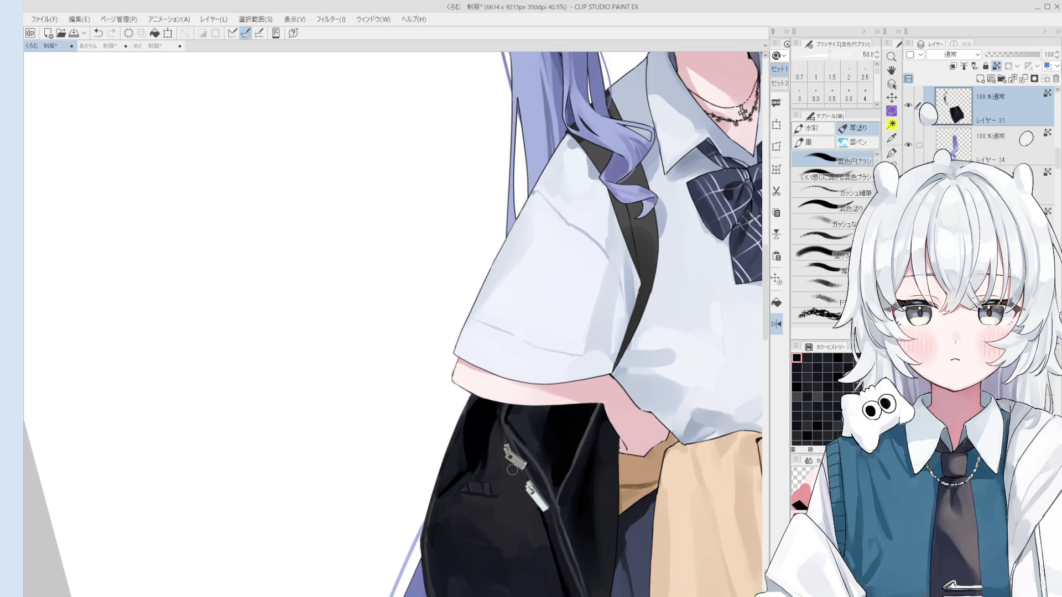
pyautogui.scroll(1, 531, 498)
pyautogui.scroll(1, 531, 498)
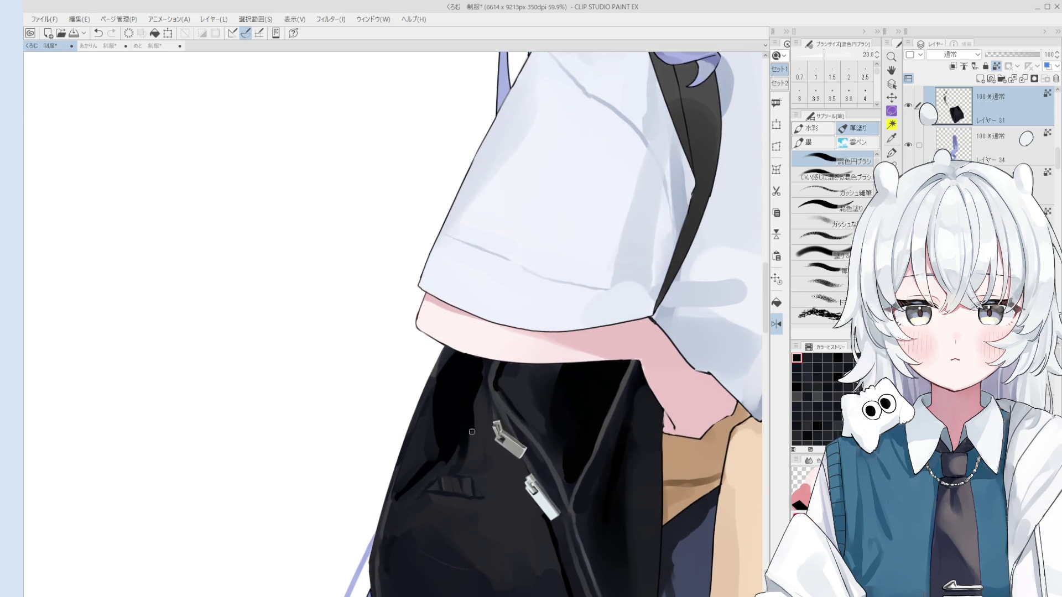
pyautogui.scroll(-2, 470, 403)
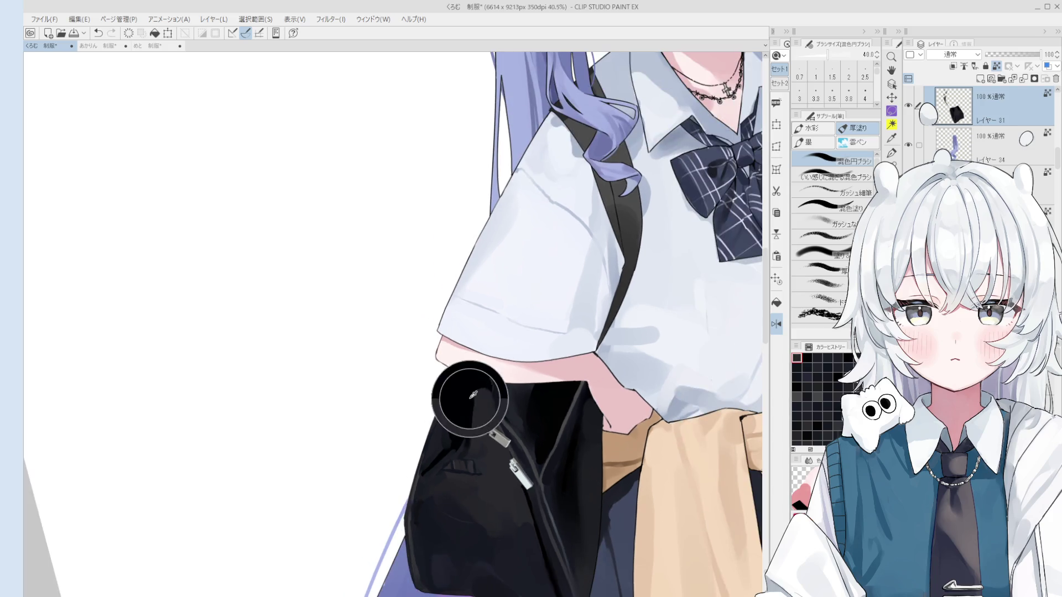
pyautogui.scroll(1, 470, 403)
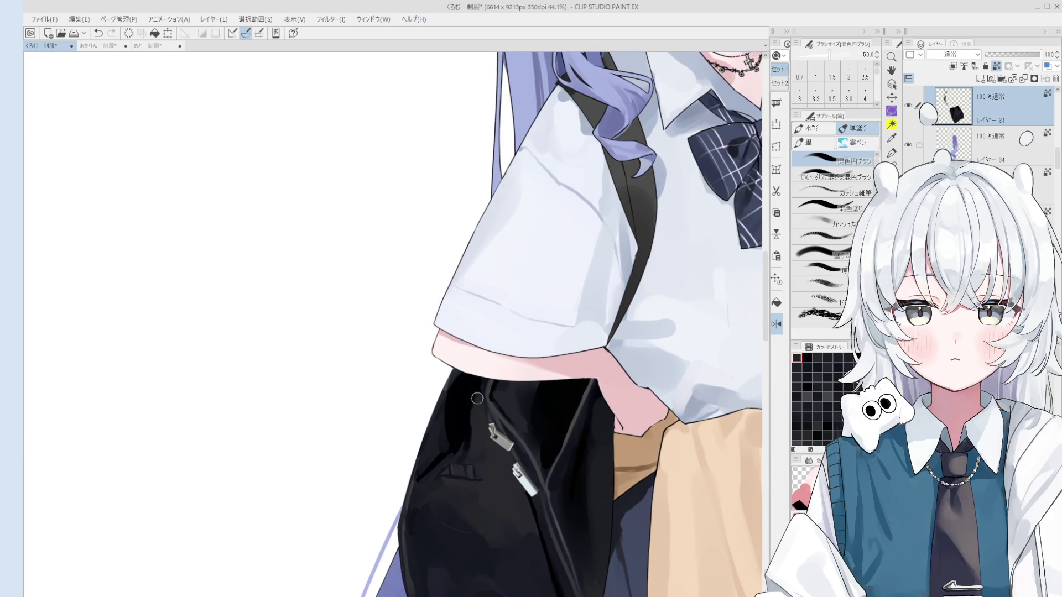
pyautogui.press(']')
pyautogui.press(']')
pyautogui.press(']')
pyautogui.scroll(-1, 467, 402)
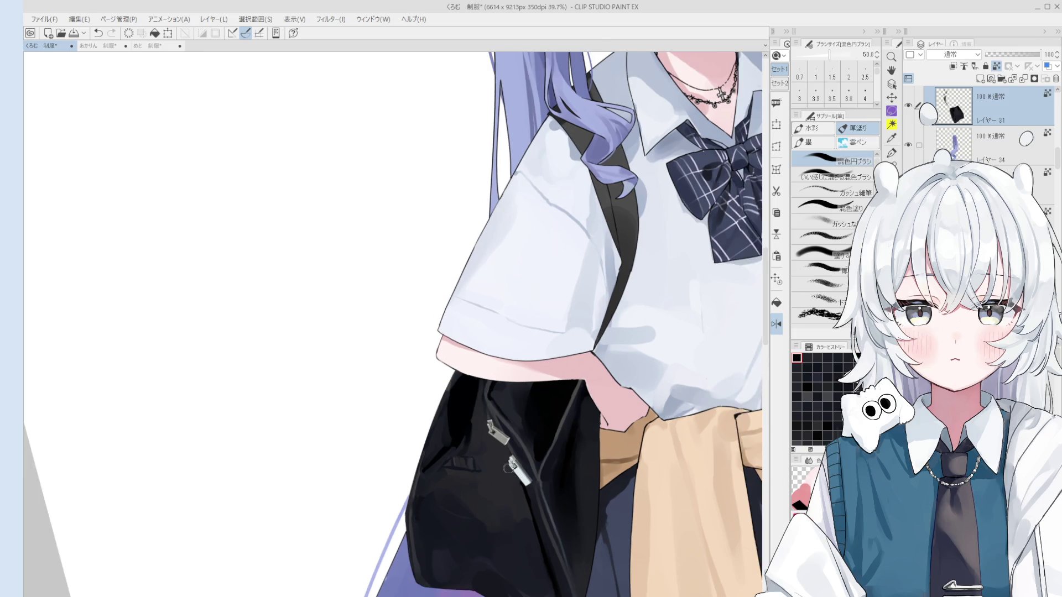
pyautogui.press(']')
pyautogui.press(']')
pyautogui.press(']')
pyautogui.moveTo(492, 456); pyautogui.dragTo(465, 486)
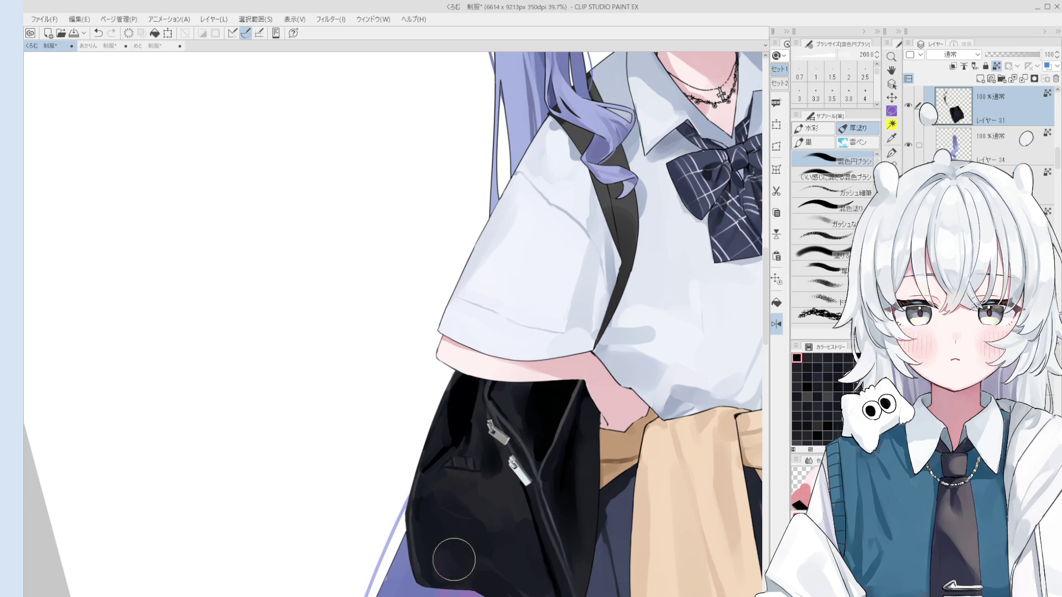
pyautogui.press(']')
pyautogui.moveTo(480, 478); pyautogui.dragTo(490, 457)
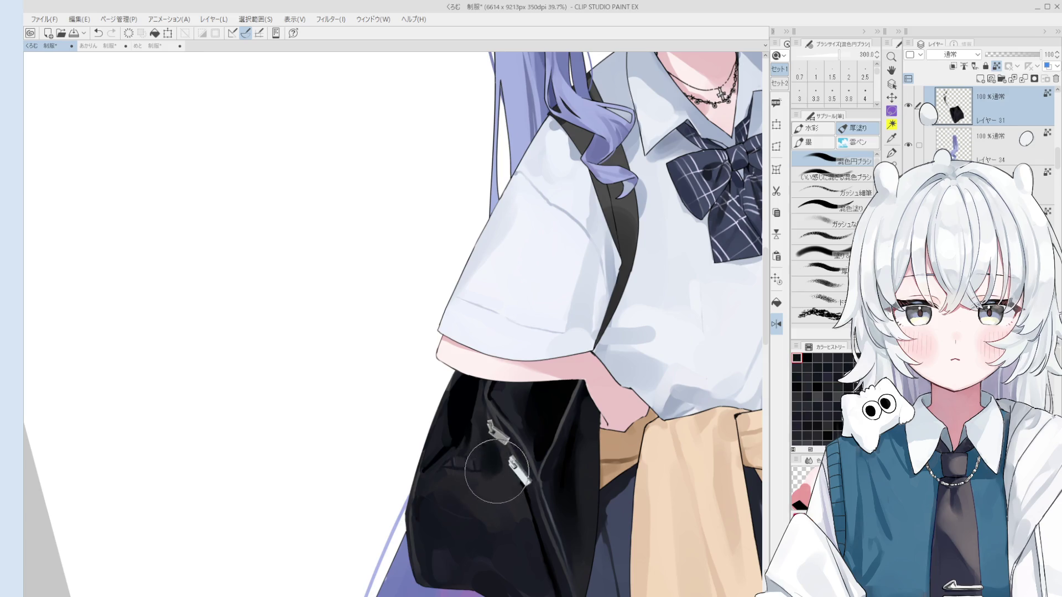
# Darken the lower part of the bag, then reduce the brush to a very small detail size.
pyautogui.press('[')
pyautogui.press('[')
pyautogui.press('[')
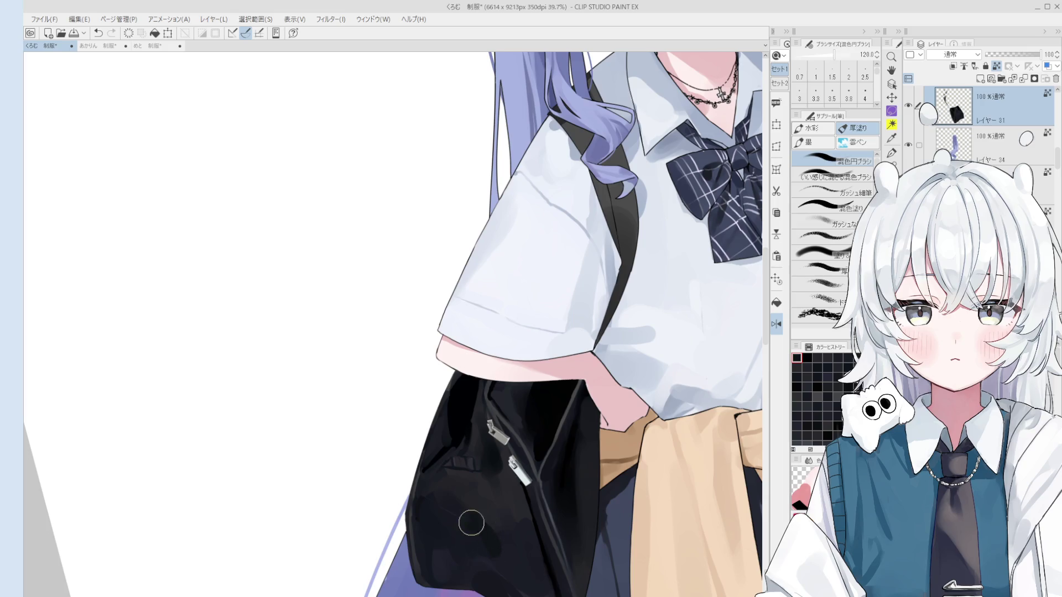
pyautogui.press(']')
pyautogui.press(']')
pyautogui.press(']')
pyautogui.moveTo(474, 536); pyautogui.dragTo(483, 545)
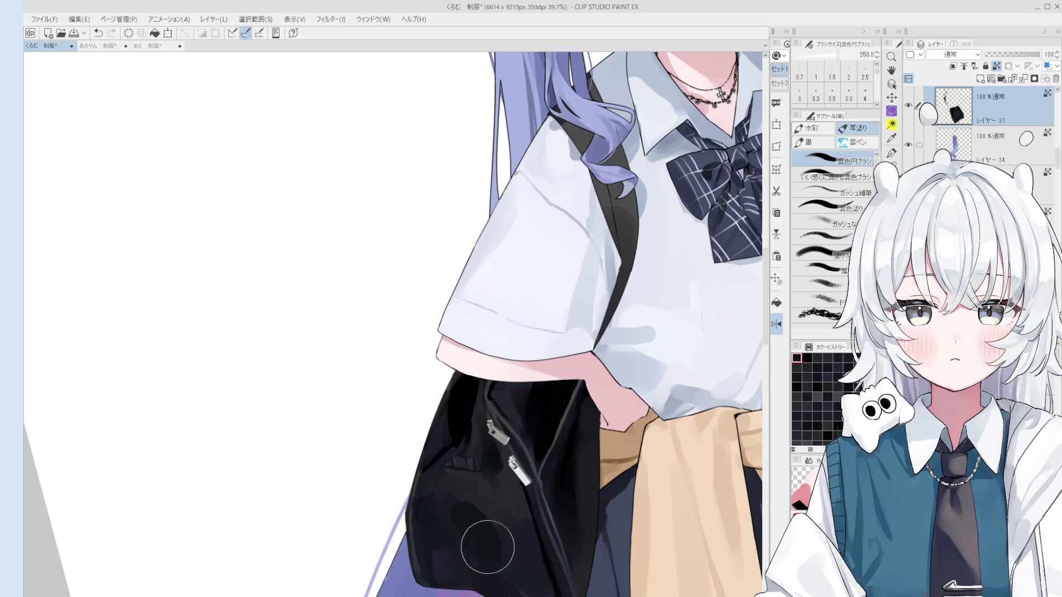
pyautogui.press('[')
pyautogui.press('[')
pyautogui.press('[')
pyautogui.press(']')
pyautogui.press(']')
pyautogui.press(']')
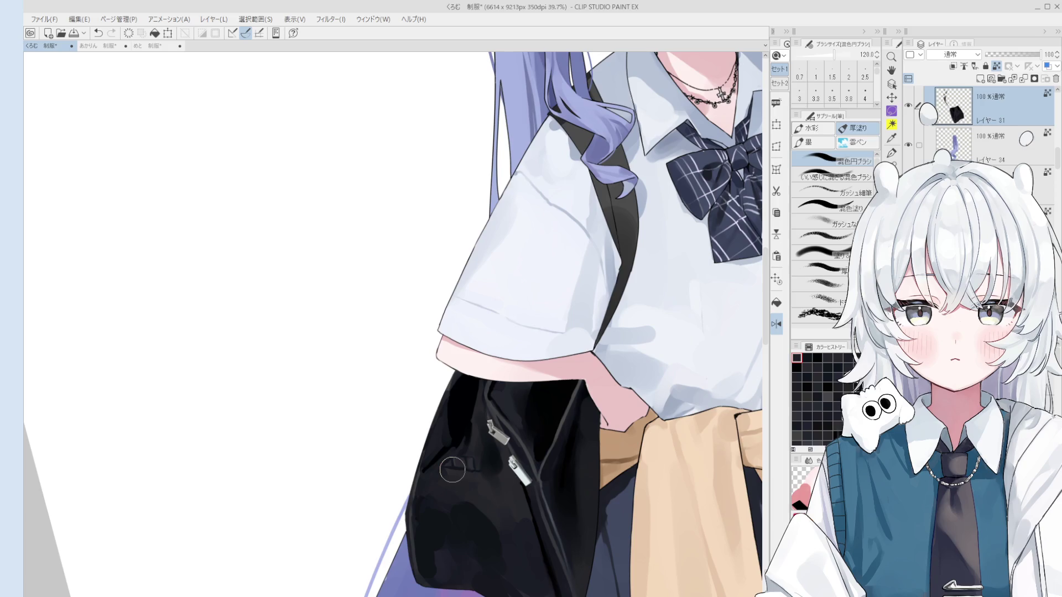
pyautogui.press('[')
pyautogui.press('[')
pyautogui.scroll(1, 531, 522)
pyautogui.press('[')
pyautogui.press('[')
pyautogui.press('[')
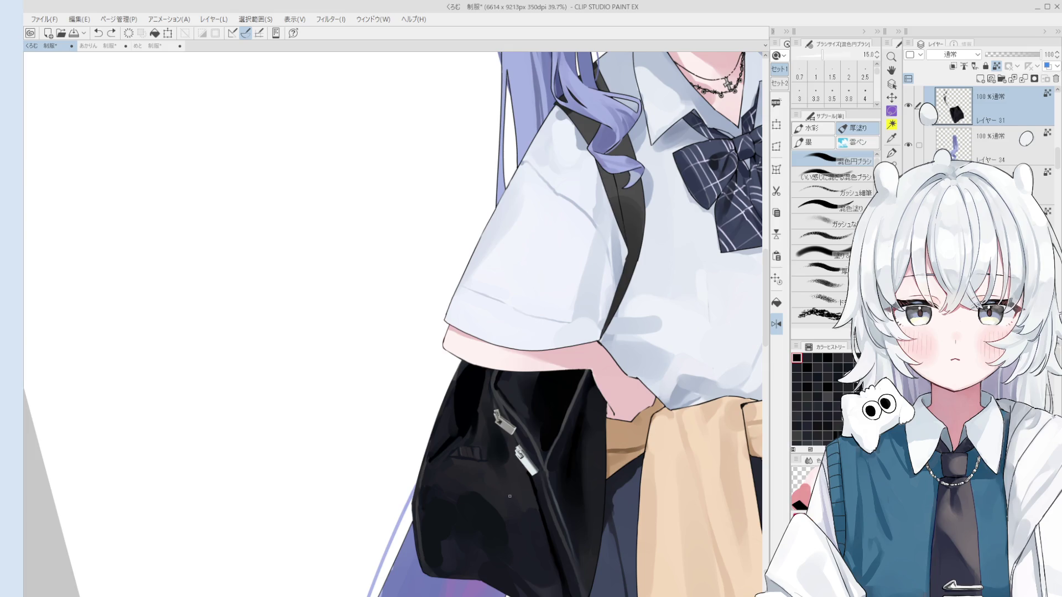
pyautogui.scroll(-2, 509, 496)
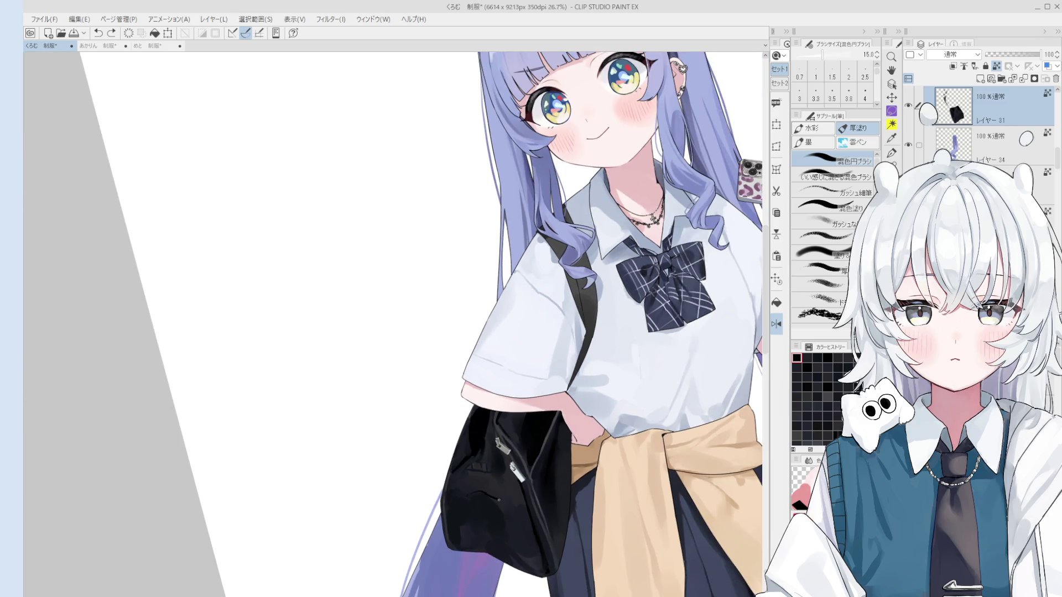
pyautogui.scroll(-3, 509, 496)
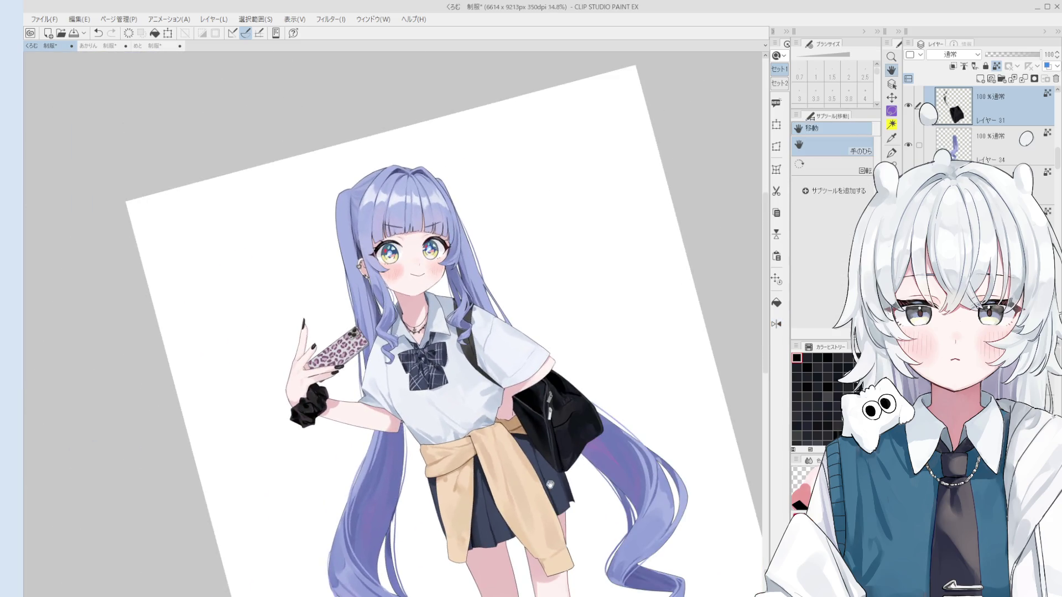
pyautogui.scroll(1, 617, 408)
pyautogui.scroll(1, 624, 395)
pyautogui.scroll(1, 631, 375)
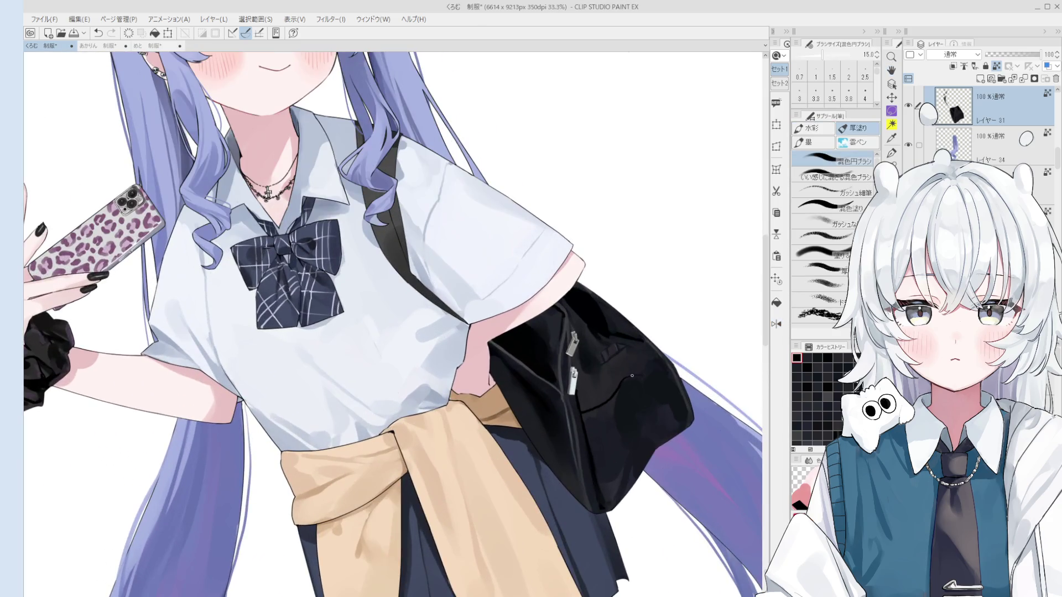
pyautogui.scroll(1, 655, 361)
# Undo strokes that broke the bag's outline, sample a dark tone from the bag and save.
pyautogui.press(']')
pyautogui.press(']')
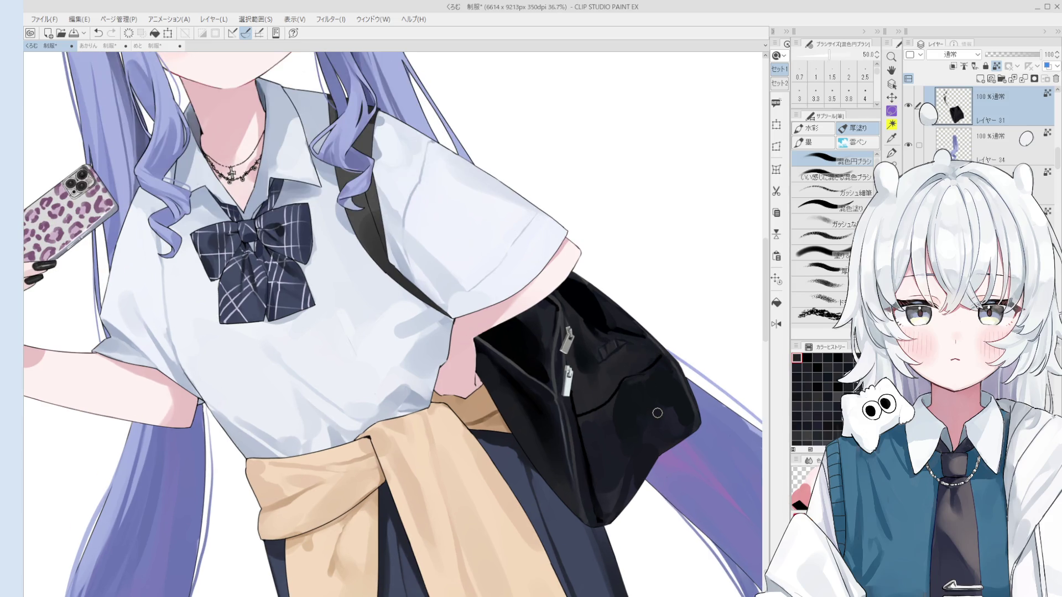
pyautogui.scroll(3, 662, 392)
pyautogui.scroll(1, 648, 368)
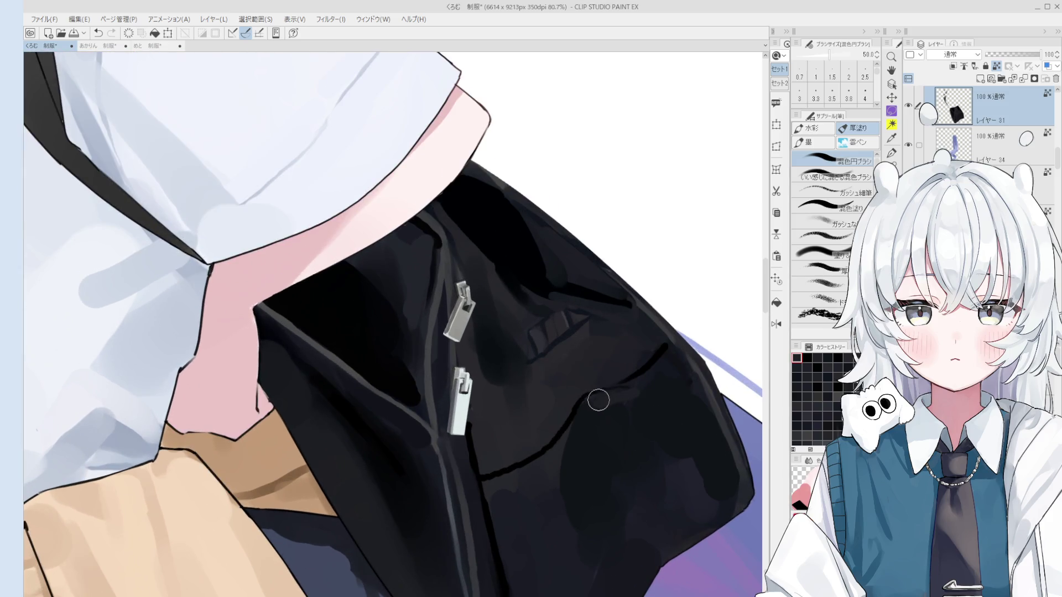
pyautogui.moveTo(555, 473); pyautogui.dragTo(522, 434)
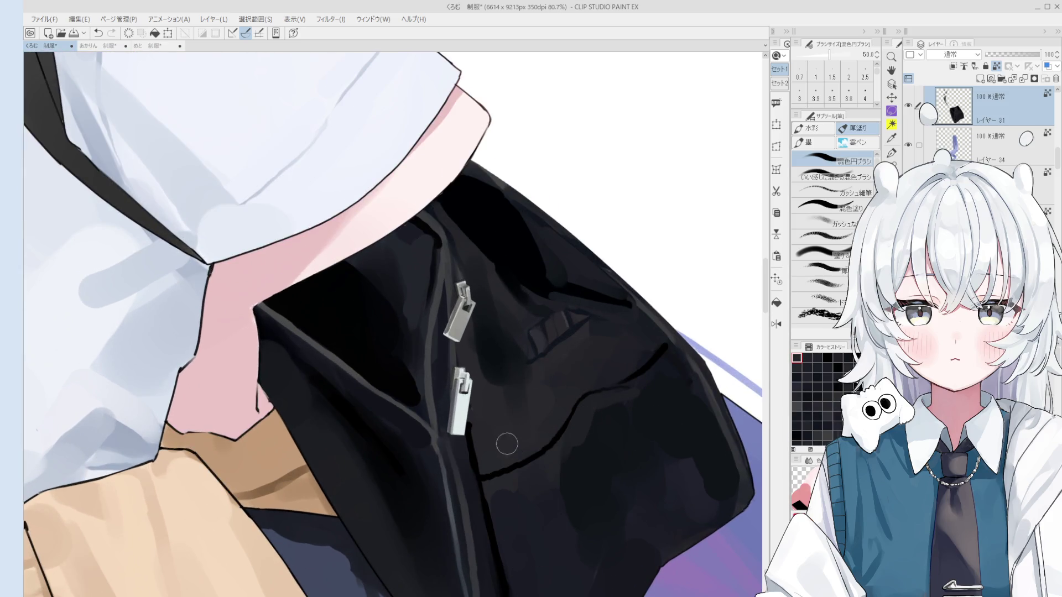
pyautogui.hotkey('ctrl', 'z')
pyautogui.press('[')
pyautogui.press('[')
pyautogui.scroll(-1, 497, 455)
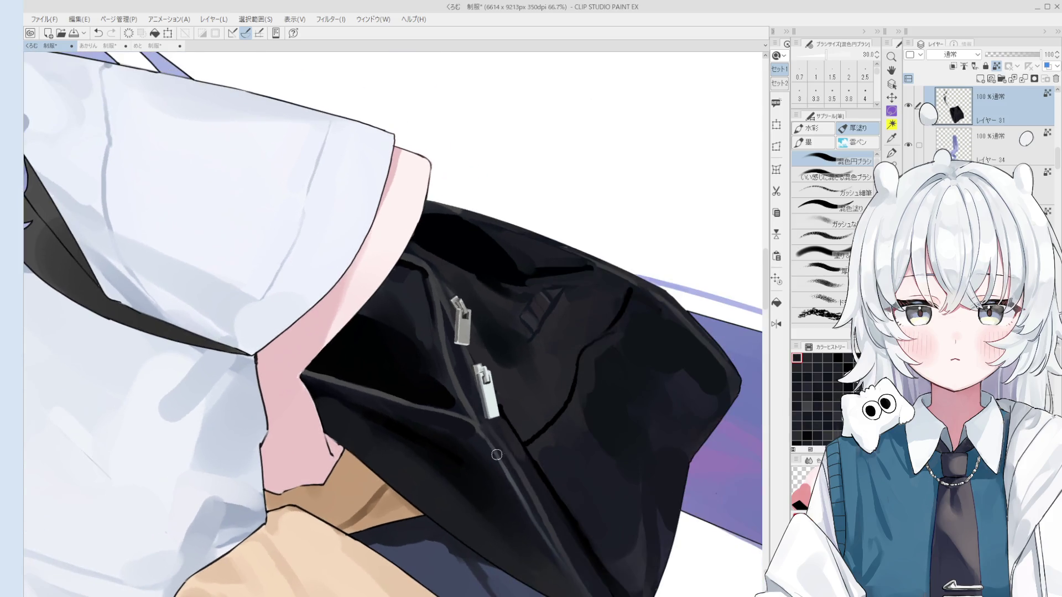
pyautogui.moveTo(517, 448); pyautogui.dragTo(528, 474)
pyautogui.hotkey('ctrl', 'z')
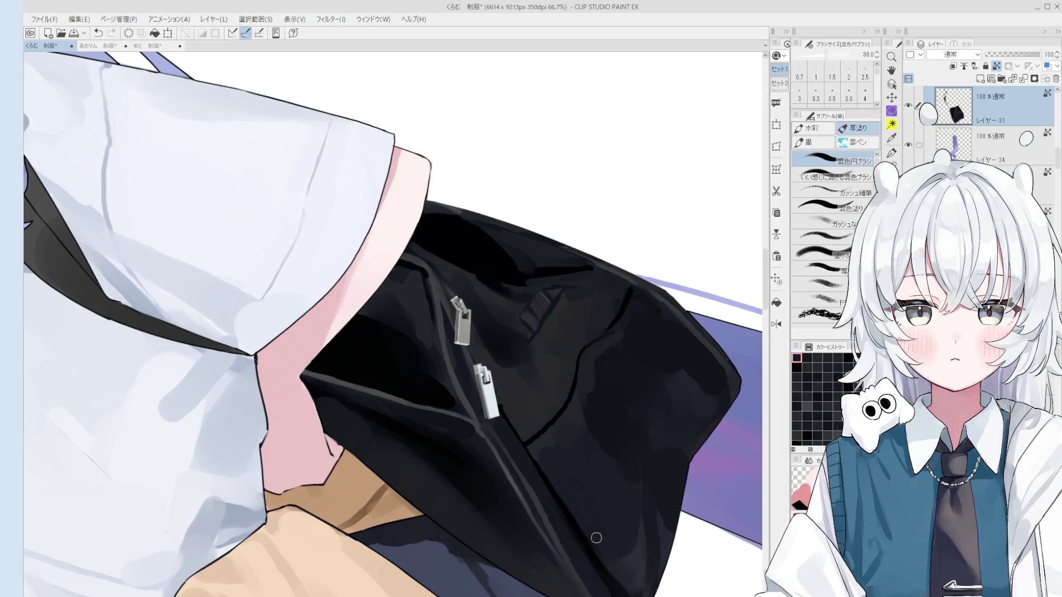
pyautogui.scroll(-1, 532, 460)
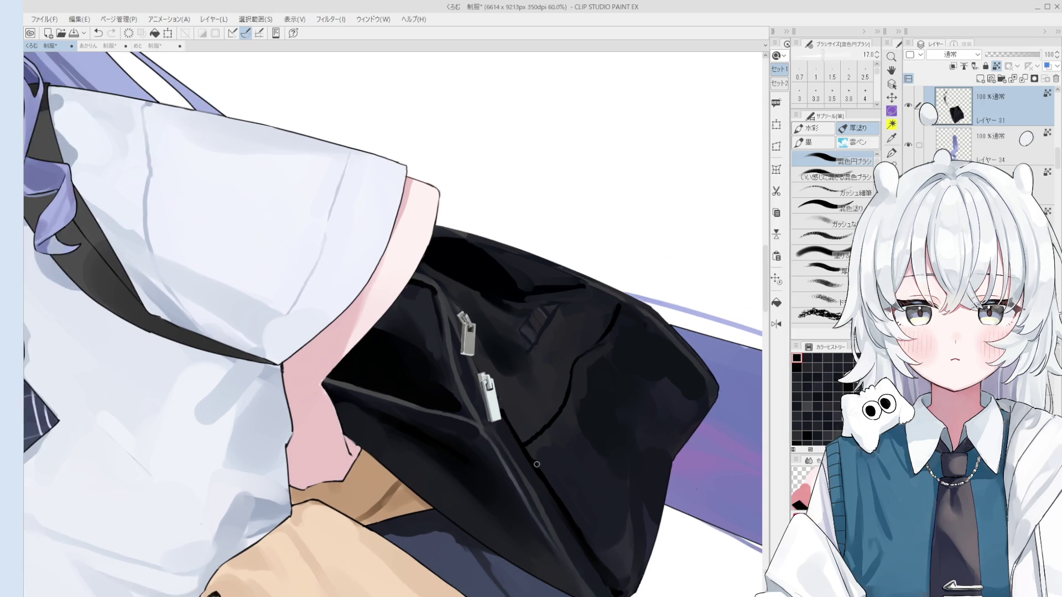
pyautogui.scroll(-1, 537, 464)
pyautogui.scroll(-1, 548, 477)
pyautogui.scroll(-1, 556, 489)
pyautogui.scroll(-1, 568, 505)
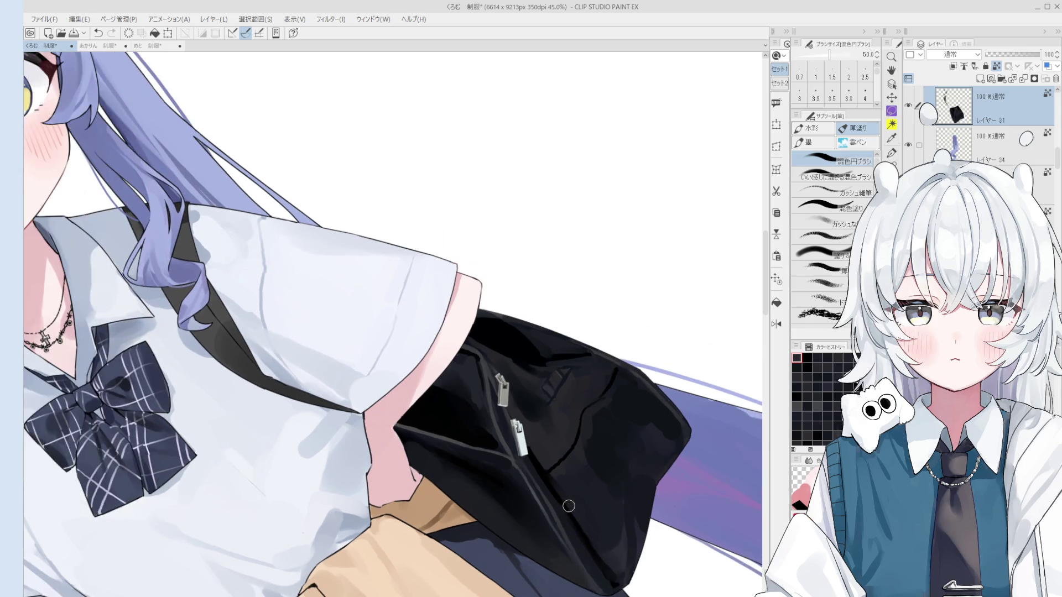
pyautogui.scroll(-1, 568, 520)
pyautogui.scroll(1, 568, 519)
pyautogui.scroll(1, 573, 519)
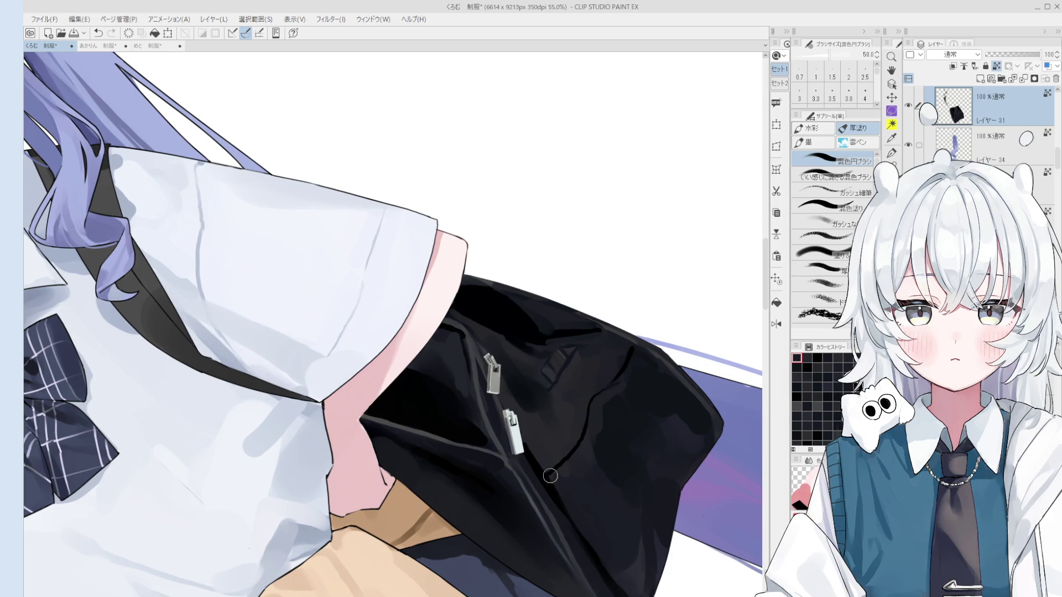
pyautogui.scroll(-1, 565, 496)
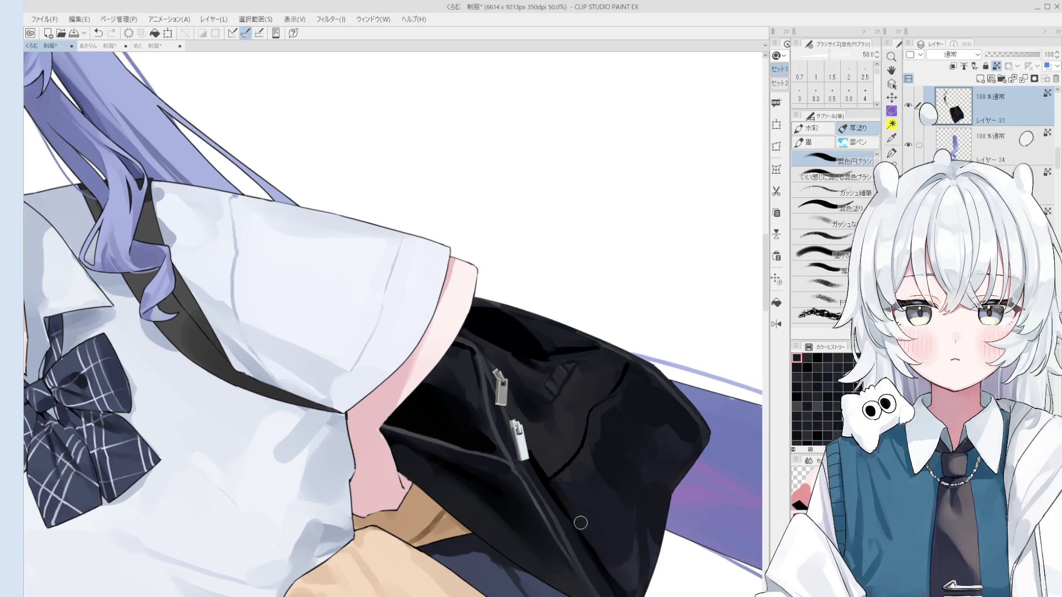
pyautogui.keyDown('alt'); pyautogui.click(583, 543); pyautogui.keyUp('alt')
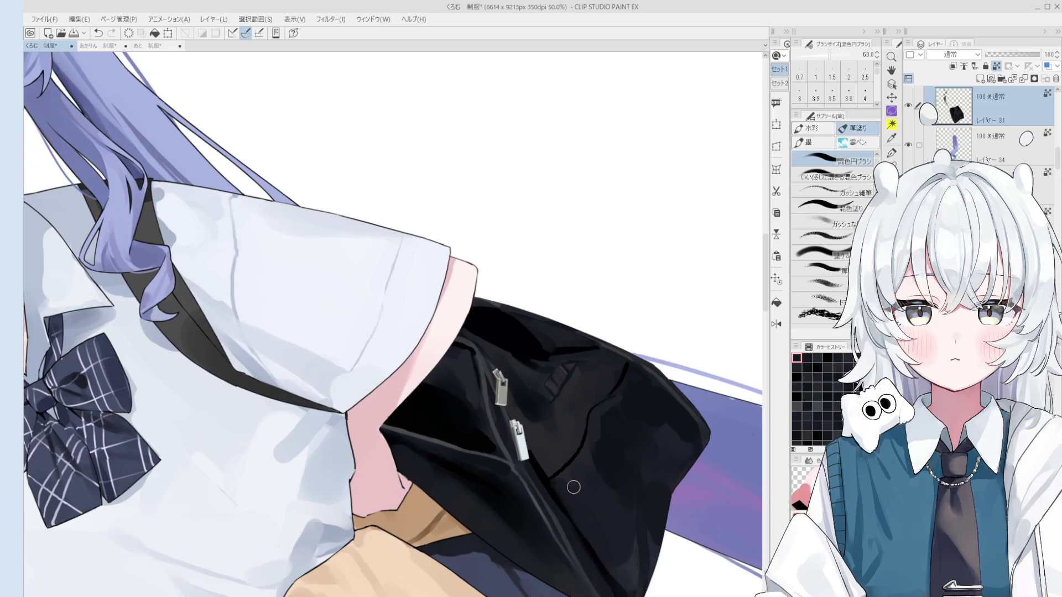
pyautogui.hotkey('ctrl', 's')
pyautogui.scroll(-1, 562, 463)
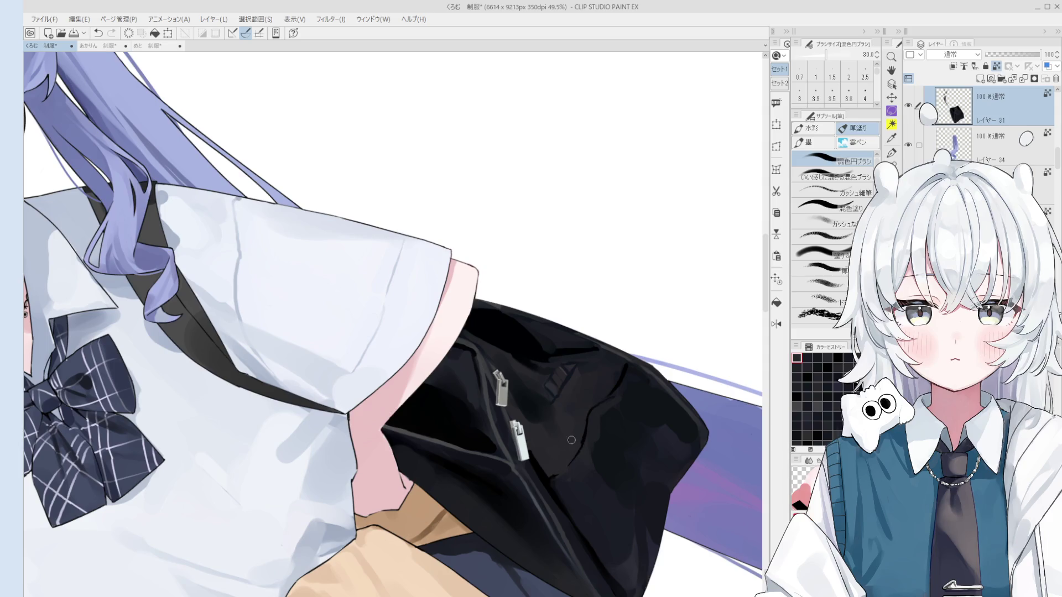
pyautogui.scroll(-3, 558, 464)
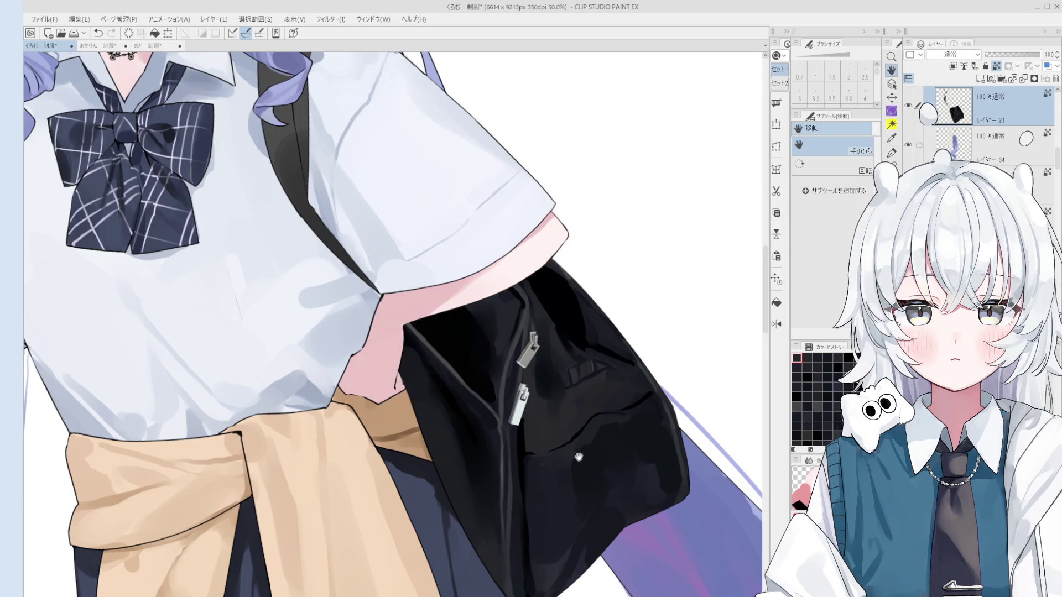
# Deepen the shading around the bag's crease beside the zipper pulls with small strokes.
pyautogui.press('o')
pyautogui.scroll(1, 582, 440)
pyautogui.scroll(-2, 575, 405)
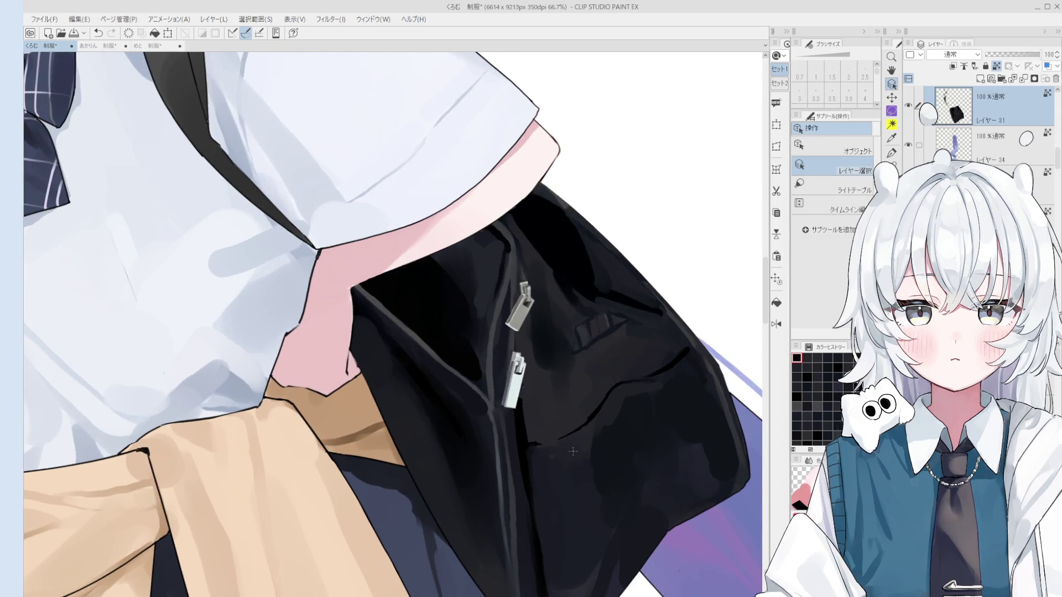
pyautogui.press('b')
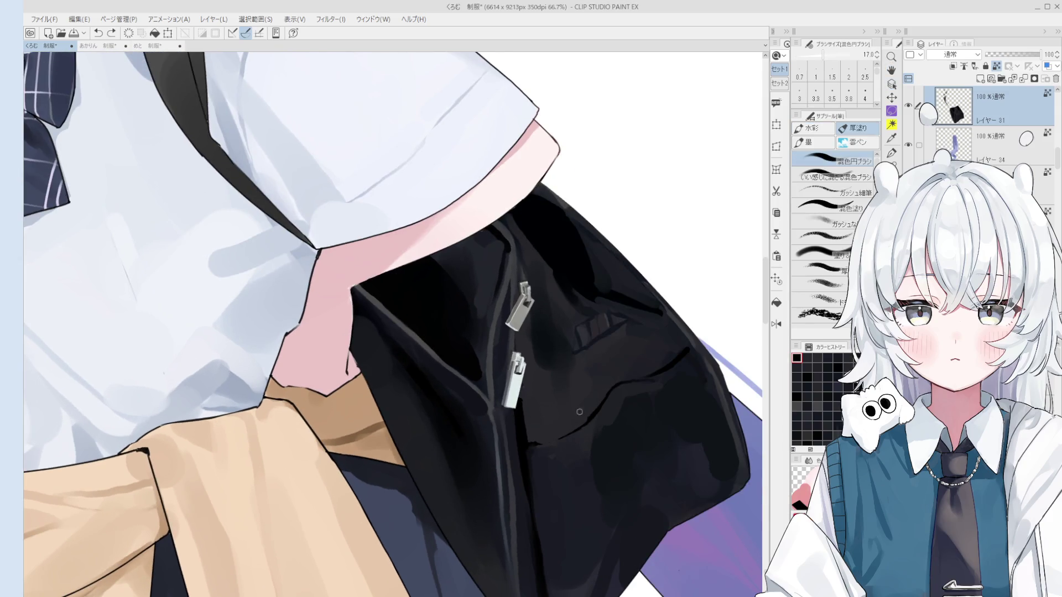
pyautogui.press('[')
pyautogui.press('[')
pyautogui.press('[')
pyautogui.moveTo(576, 399); pyautogui.dragTo(591, 374)
pyautogui.press(']')
pyautogui.press('[')
pyautogui.press('[')
pyautogui.click(674, 324)
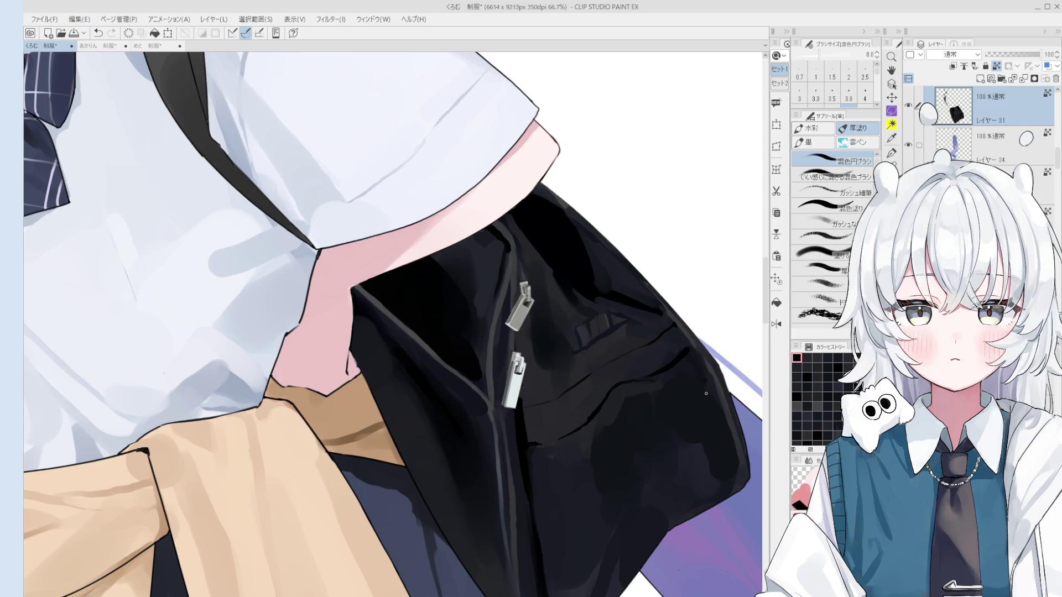